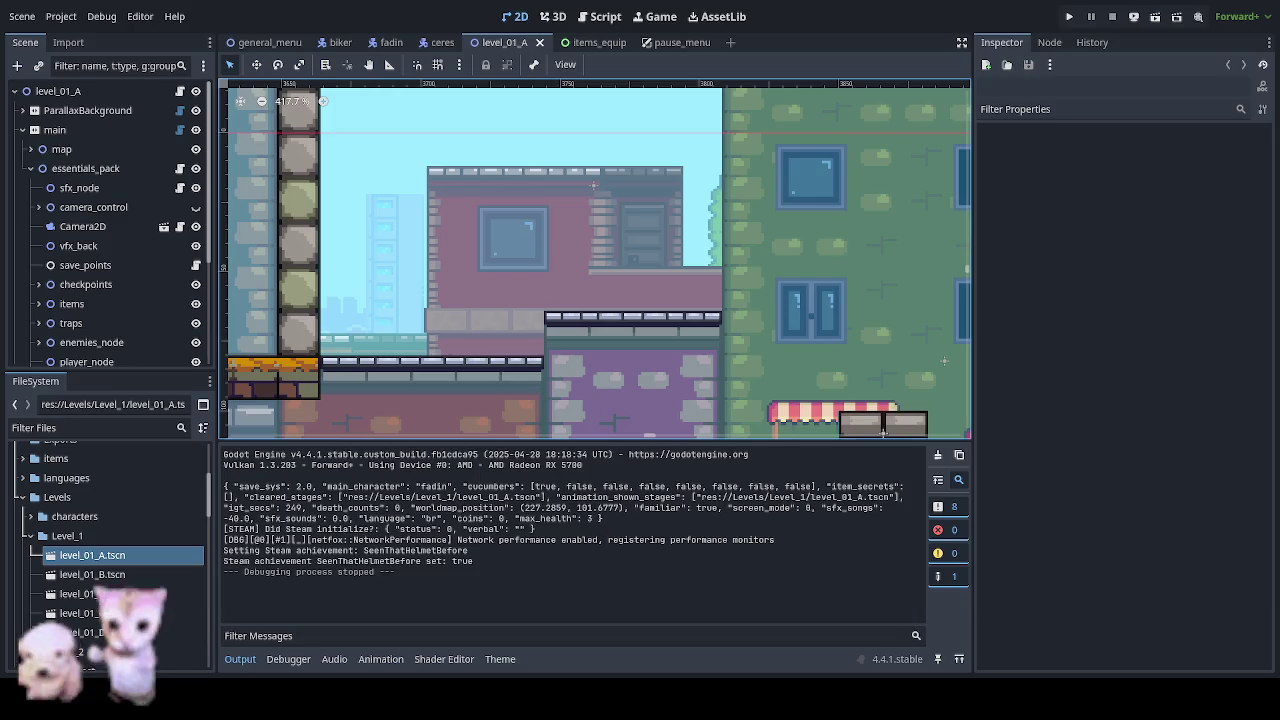
# - Switch from Godot to the Aseprite window showing ref_tijolinhos.aseprite
pyautogui.hotkey('alt', 'Tab')
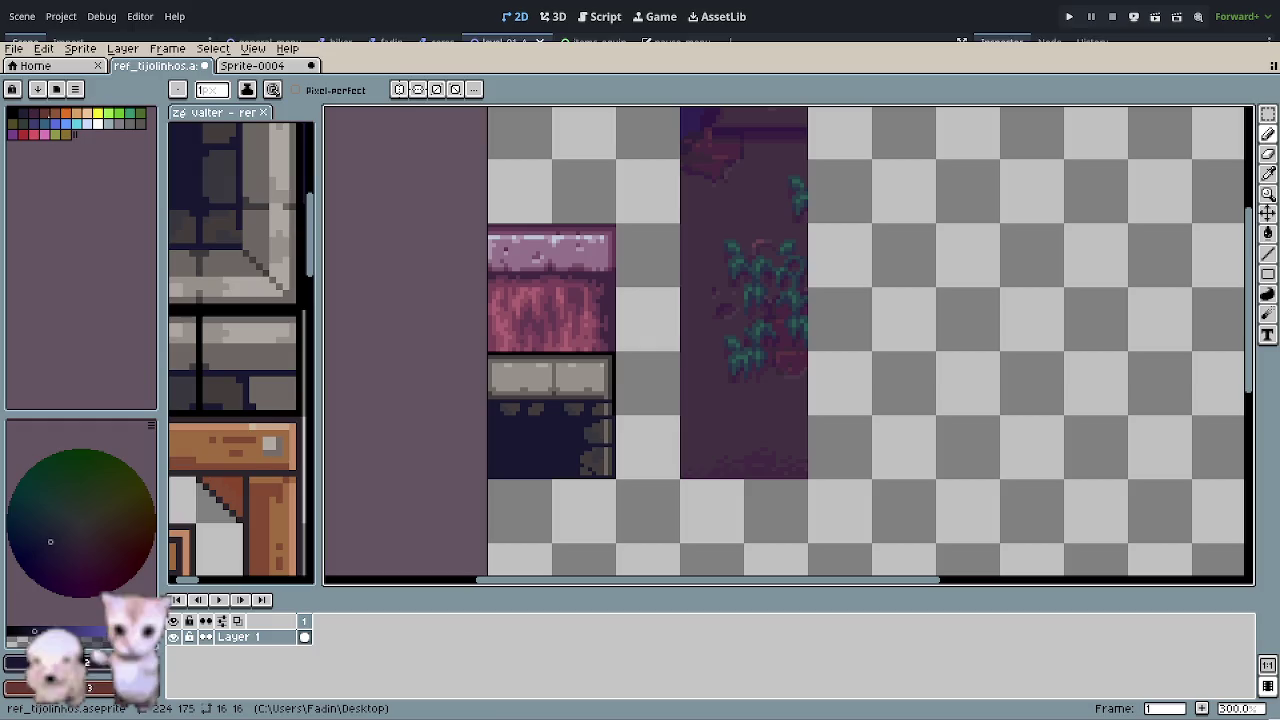
# - Zoom in on the dark alcove tile and sample greys from it and the brick column
pyautogui.moveTo(705, 477); pyautogui.dragTo(614, 420)
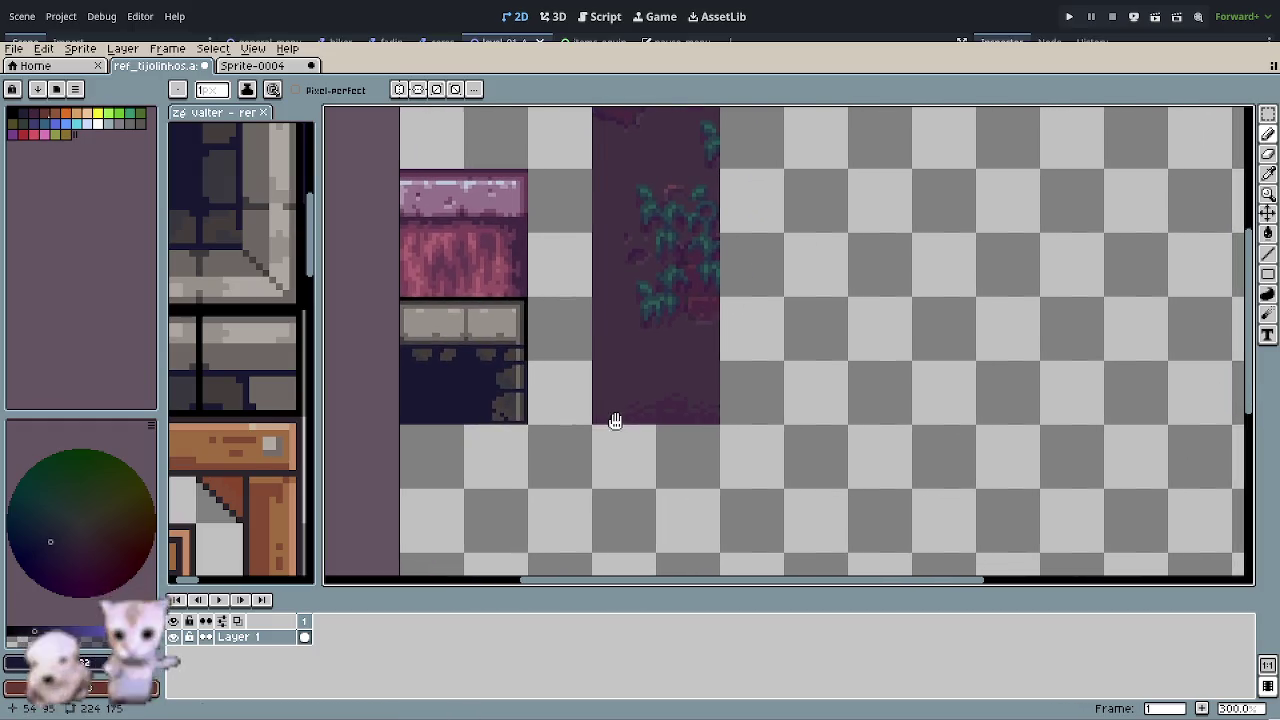
pyautogui.scroll(3, 414, 420)
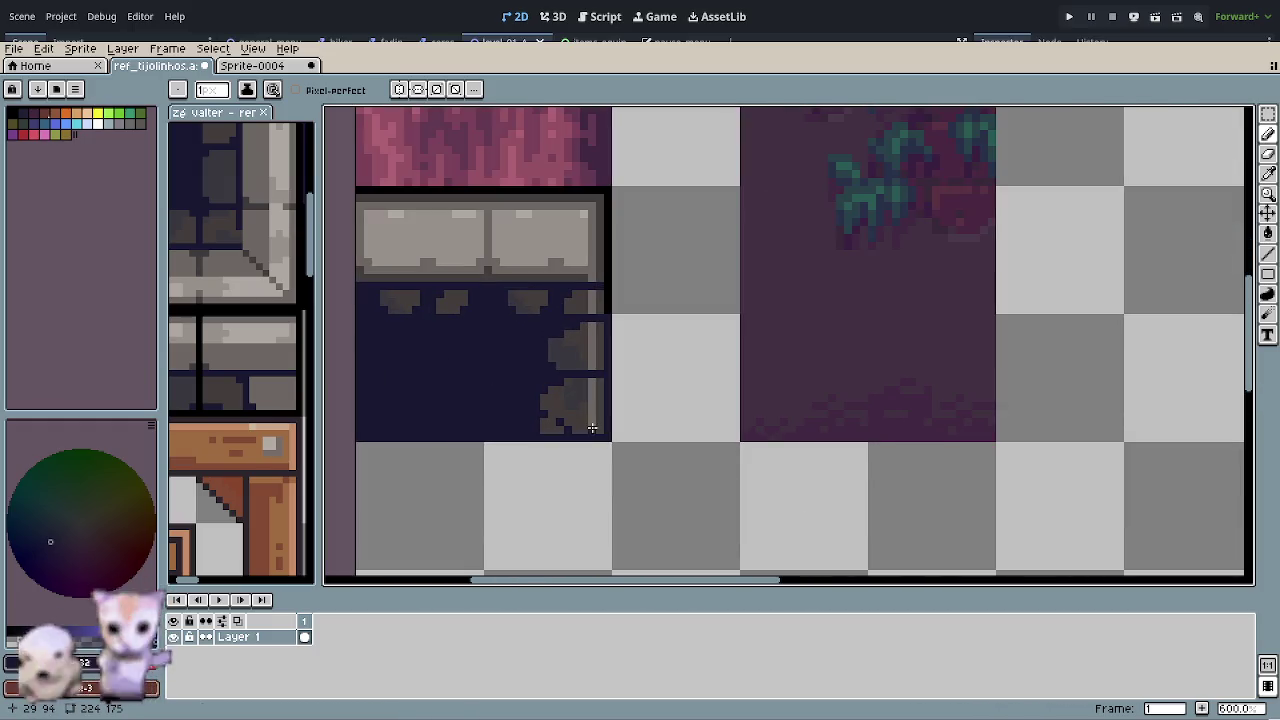
pyautogui.scroll(1, 556, 398)
pyautogui.keyDown('alt'); pyautogui.click(553, 396); pyautogui.keyUp('alt')
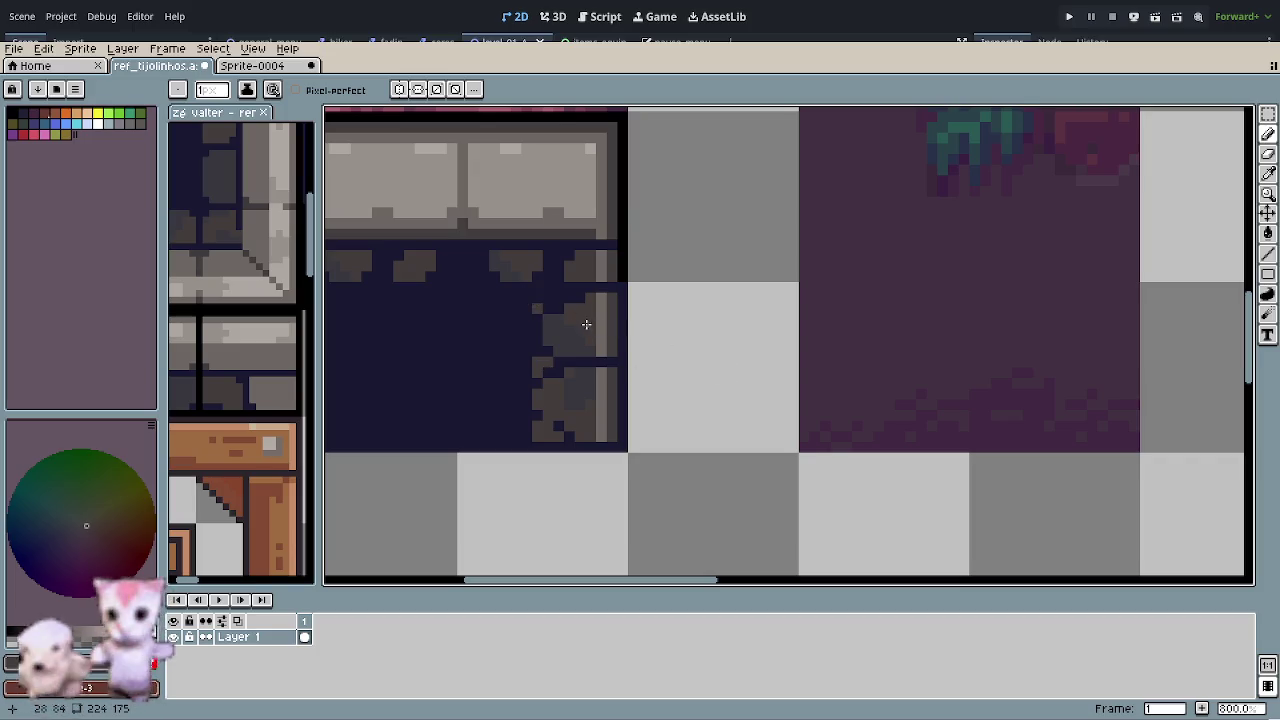
pyautogui.keyDown('alt'); pyautogui.click(536, 322); pyautogui.keyUp('alt')
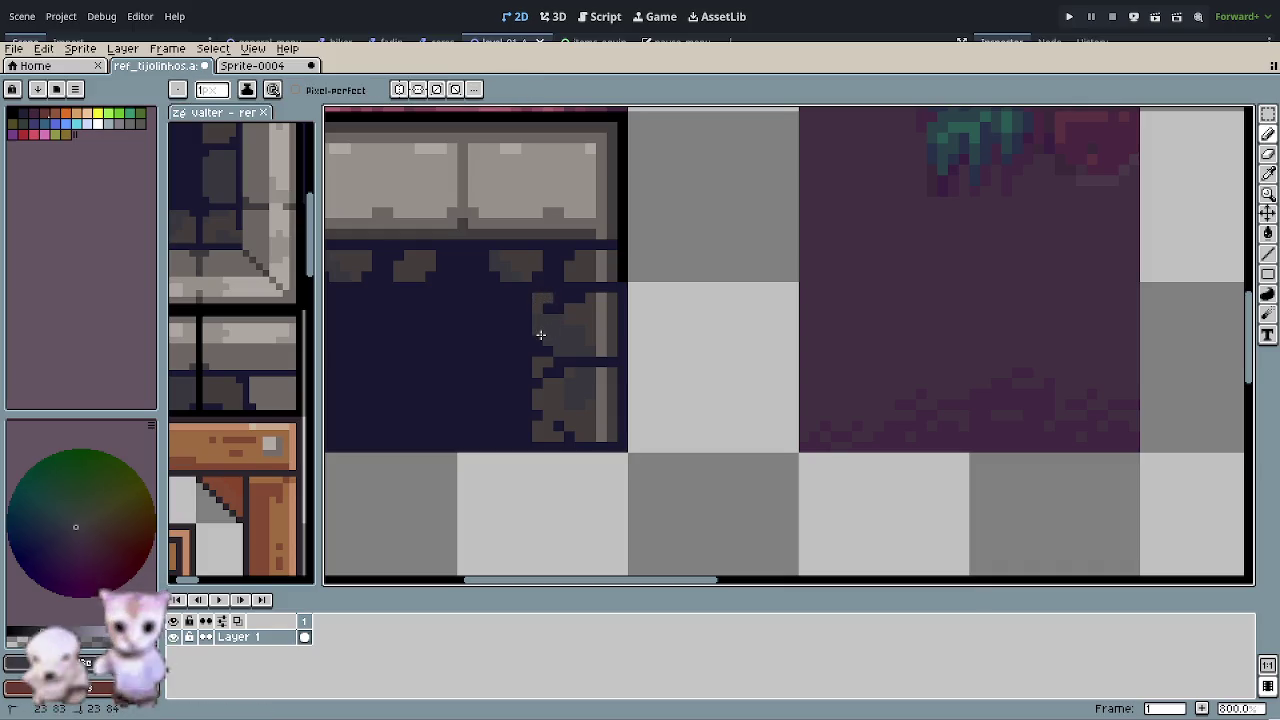
pyautogui.scroll(-3, 651, 414)
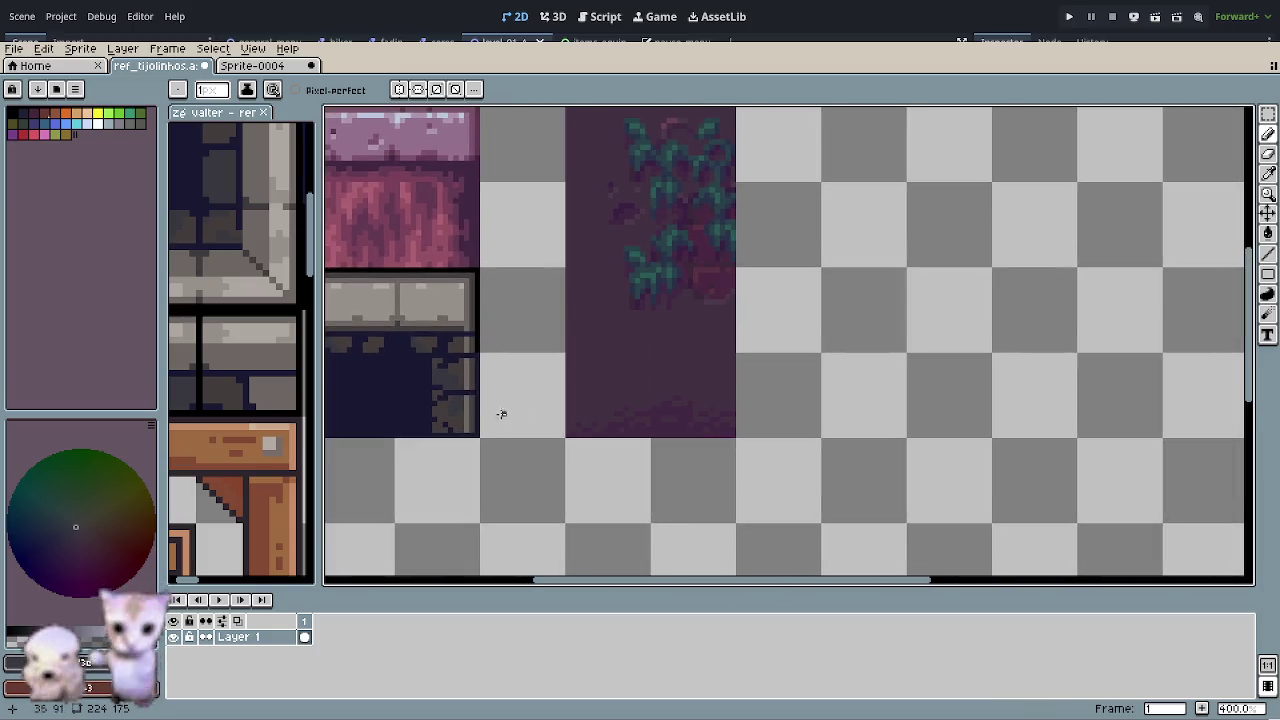
pyautogui.scroll(1, 460, 425)
pyautogui.scroll(-2, 460, 425)
pyautogui.scroll(-3, 460, 425)
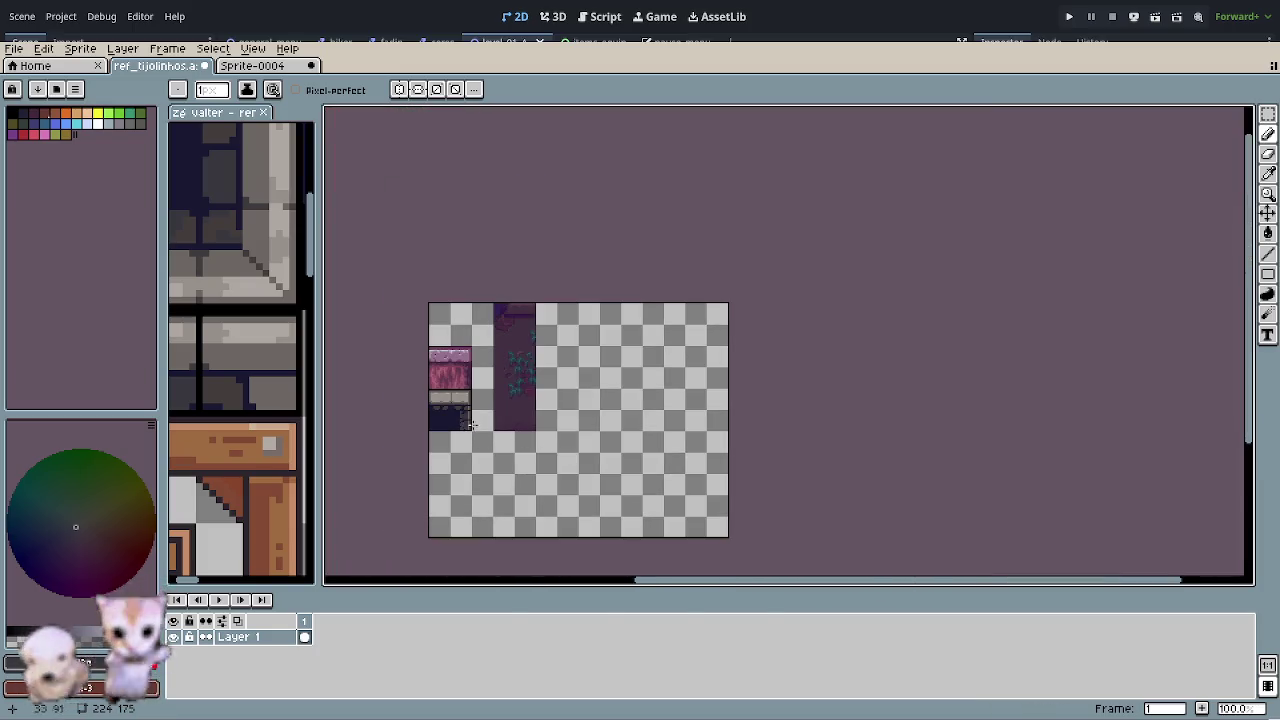
pyautogui.scroll(4, 460, 418)
pyautogui.scroll(1, 460, 418)
pyautogui.scroll(2, 460, 420)
pyautogui.keyDown('alt'); pyautogui.click(440, 466); pyautogui.keyUp('alt')
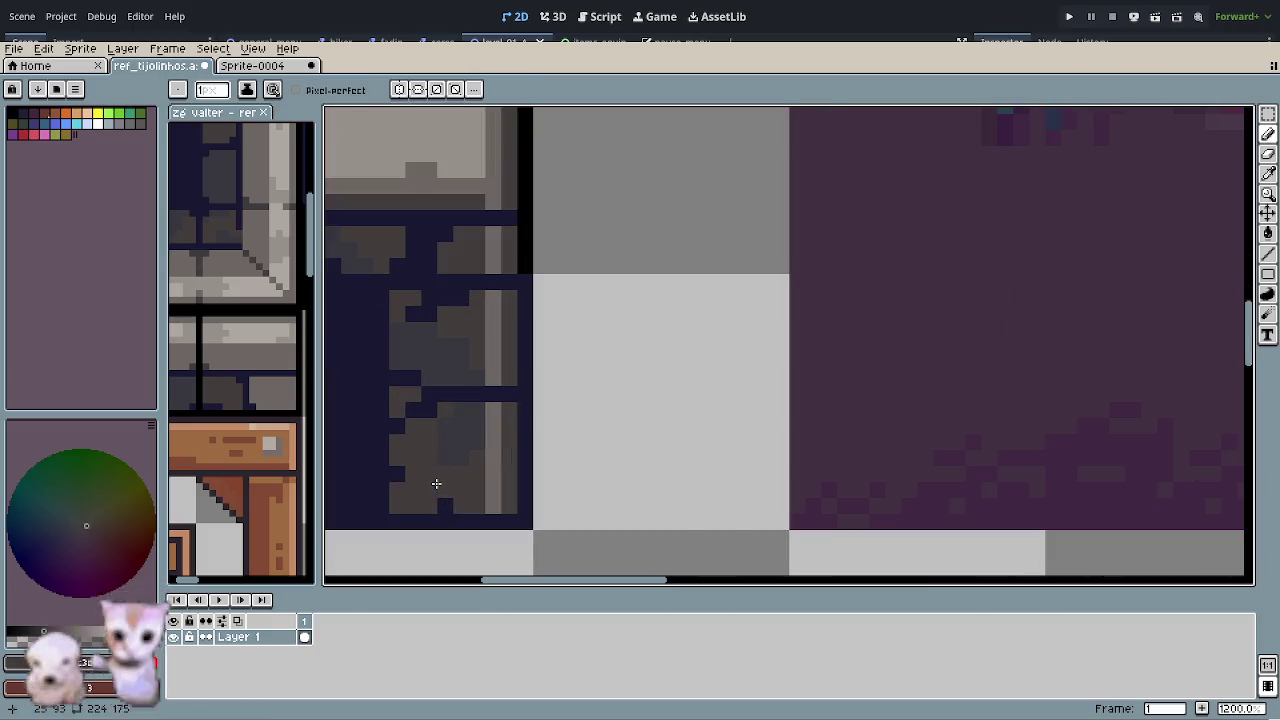
# - Recolour two dark pixels of the right brick column grey with the Pencil
pyautogui.press('b')
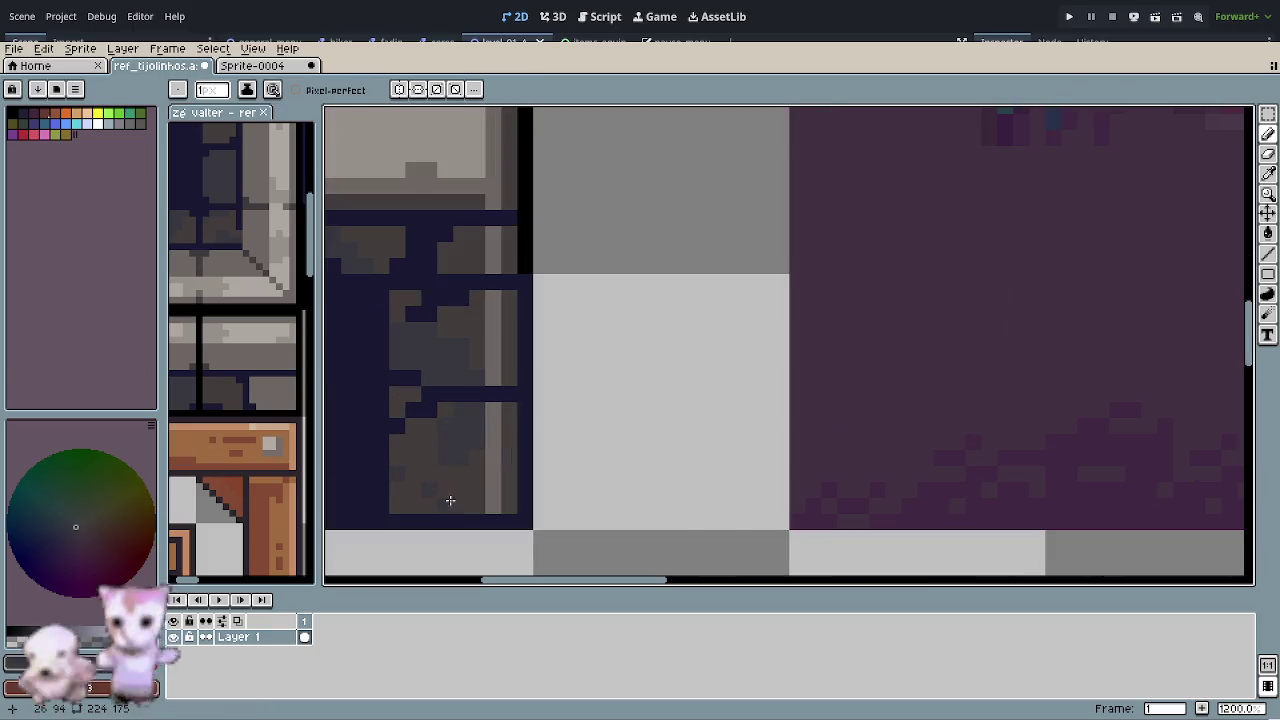
pyautogui.scroll(-2, 640, 500)
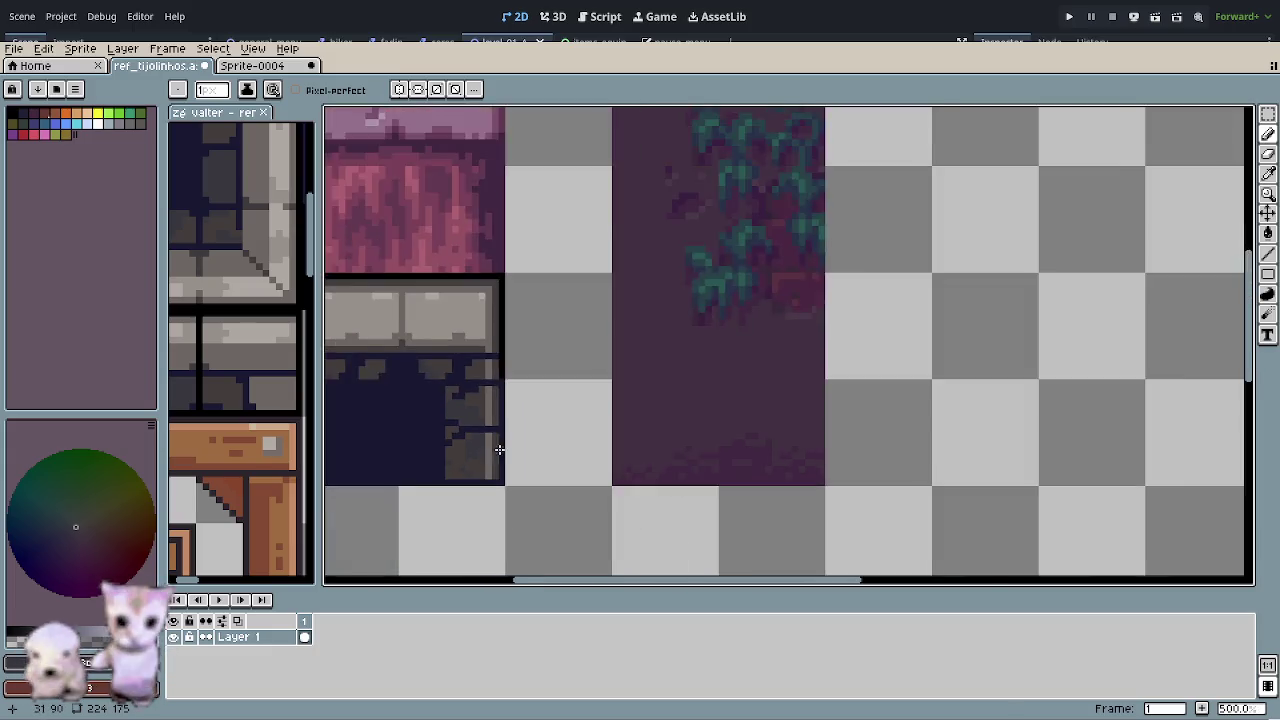
pyautogui.scroll(-2, 650, 486)
pyautogui.scroll(2, 578, 463)
pyautogui.scroll(2, 480, 423)
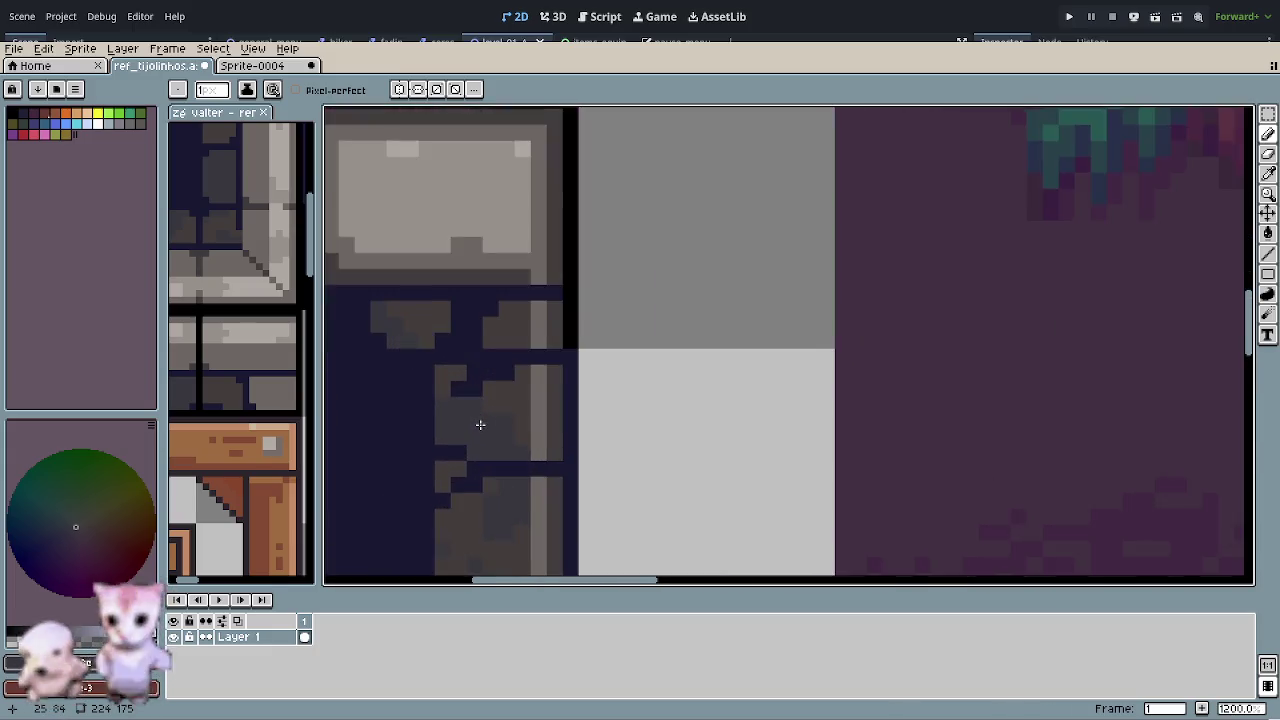
pyautogui.scroll(1, 466, 377)
pyautogui.keyDown('alt'); pyautogui.click(457, 349); pyautogui.keyUp('alt')
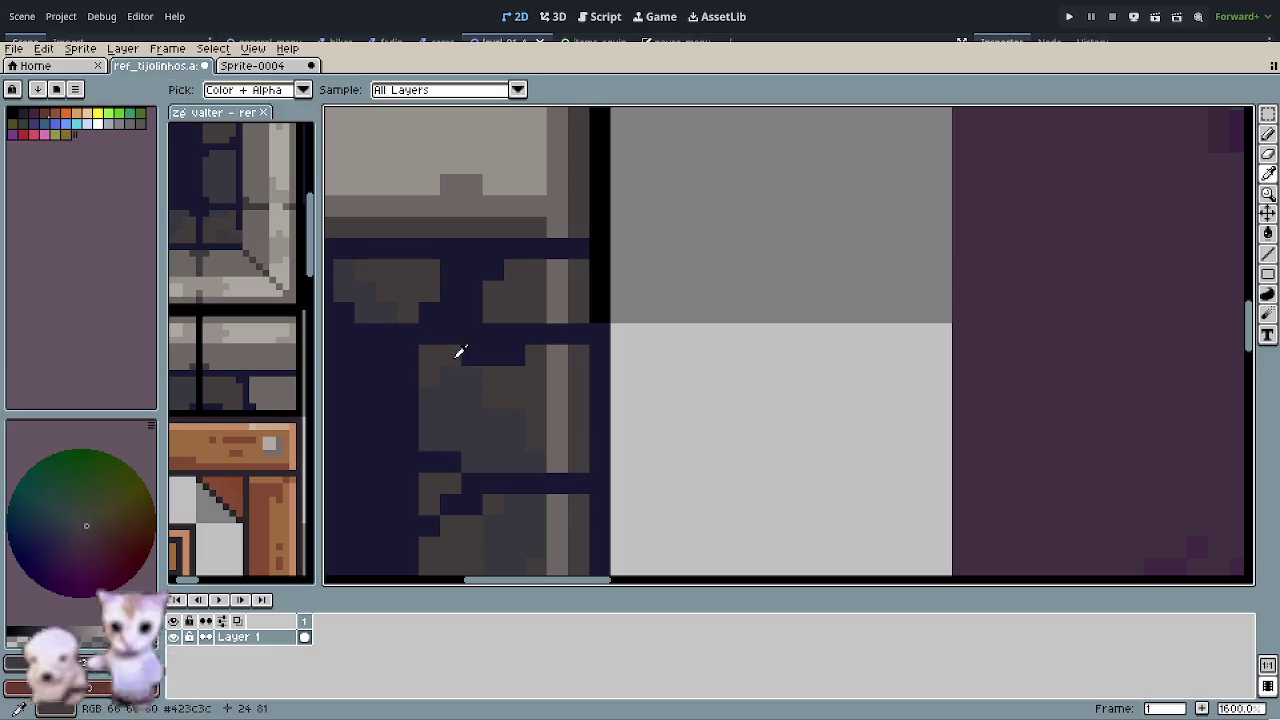
pyautogui.click(471, 355)
# - Paint grey pixels down the brick column's edge in dark gray #423c3c
pyautogui.scroll(-2, 492, 467)
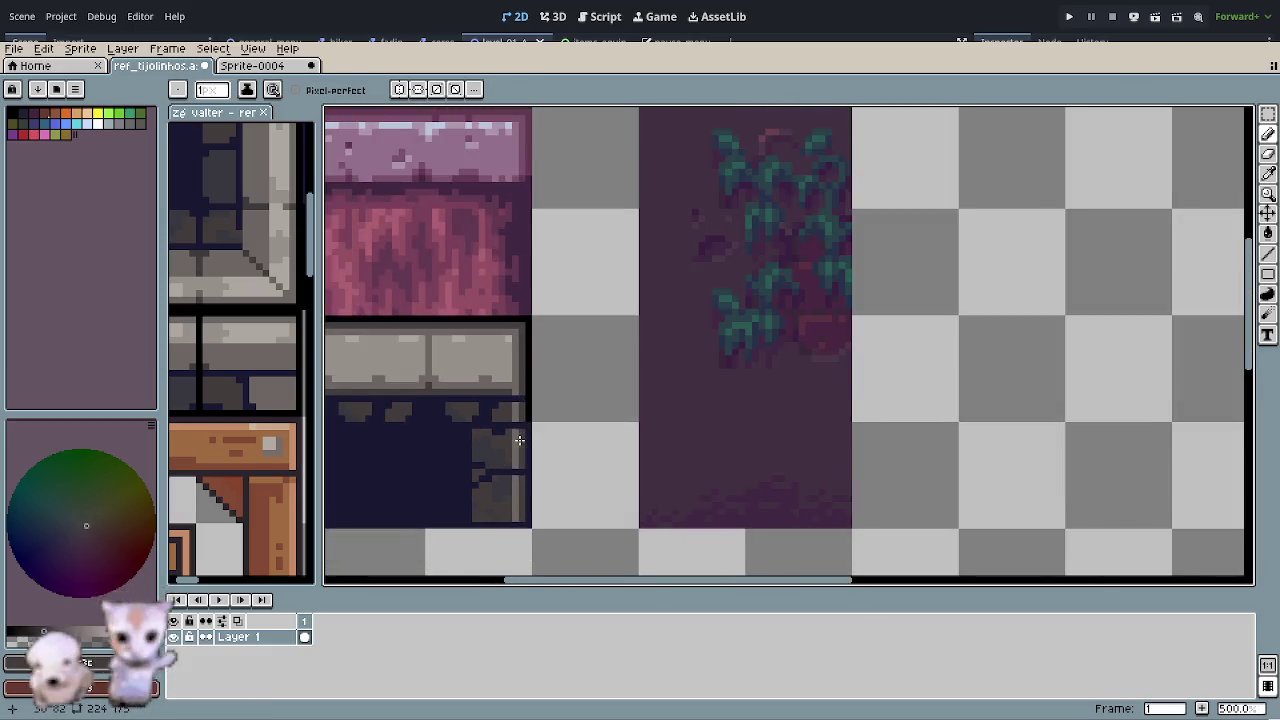
pyautogui.scroll(-3, 492, 467)
pyautogui.scroll(-1, 495, 300)
pyautogui.scroll(-1, 495, 325)
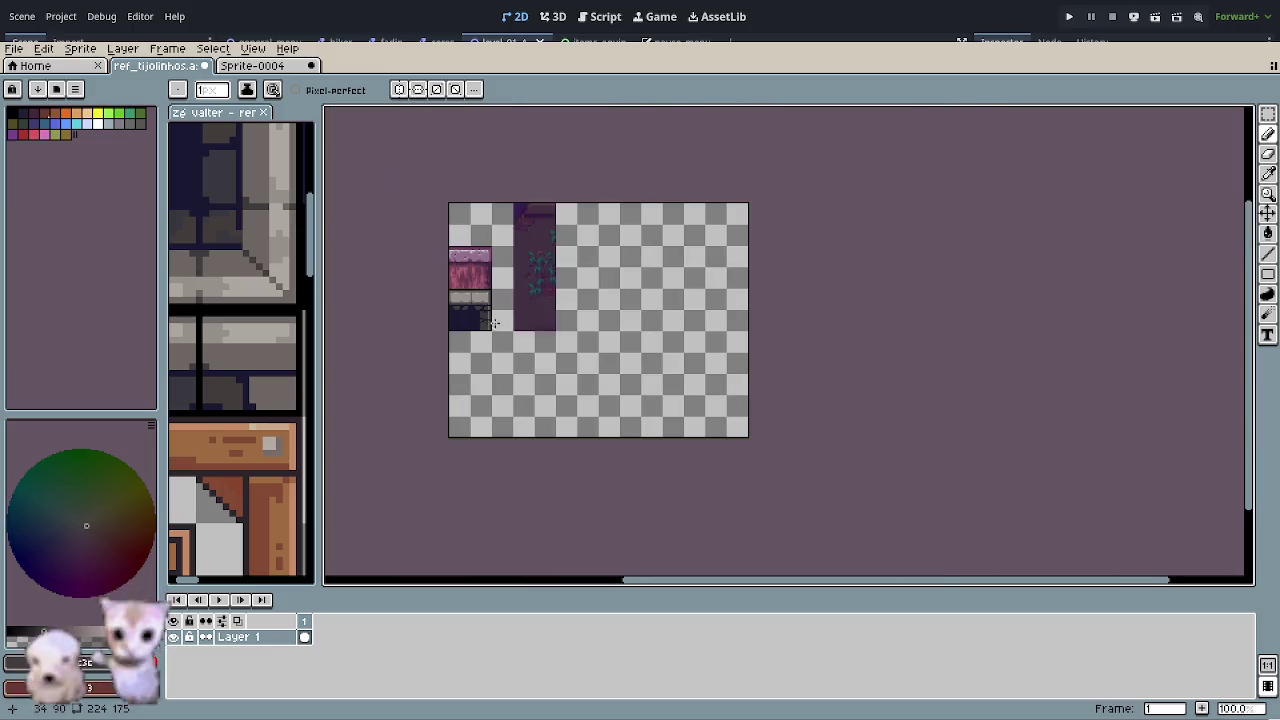
pyautogui.scroll(1, 495, 325)
pyautogui.moveTo(537, 343); pyautogui.dragTo(579, 407)
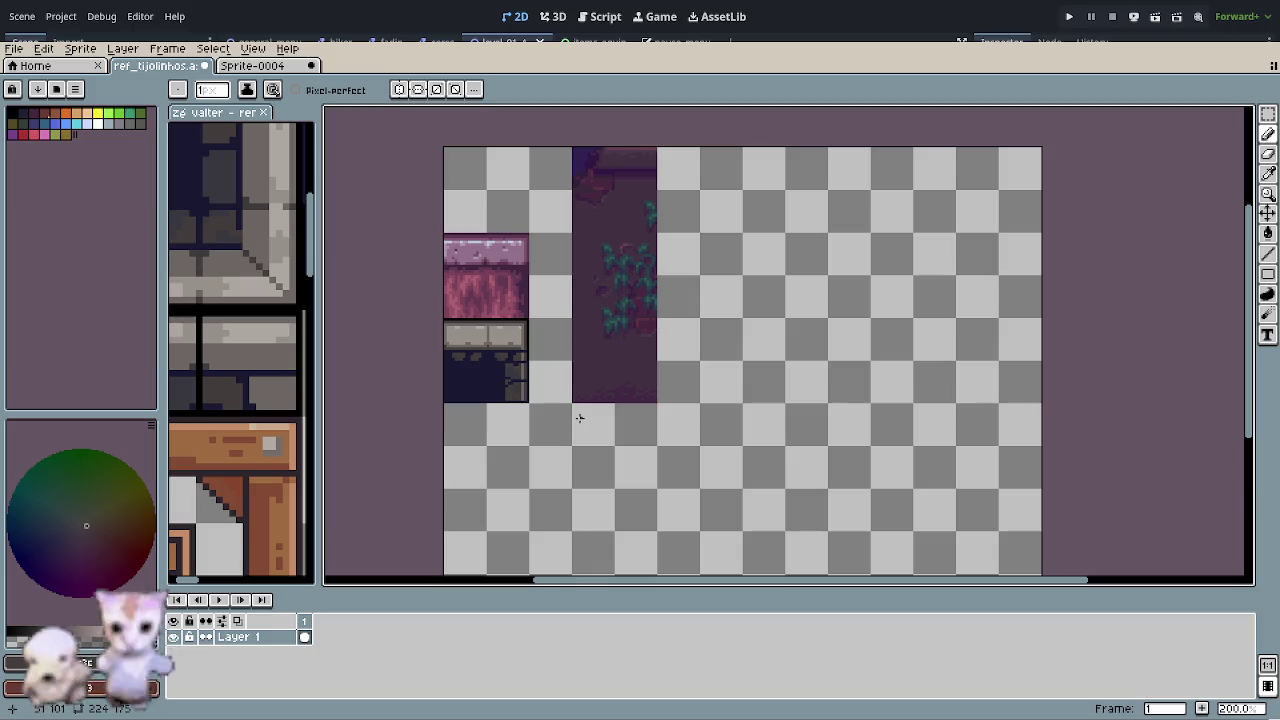
pyautogui.scroll(2, 500, 340)
pyautogui.scroll(2, 491, 320)
pyautogui.press('o')
pyautogui.press('b')
pyautogui.moveTo(519, 328); pyautogui.dragTo(522, 289)
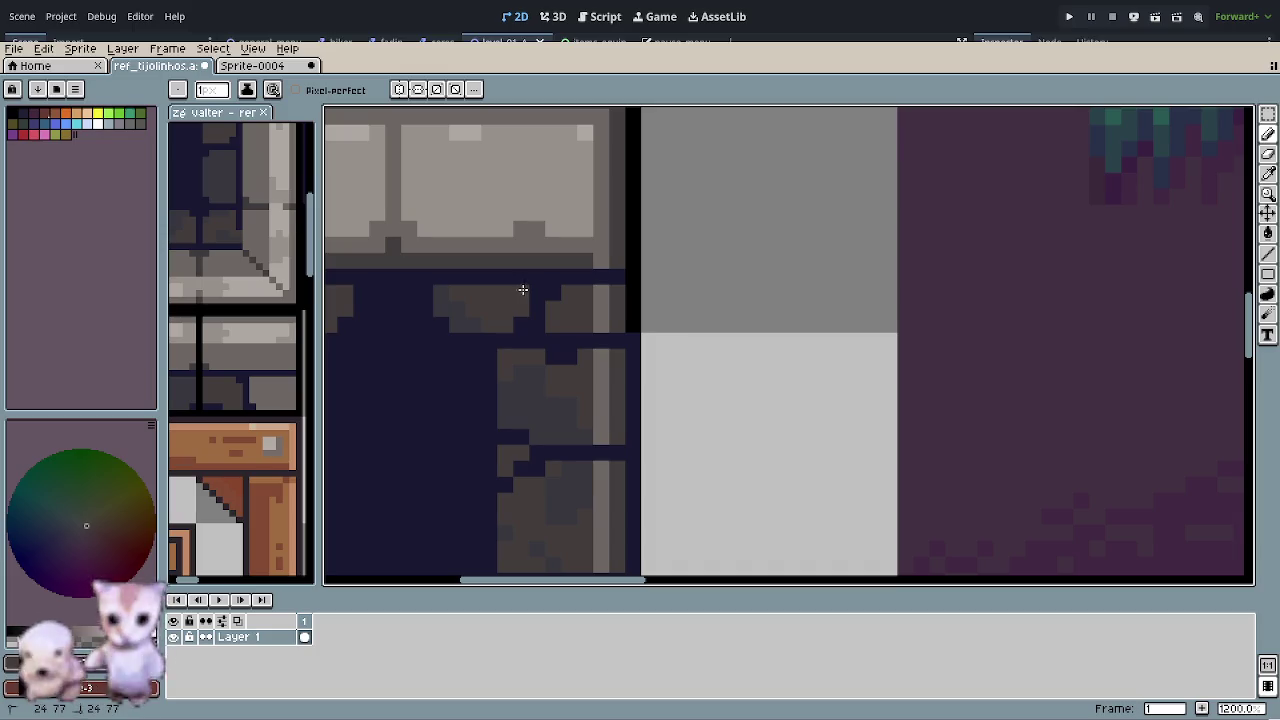
pyautogui.scroll(-4, 549, 391)
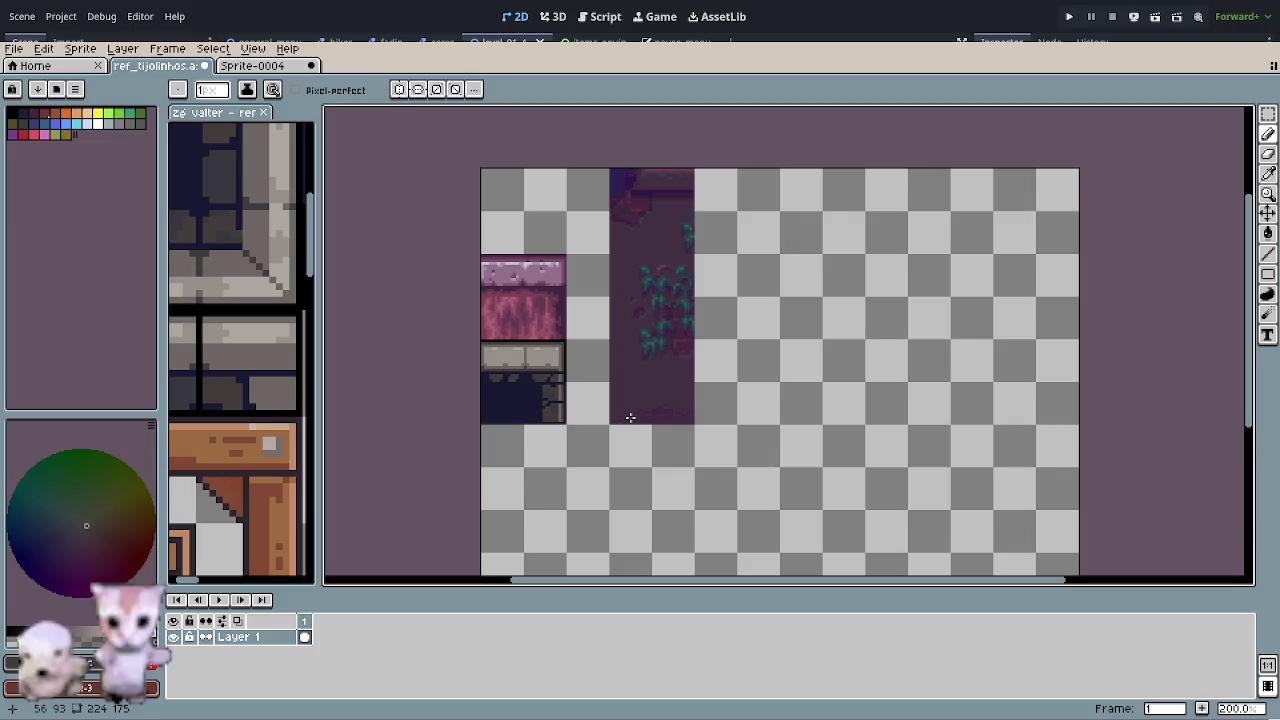
# - Save ref_tijolinhos.aseprite with the retouched column and return to the Pencil
pyautogui.press('m')
pyautogui.hotkey('ctrl', 's')
pyautogui.press('b')
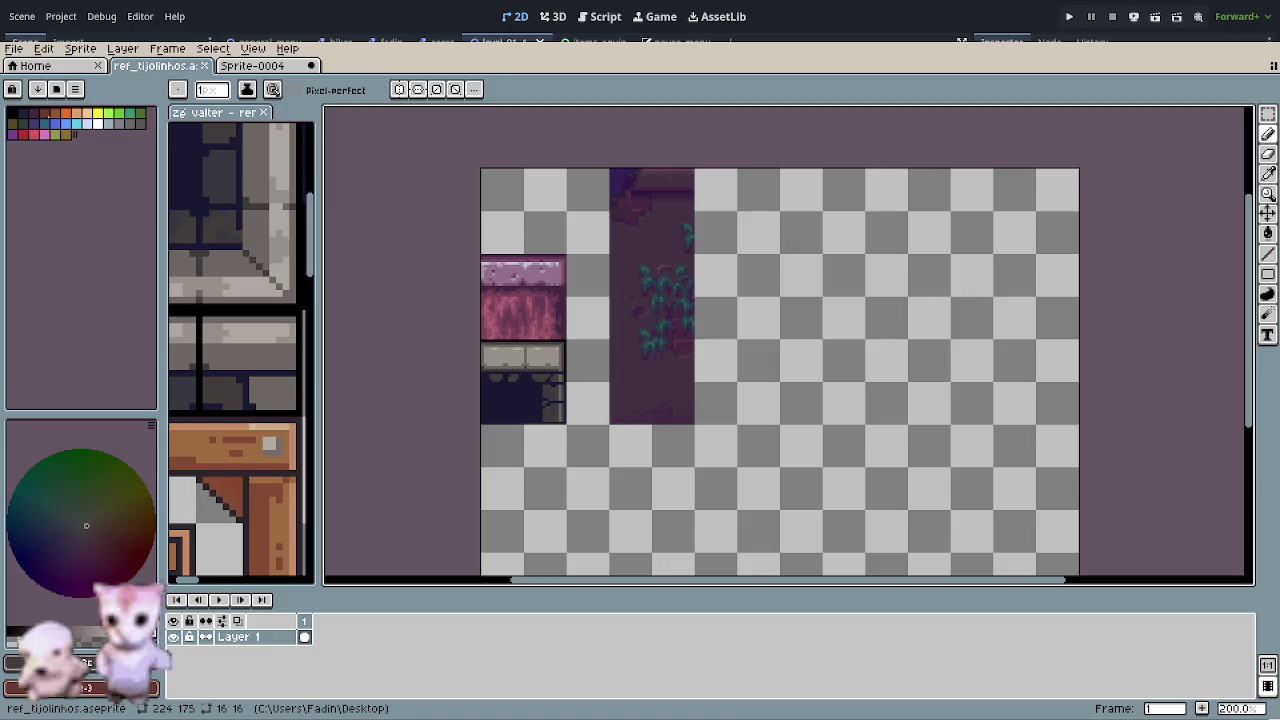
pyautogui.scroll(2, 536, 465)
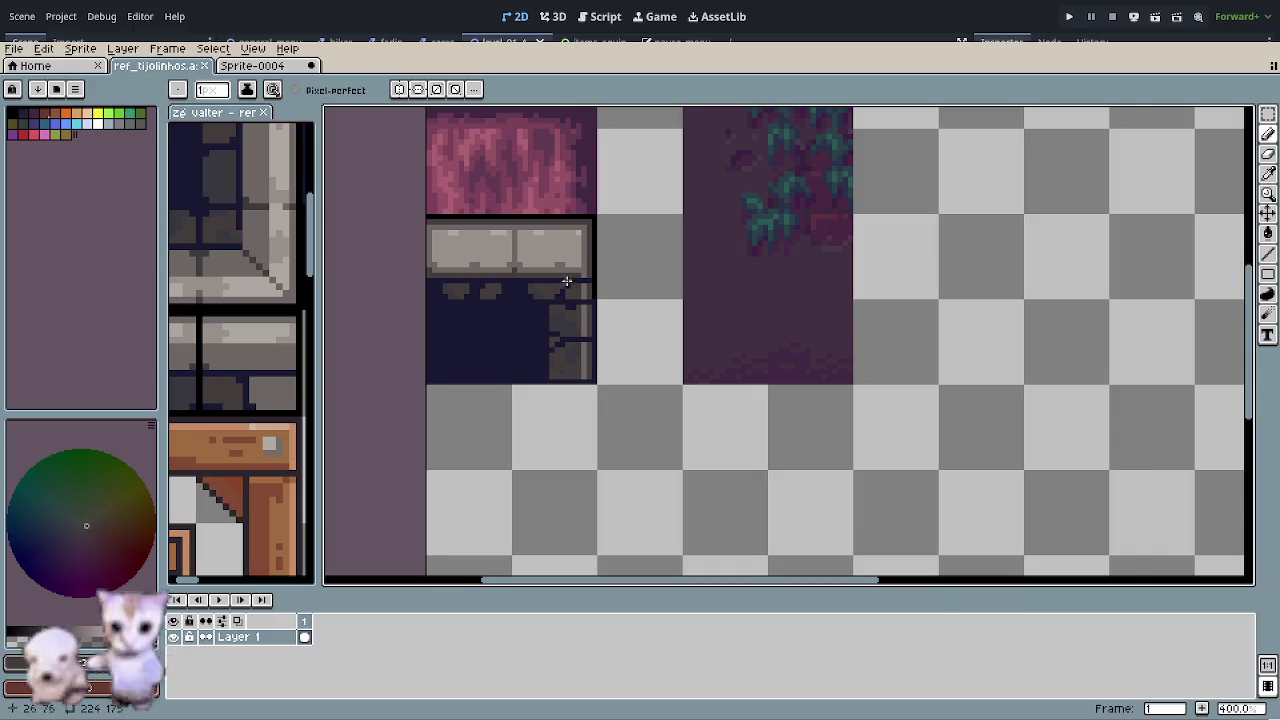
# - Select the dark brick alcove tile and try moving it, undoing the misplaced move
pyautogui.scroll(1, 595, 388)
pyautogui.scroll(-2, 638, 358)
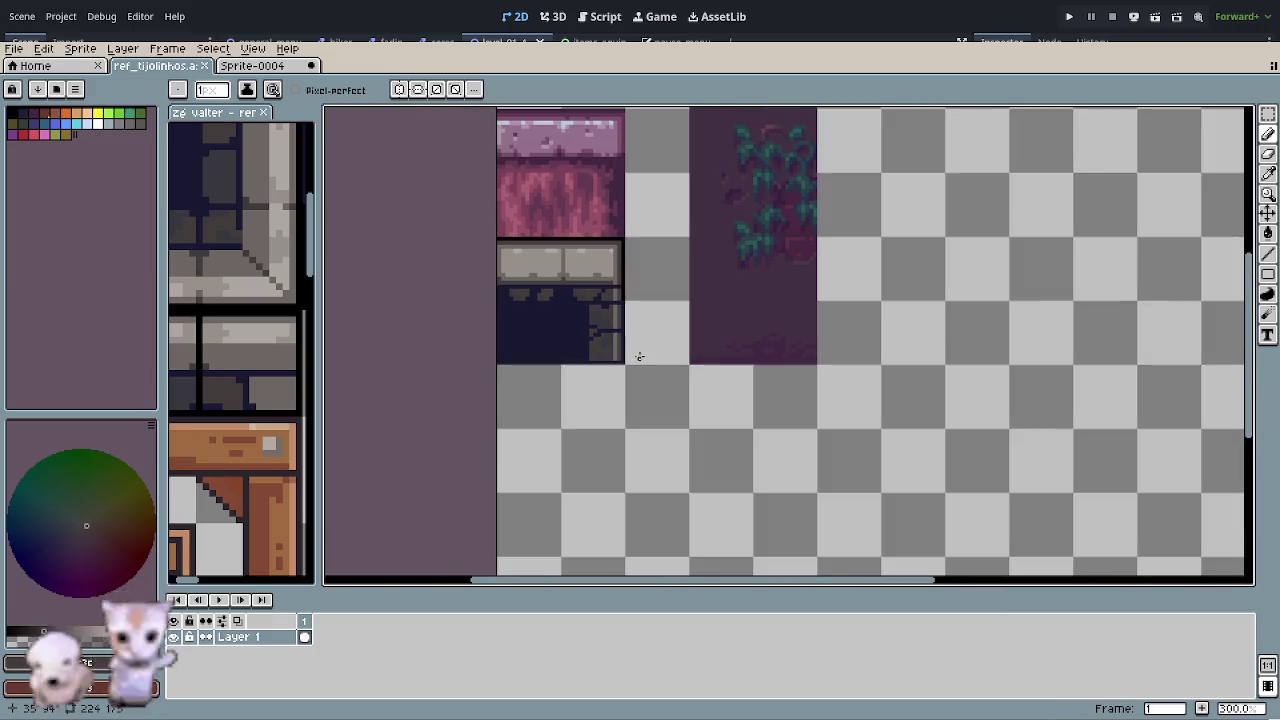
pyautogui.press('r')
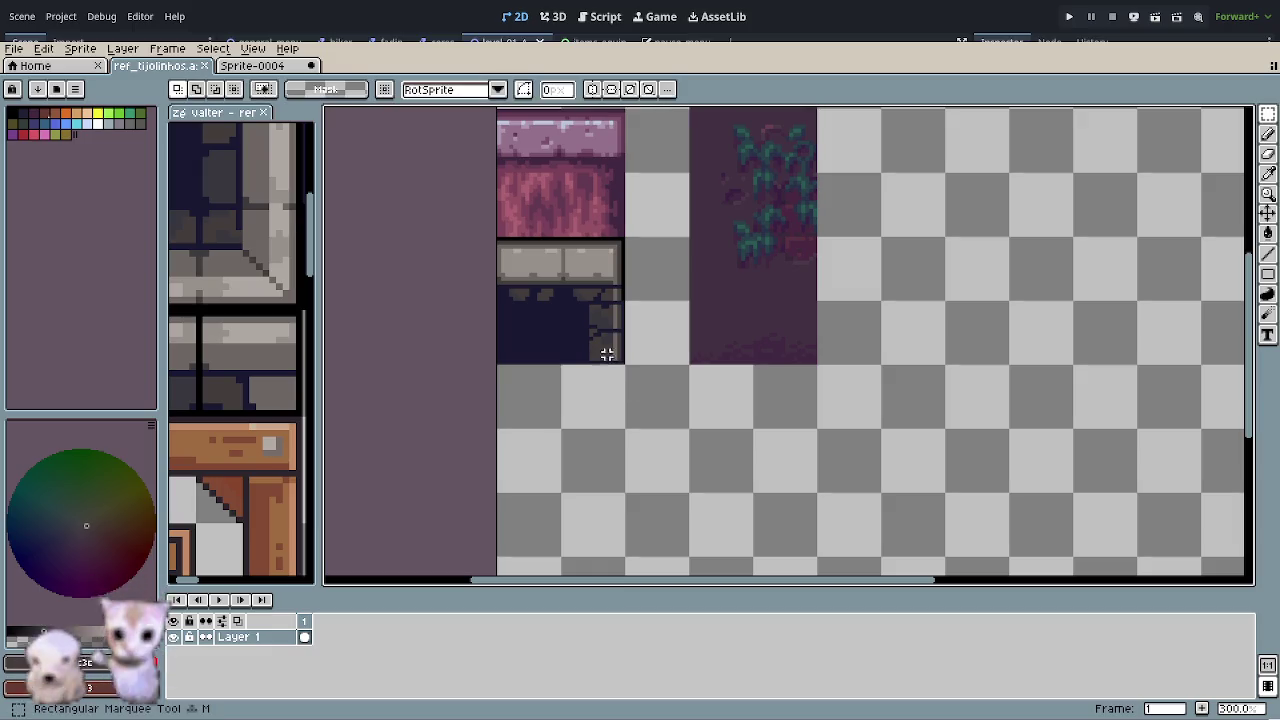
pyautogui.moveTo(529, 263); pyautogui.dragTo(583, 326)
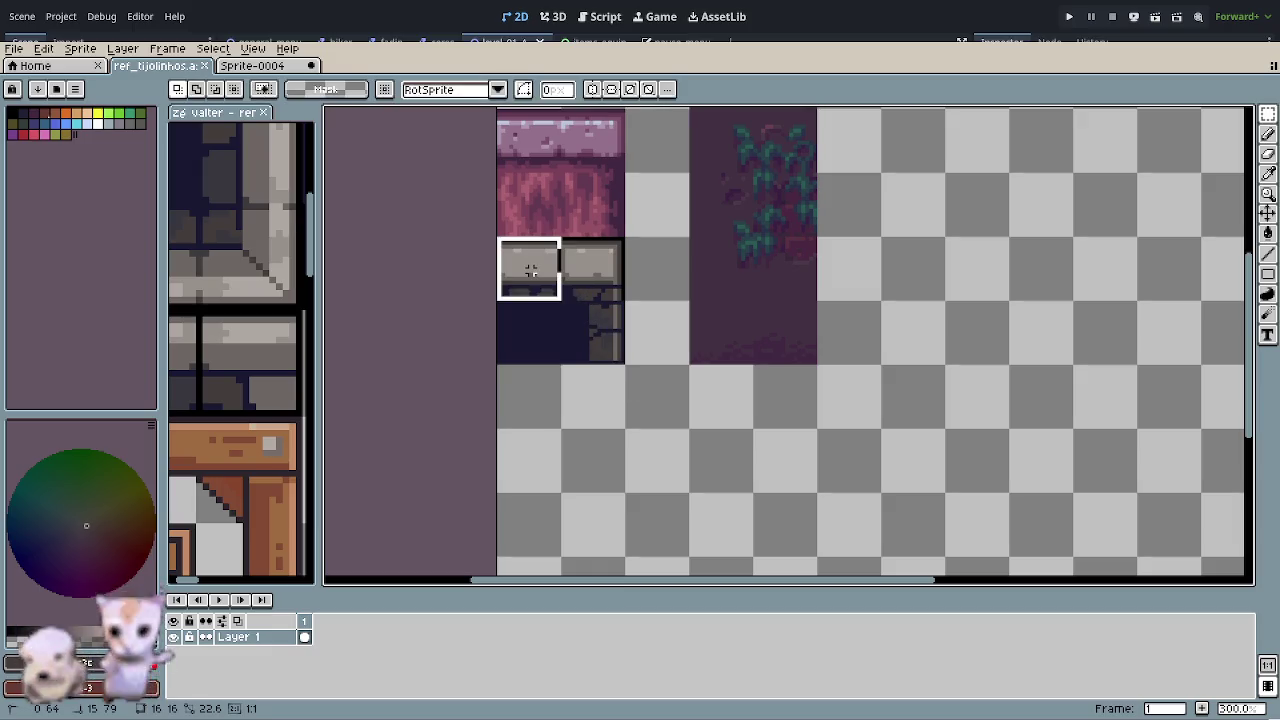
pyautogui.moveTo(675, 467); pyautogui.dragTo(571, 380)
pyautogui.moveTo(500, 263); pyautogui.dragTo(588, 445)
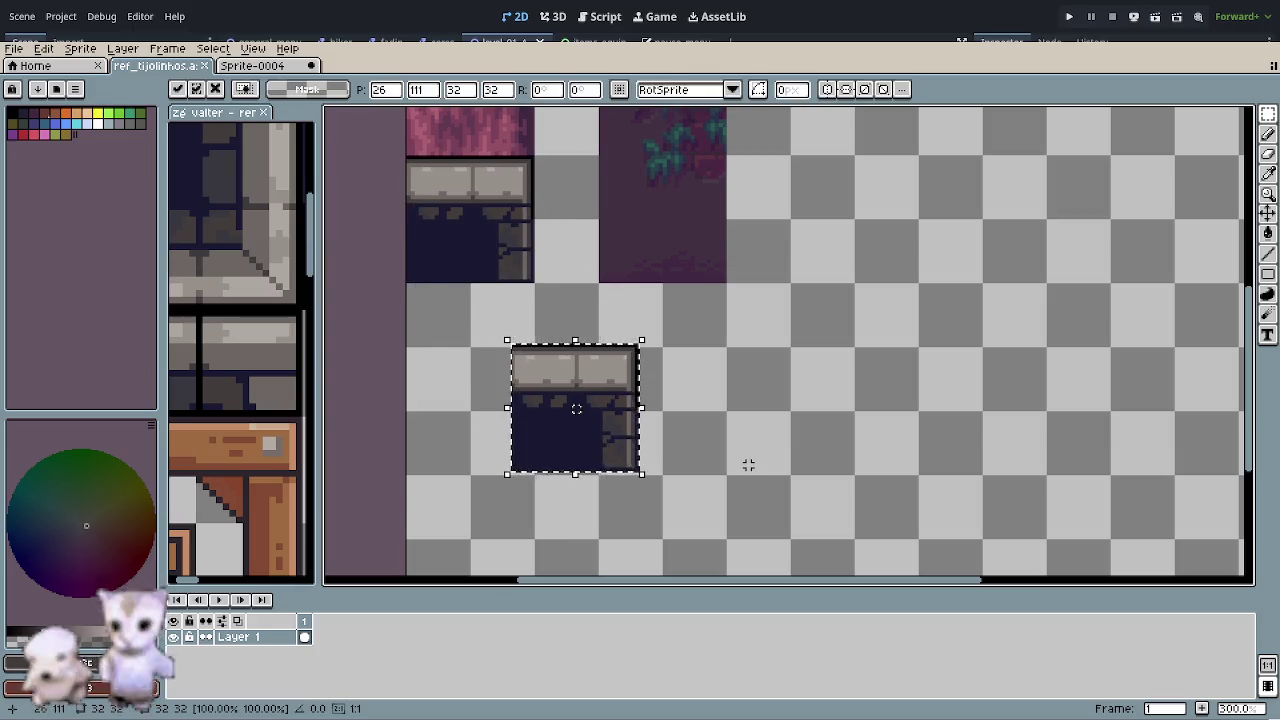
pyautogui.hotkey('ctrl', 'z')
pyautogui.hotkey('ctrl', 'z')
# - Move the alcove block down-right to canvas position 96,80 and set it in place
pyautogui.moveTo(426, 203)
pyautogui.mouseDown()
pyautogui.moveTo(474, 220)
pyautogui.moveTo(700, 462)
pyautogui.mouseUp()
pyautogui.click(816, 509)
pyautogui.moveTo(816, 509); pyautogui.dragTo(591, 366)
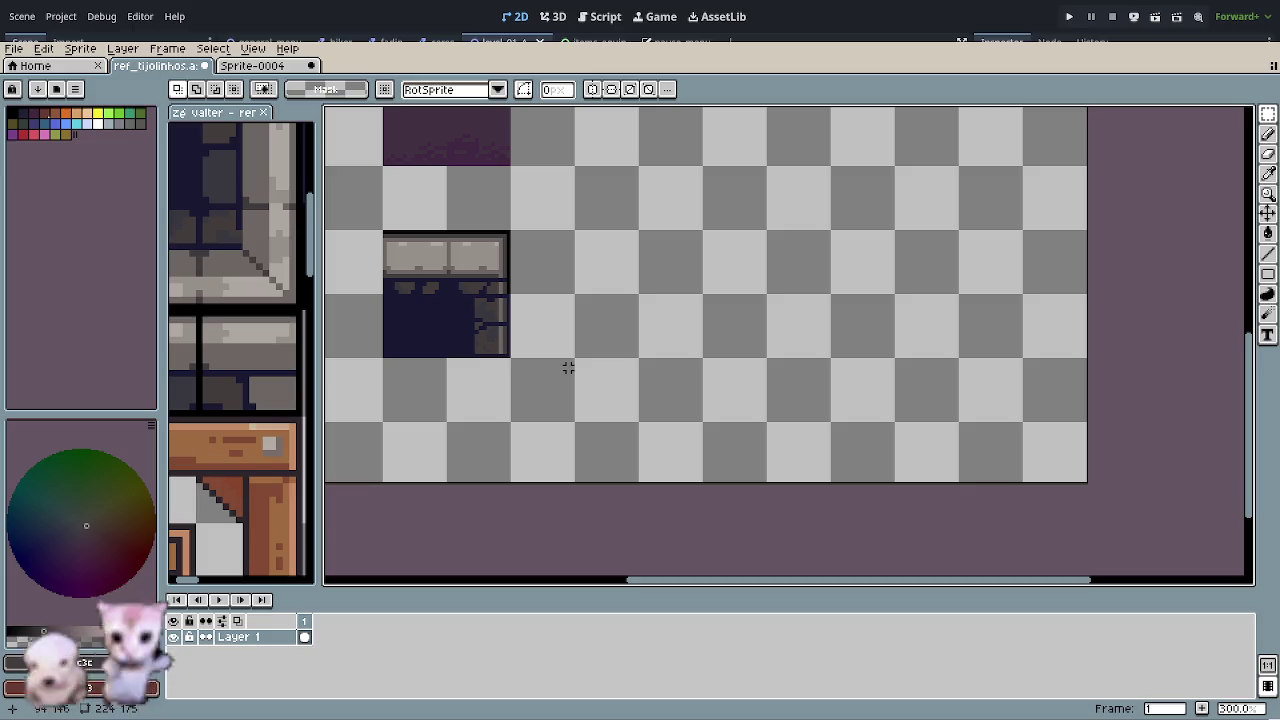
pyautogui.moveTo(509, 306); pyautogui.dragTo(562, 345)
pyautogui.moveTo(461, 282)
pyautogui.mouseDown()
pyautogui.moveTo(587, 407)
pyautogui.moveTo(820, 289)
pyautogui.moveTo(755, 255)
pyautogui.mouseUp()
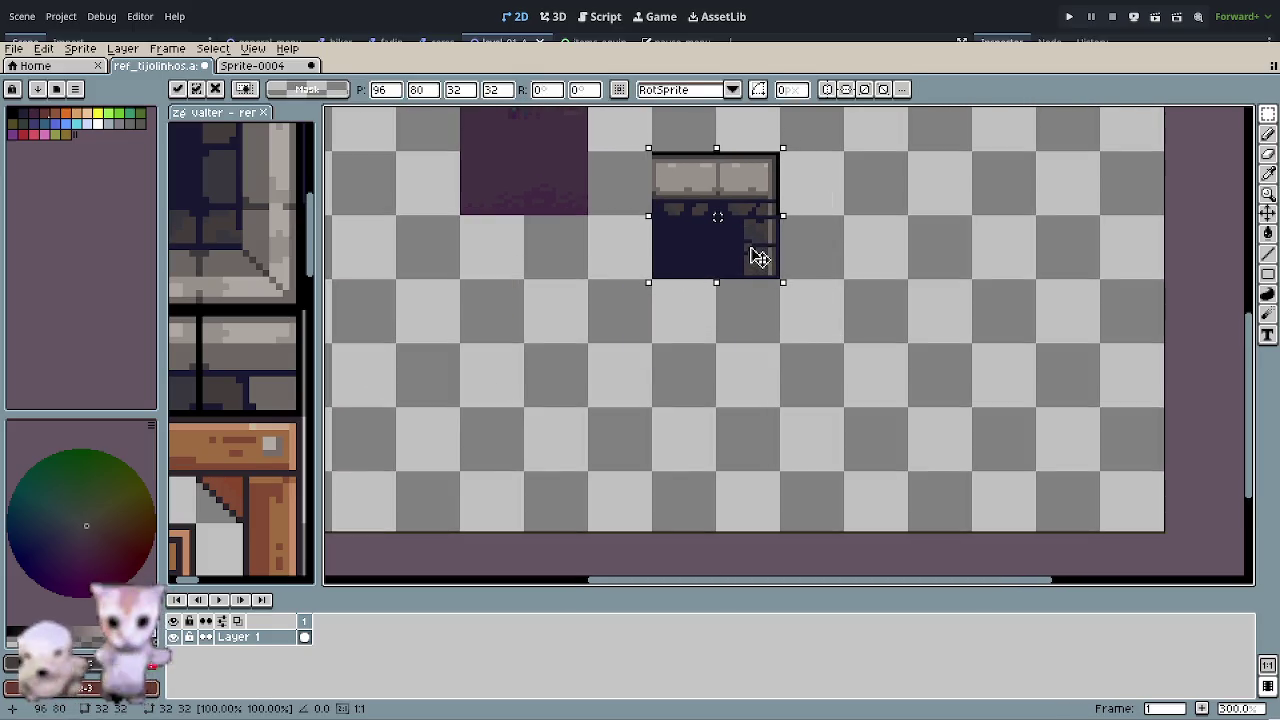
pyautogui.scroll(2, 760, 343)
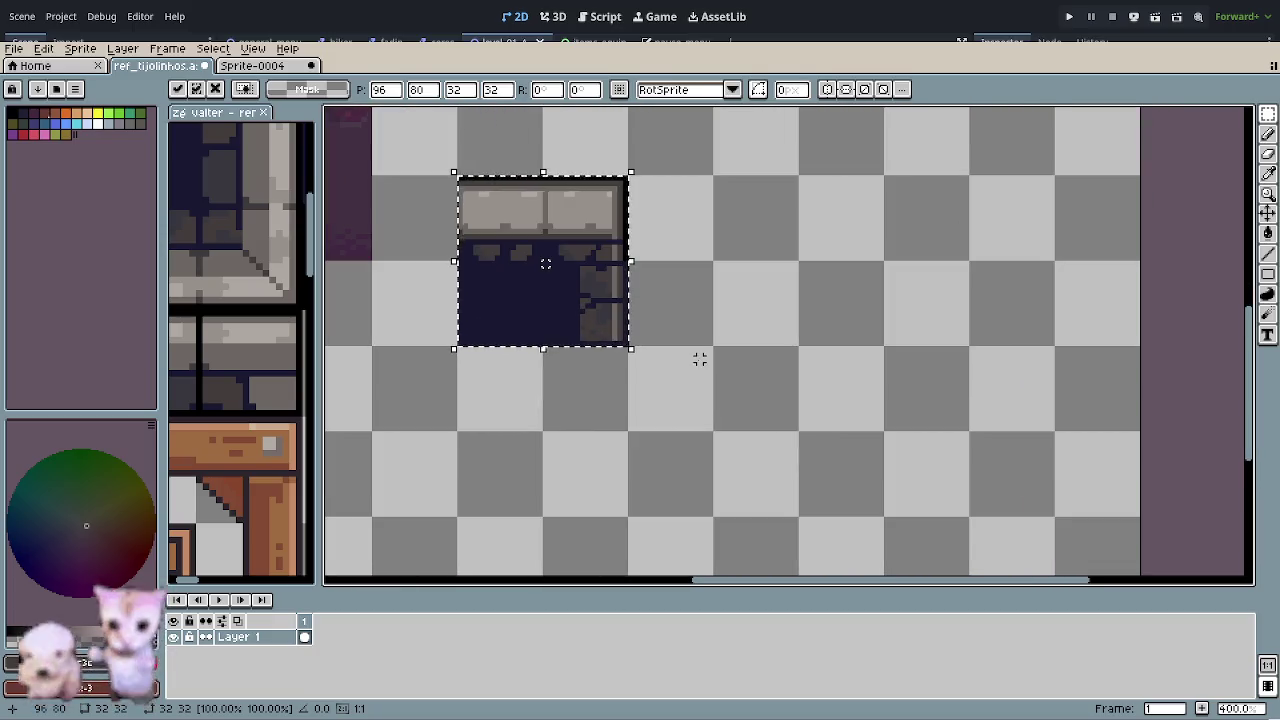
pyautogui.click(708, 343)
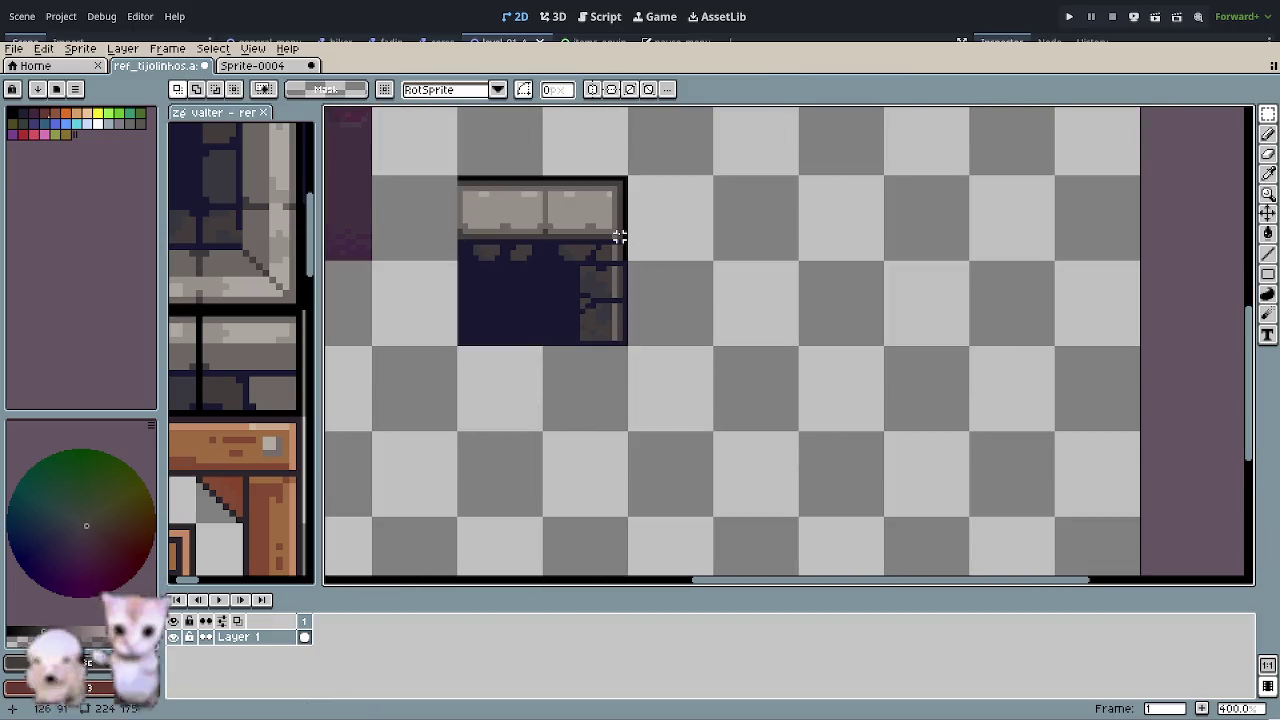
# - Select the brick lintel and drop a copy of it below the opening
pyautogui.moveTo(594, 200); pyautogui.dragTo(600, 211)
pyautogui.click(777, 277)
pyautogui.moveTo(508, 209); pyautogui.dragTo(588, 209)
pyautogui.click(723, 229)
pyautogui.moveTo(465, 182)
pyautogui.mouseDown()
pyautogui.moveTo(600, 225)
pyautogui.moveTo(778, 395)
pyautogui.mouseUp()
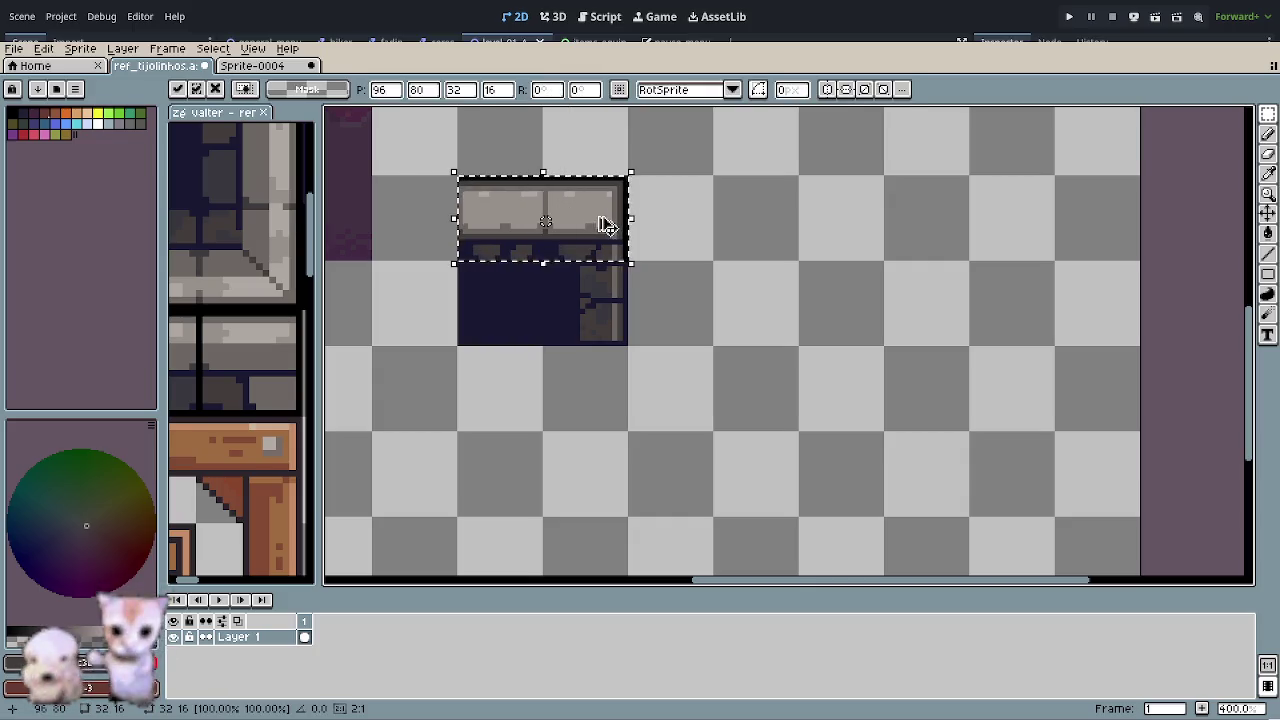
pyautogui.press('Return')
pyautogui.click(703, 491)
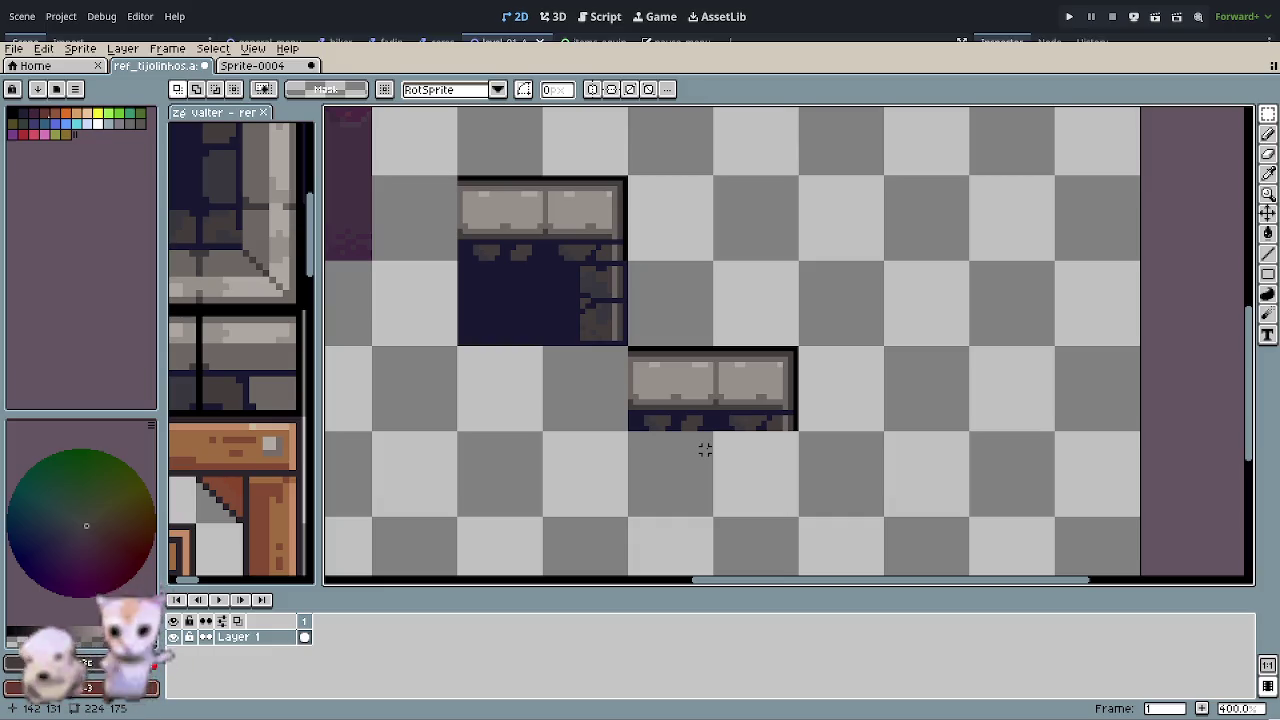
# - Extend the lower ledge strip one tile left to make it three bricks long
pyautogui.click(655, 410)
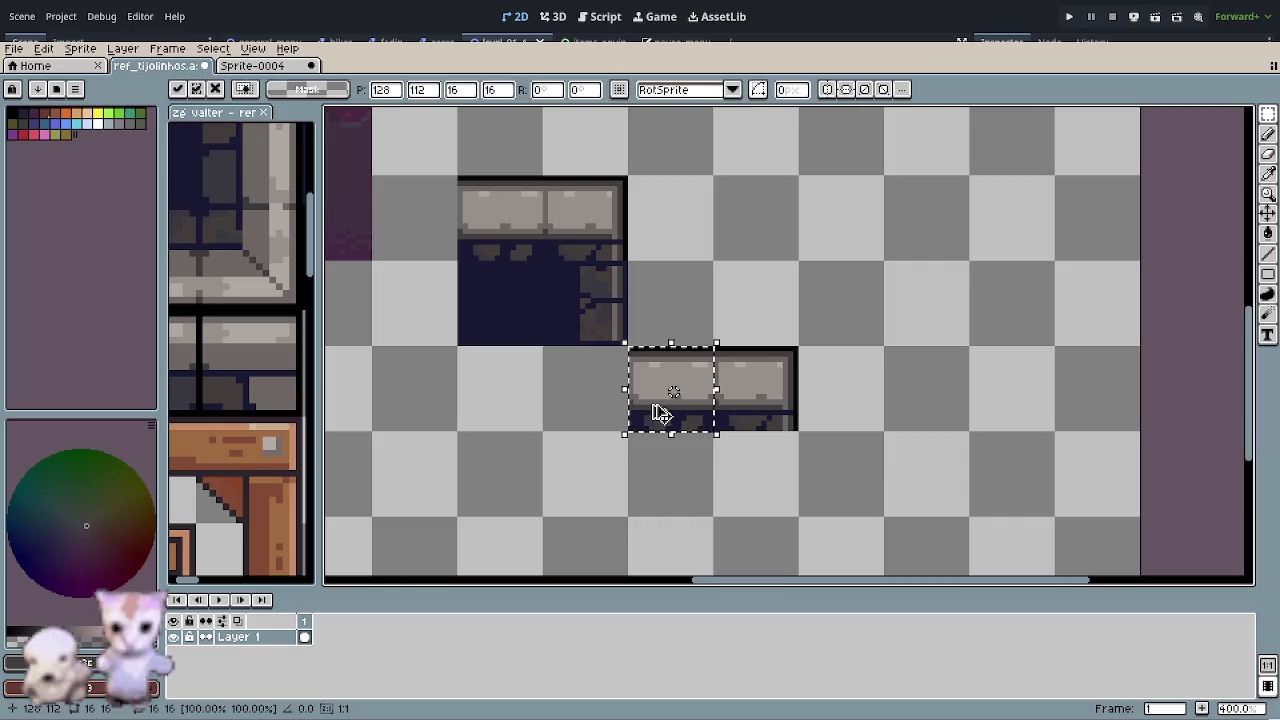
pyautogui.moveTo(660, 413); pyautogui.dragTo(572, 410)
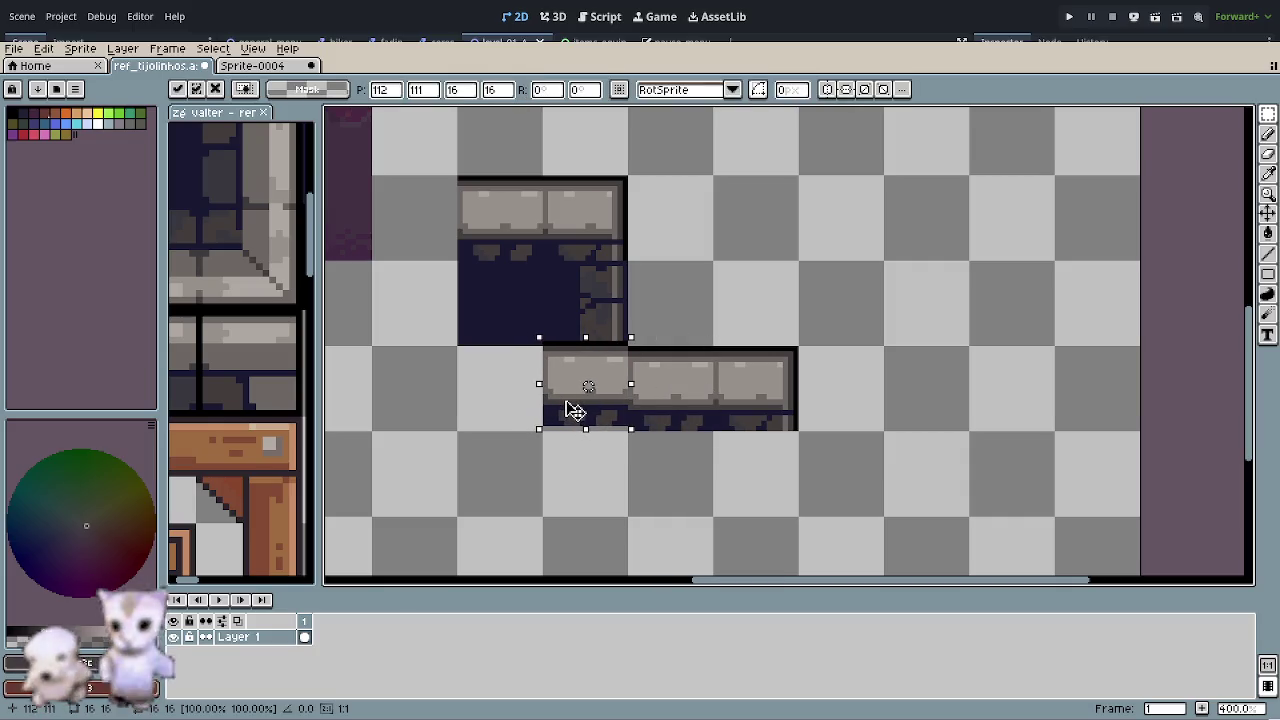
pyautogui.hotkey('ctrl', 'd')
pyautogui.scroll(2, 535, 374)
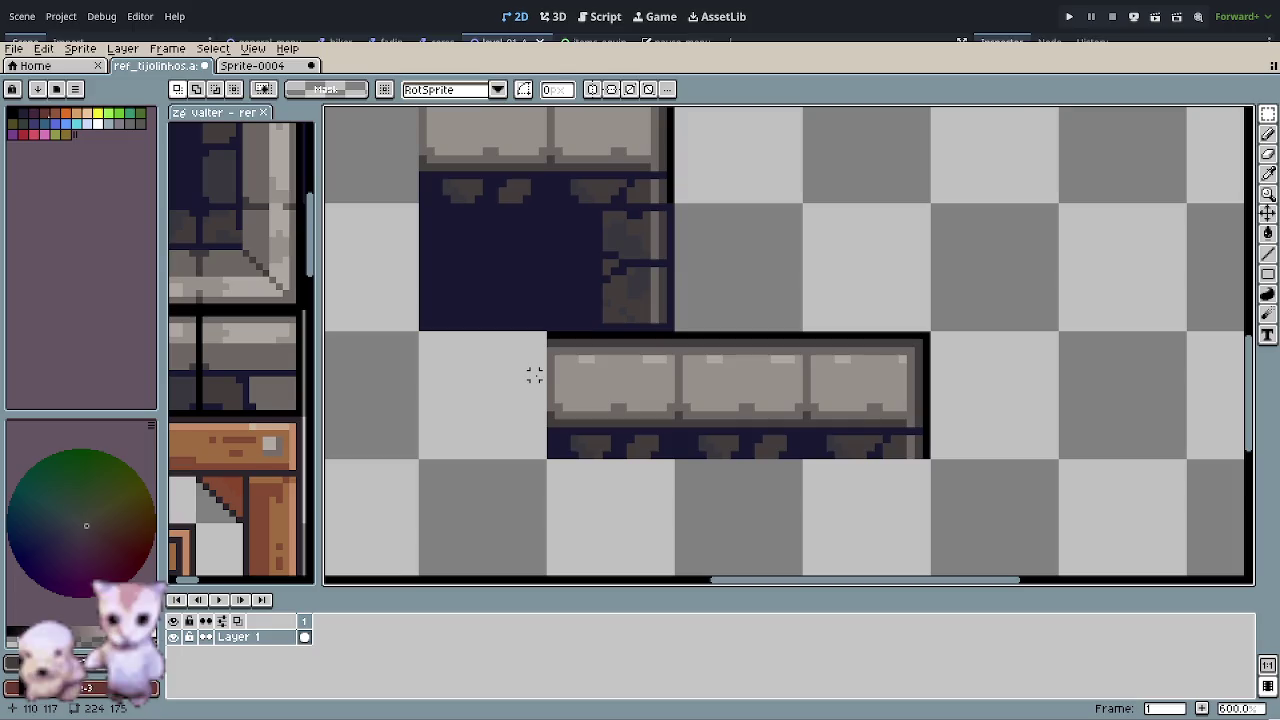
pyautogui.scroll(1, 589, 389)
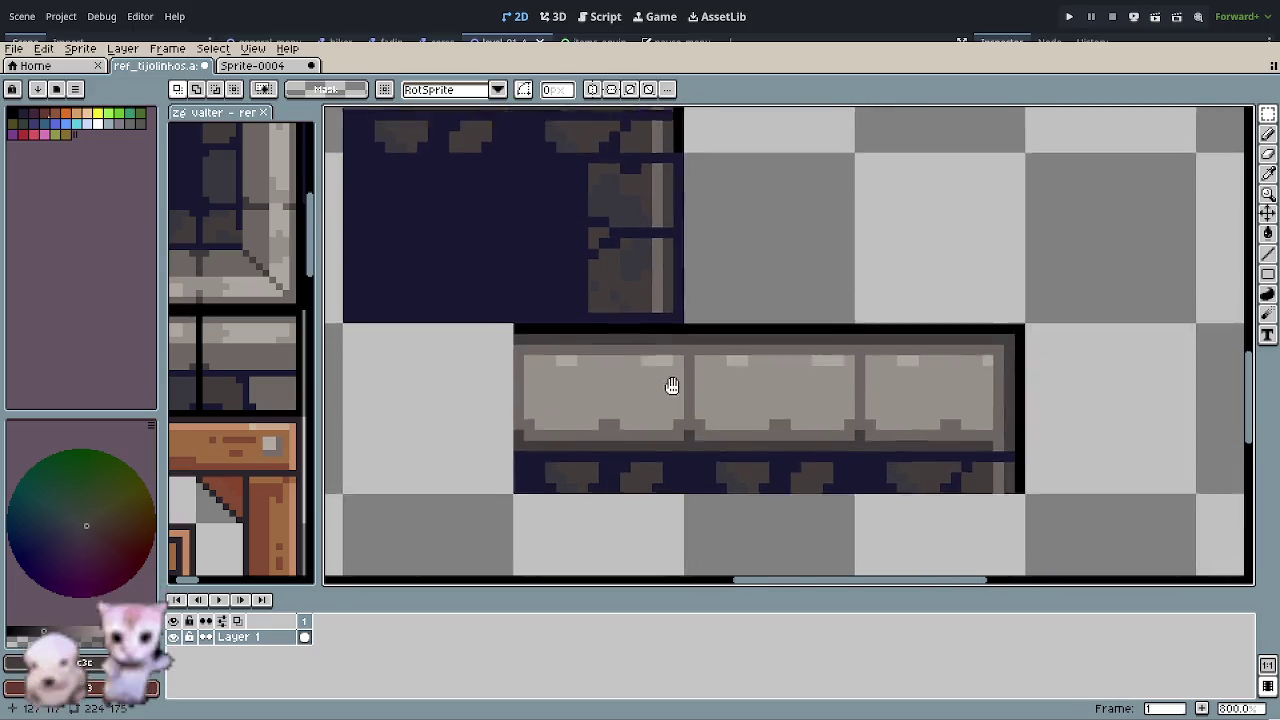
pyautogui.moveTo(680, 374); pyautogui.dragTo(571, 506)
# - Sample black from an outline and return to the Pencil
pyautogui.press('o')
pyautogui.click(587, 250)
pyautogui.press('b')
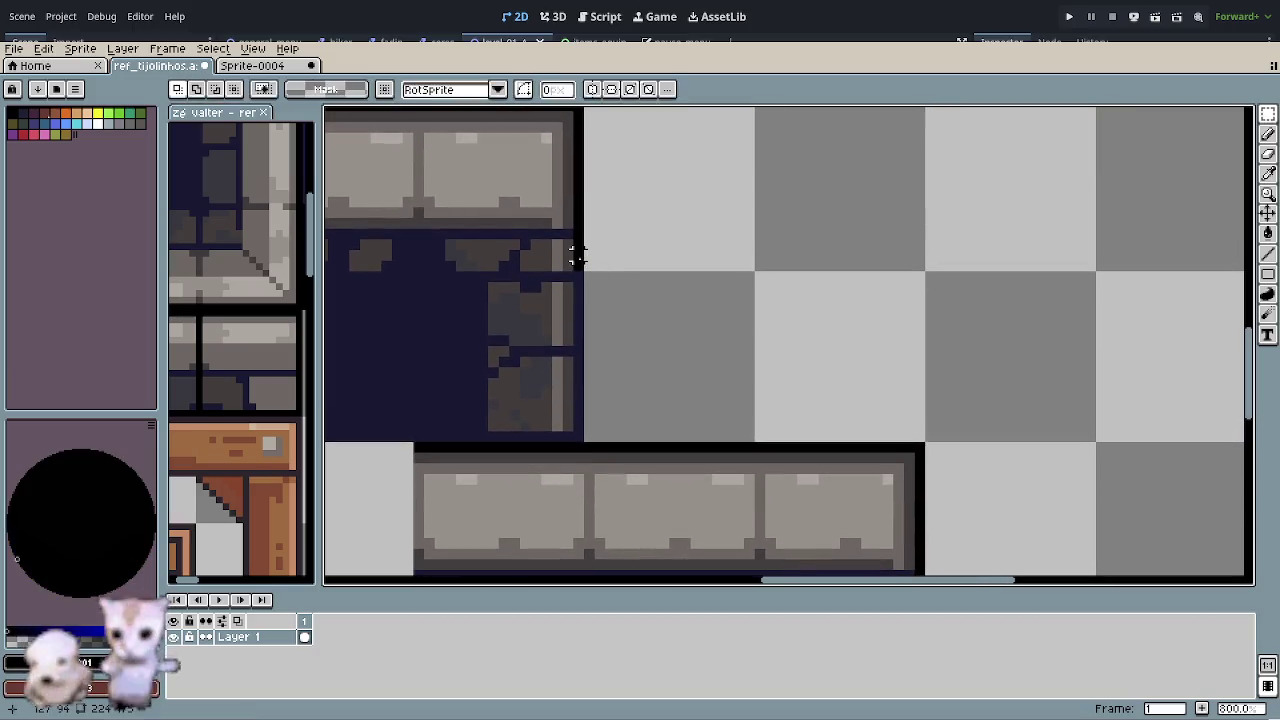
pyautogui.scroll(-1, 578, 437)
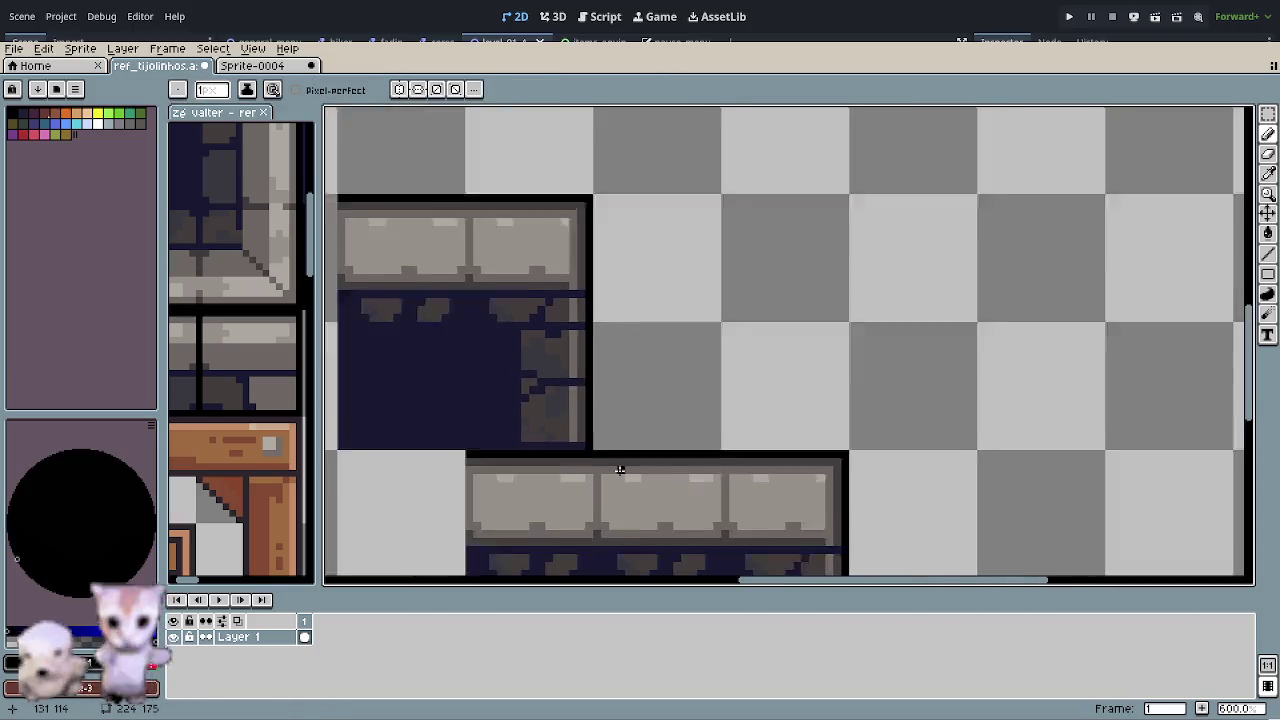
pyautogui.scroll(-1, 623, 466)
pyautogui.scroll(-1, 631, 410)
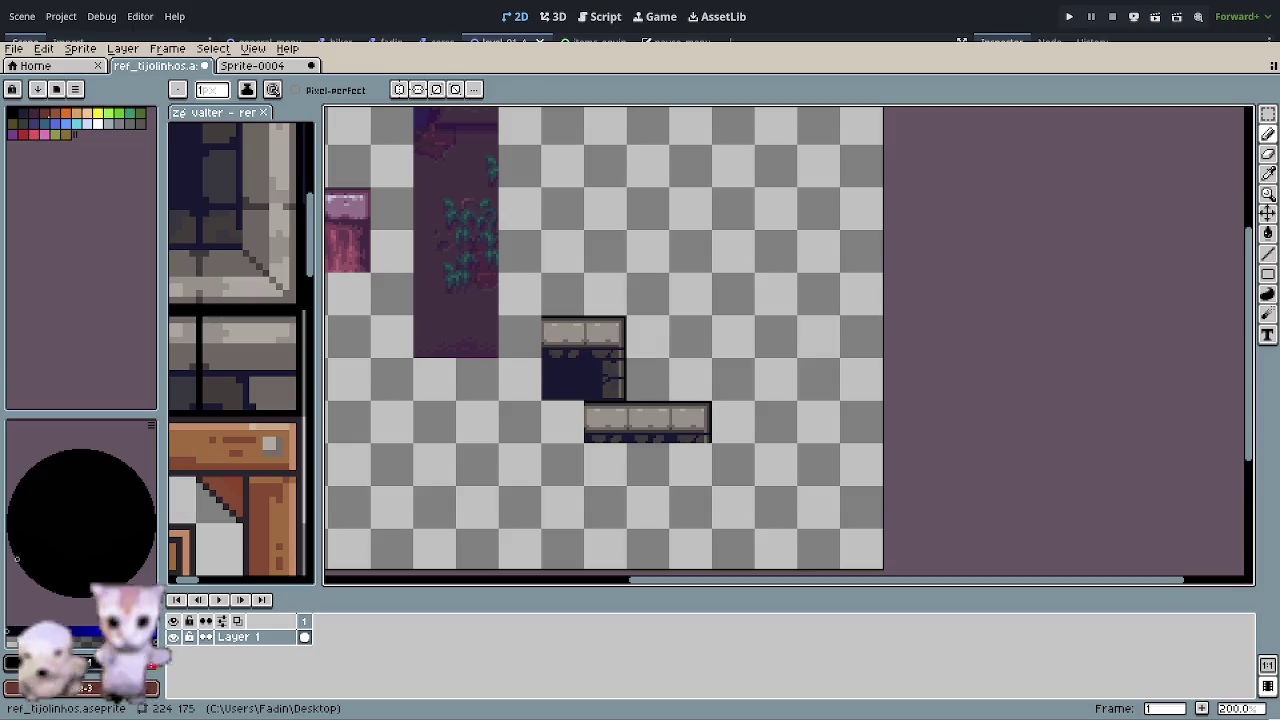
# - Paint the ledge's top outline with the opening's dark navy
pyautogui.scroll(2, 663, 503)
pyautogui.scroll(1, 597, 443)
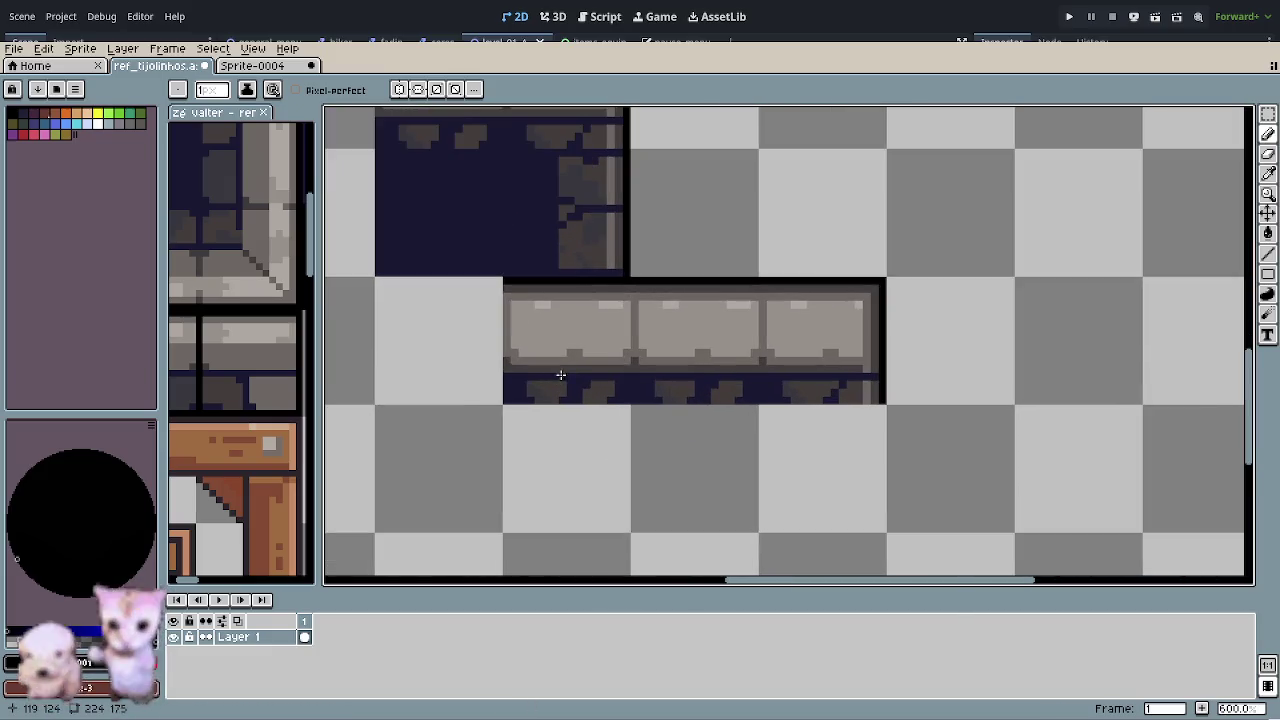
pyautogui.scroll(1, 560, 380)
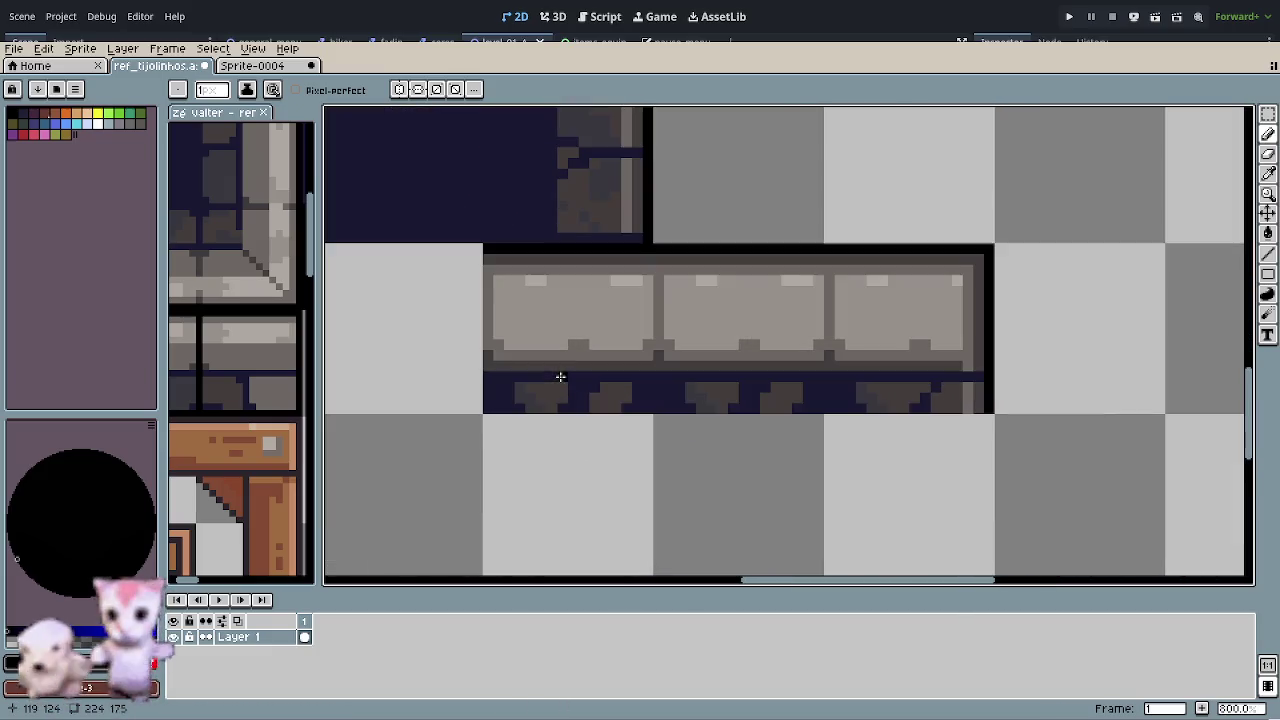
pyautogui.keyDown('alt'); pyautogui.click(483, 228); pyautogui.keyUp('alt')
pyautogui.moveTo(490, 247); pyautogui.dragTo(631, 248)
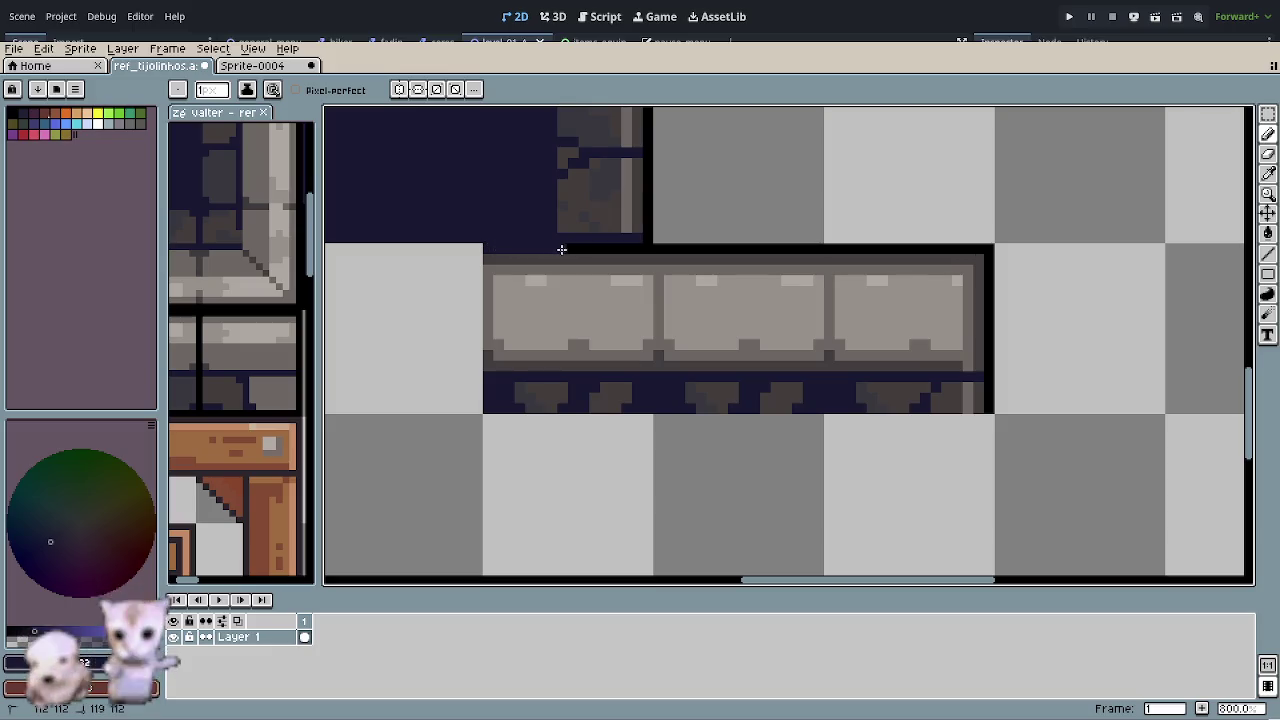
# - Draw a black vertical divider through the ledge's leftmost brick
pyautogui.keyDown('alt'); pyautogui.click(661, 245); pyautogui.keyUp('alt')
pyautogui.moveTo(626, 351); pyautogui.dragTo(585, 425)
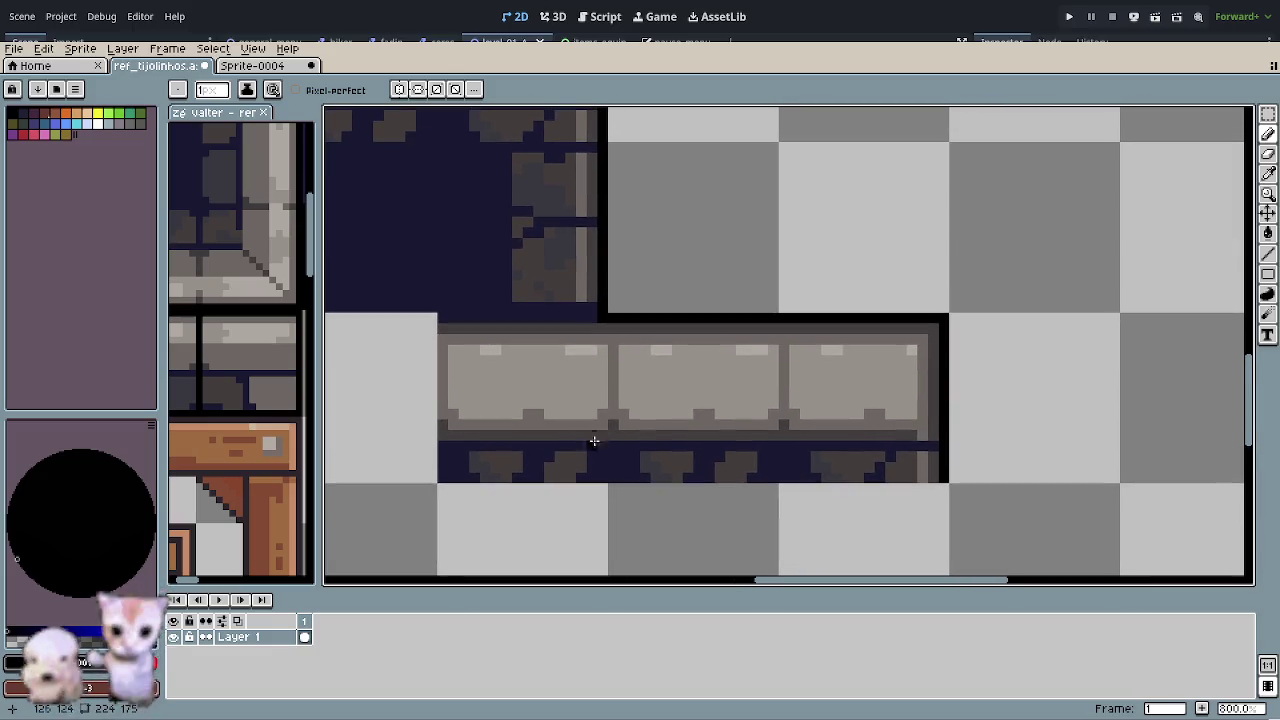
pyautogui.press('alt')
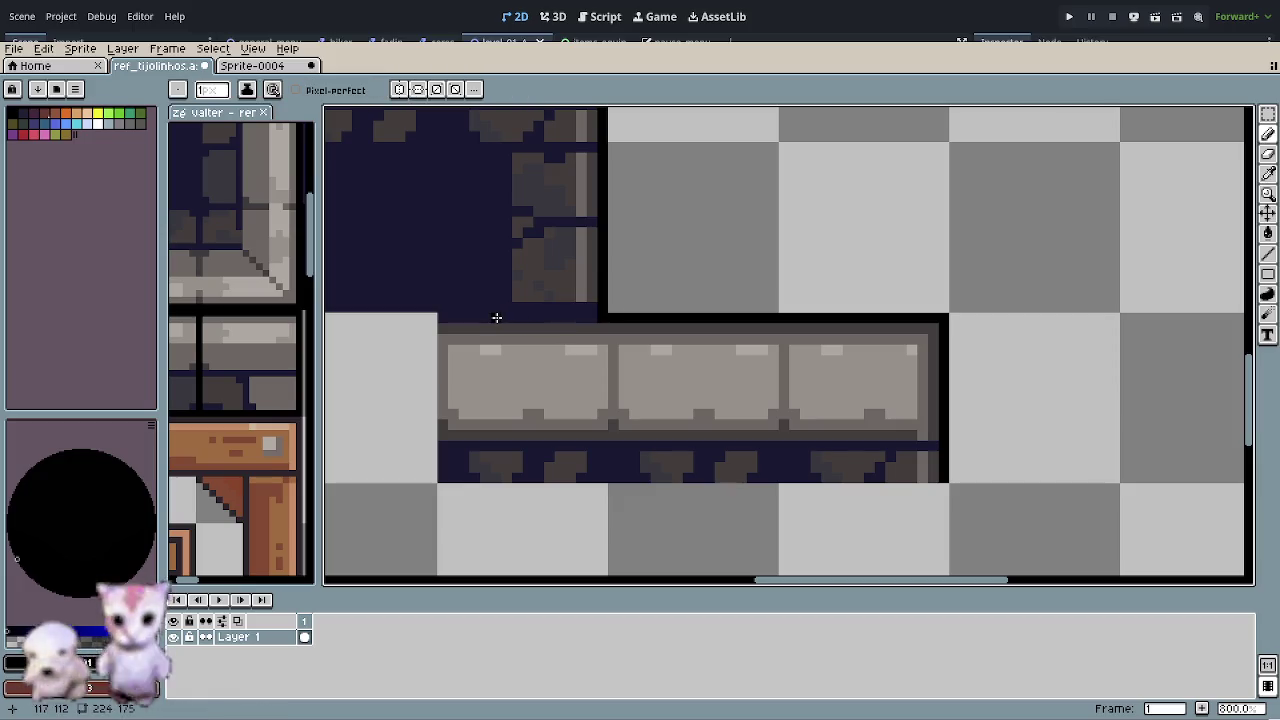
pyautogui.moveTo(506, 315)
pyautogui.mouseDown()
pyautogui.moveTo(509, 435)
pyautogui.moveTo(517, 403)
pyautogui.mouseUp()
pyautogui.keyDown('alt'); pyautogui.click(540, 410); pyautogui.keyUp('alt')
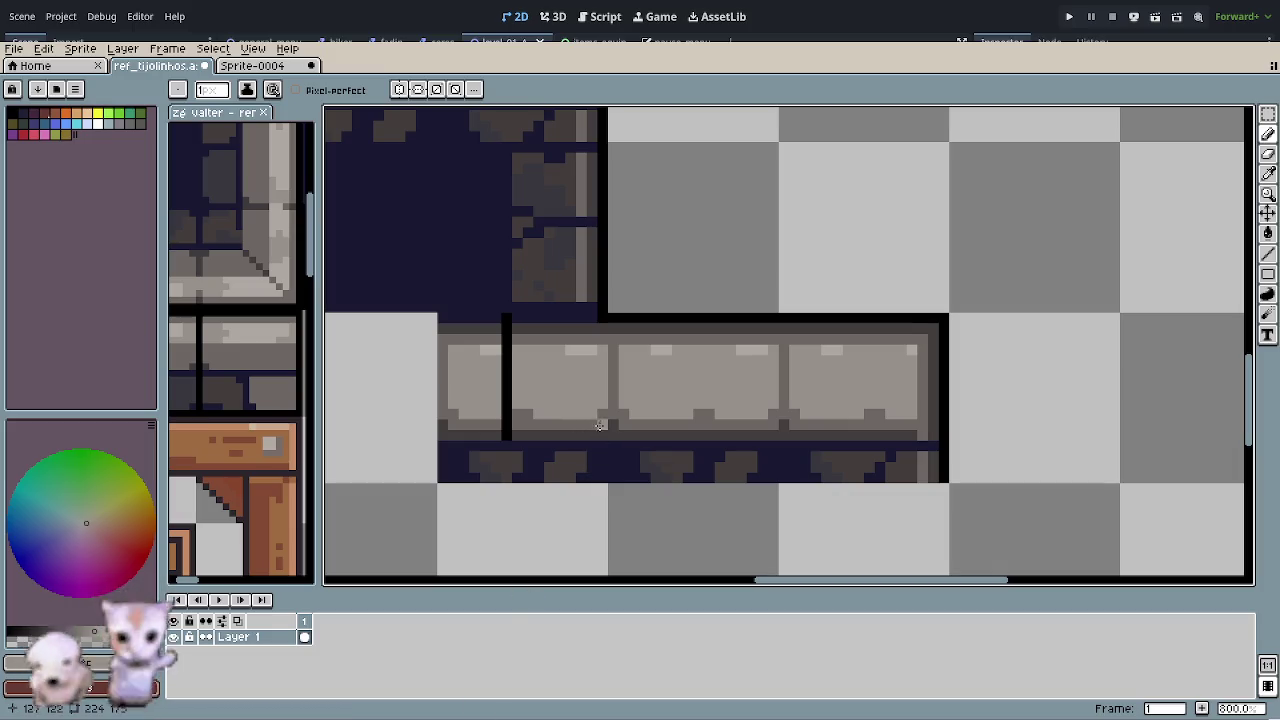
pyautogui.scroll(2, 546, 343)
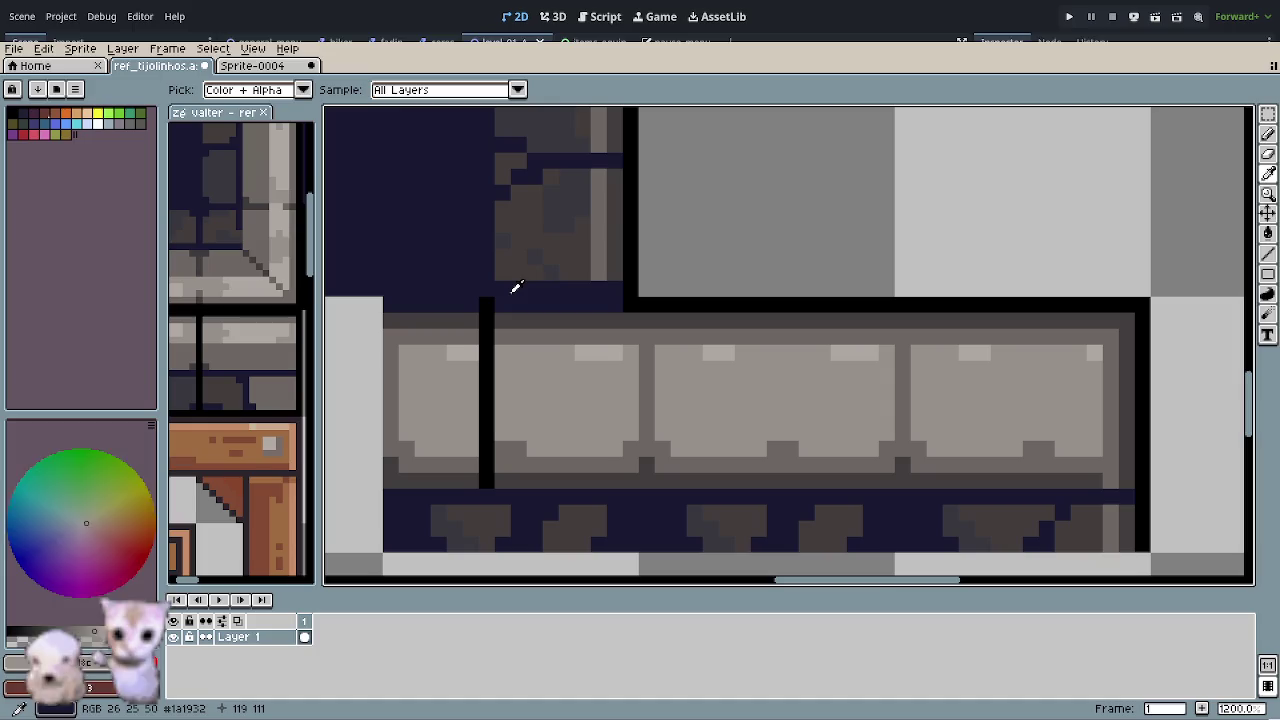
# - Repaint the black divider line with the opening's navy
pyautogui.keyDown('alt'); pyautogui.click(512, 289); pyautogui.keyUp('alt')
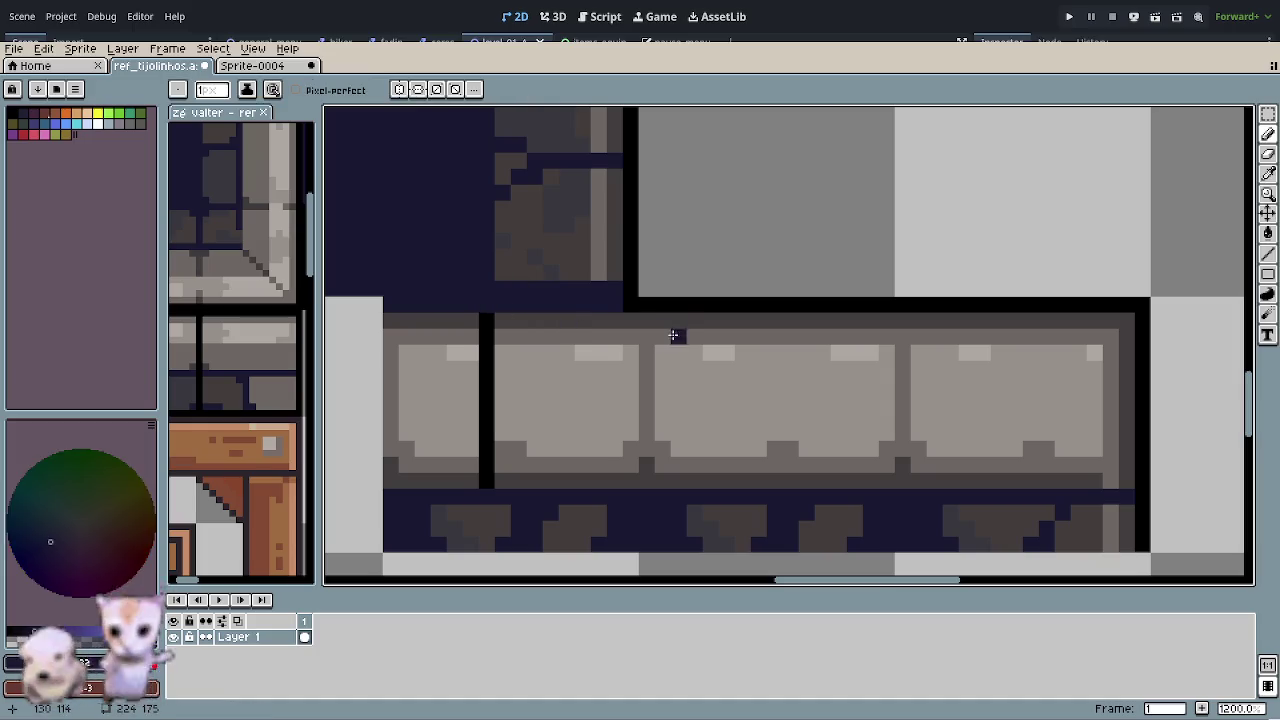
pyautogui.scroll(-2, 586, 376)
pyautogui.scroll(-1, 587, 380)
pyautogui.scroll(-1, 587, 380)
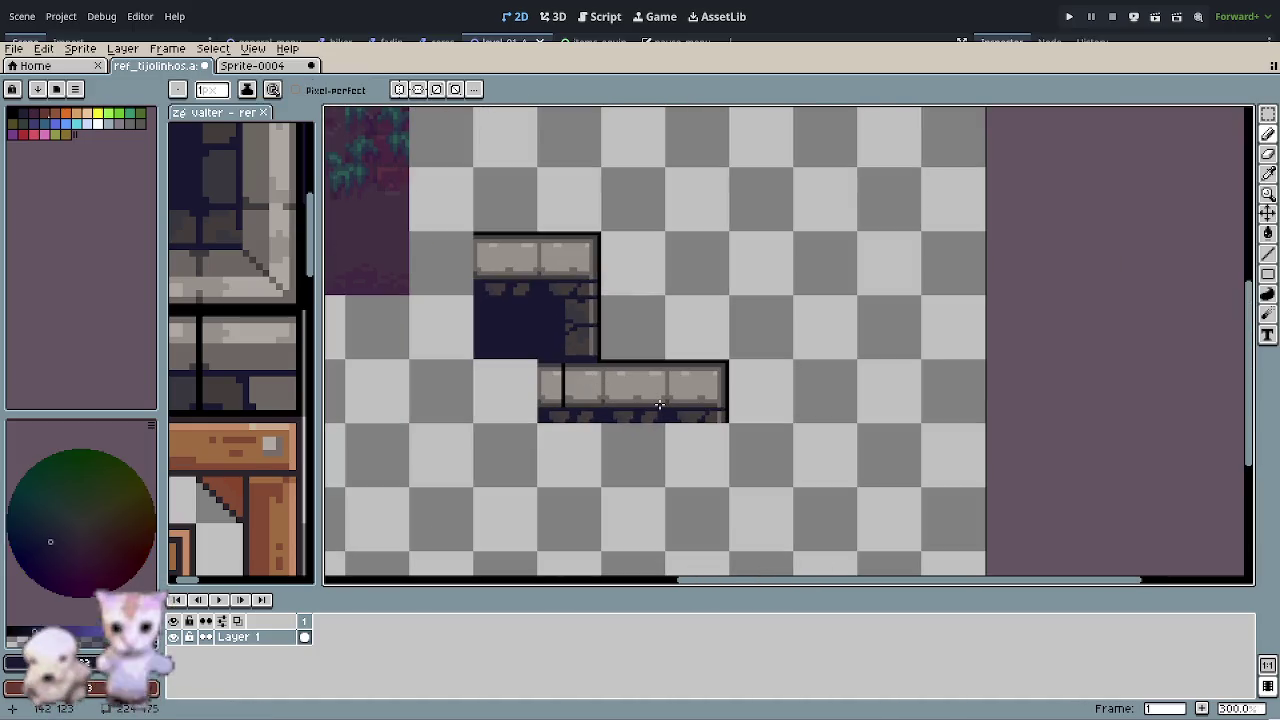
pyautogui.scroll(3, 566, 400)
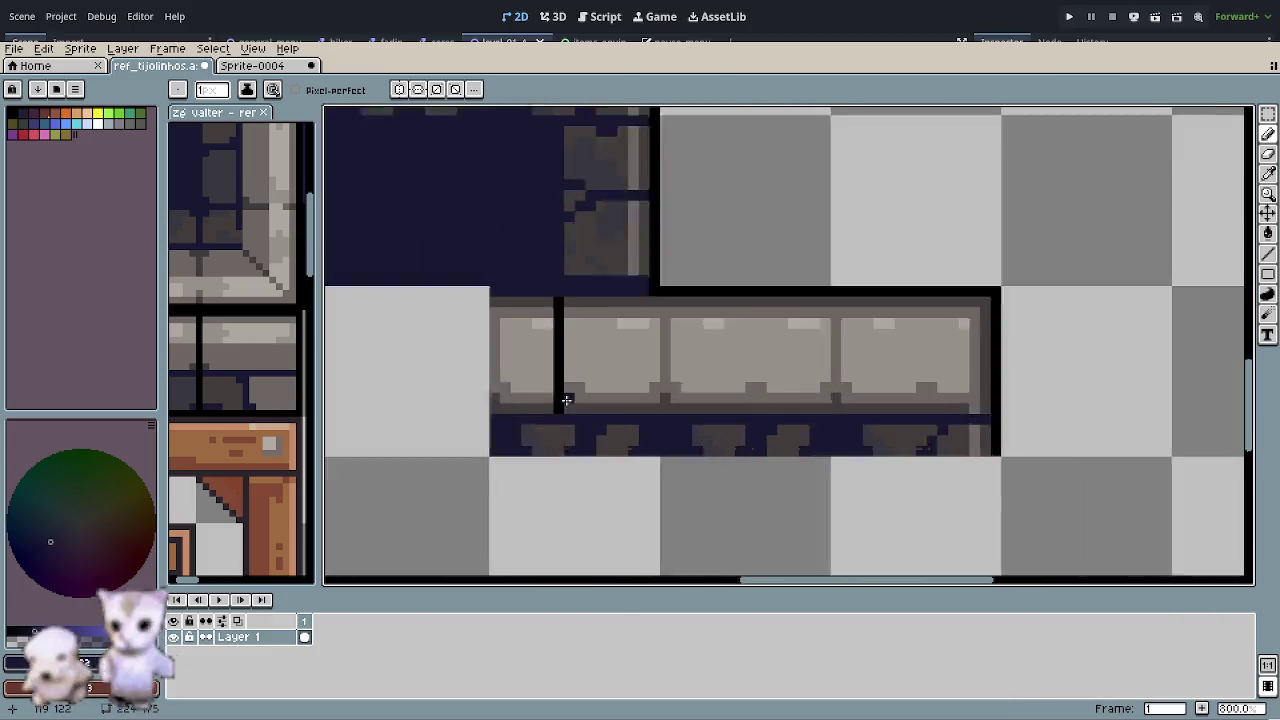
pyautogui.scroll(2, 566, 400)
pyautogui.keyDown('alt'); pyautogui.click(586, 434); pyautogui.keyUp('alt')
pyautogui.moveTo(552, 422)
pyautogui.mouseDown()
pyautogui.moveTo(549, 229)
pyautogui.moveTo(531, 200)
pyautogui.mouseUp()
# - Flood-fill the ledge's left sliver navy: top border, stone face and bottom strip
pyautogui.press('g')
pyautogui.click(506, 203)
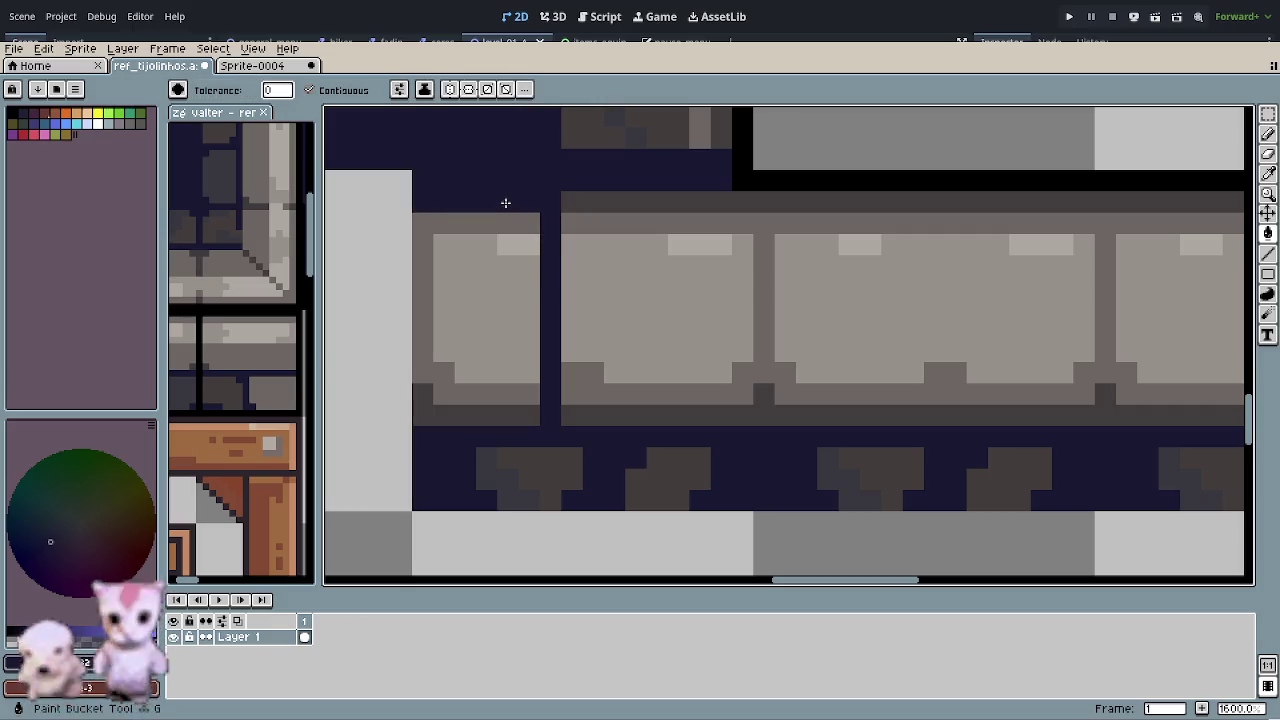
pyautogui.click(506, 266)
pyautogui.click(517, 240)
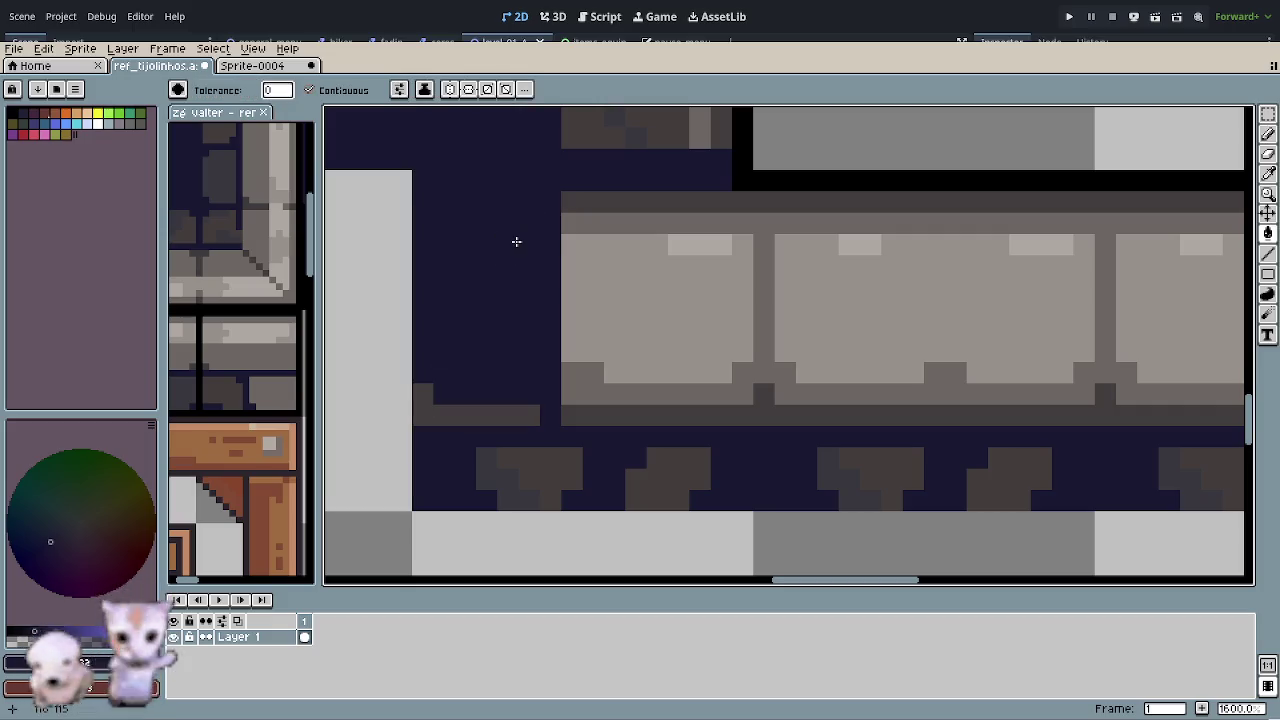
pyautogui.click(483, 416)
pyautogui.scroll(-6, 506, 409)
pyautogui.scroll(1, 512, 410)
pyautogui.scroll(2, 516, 411)
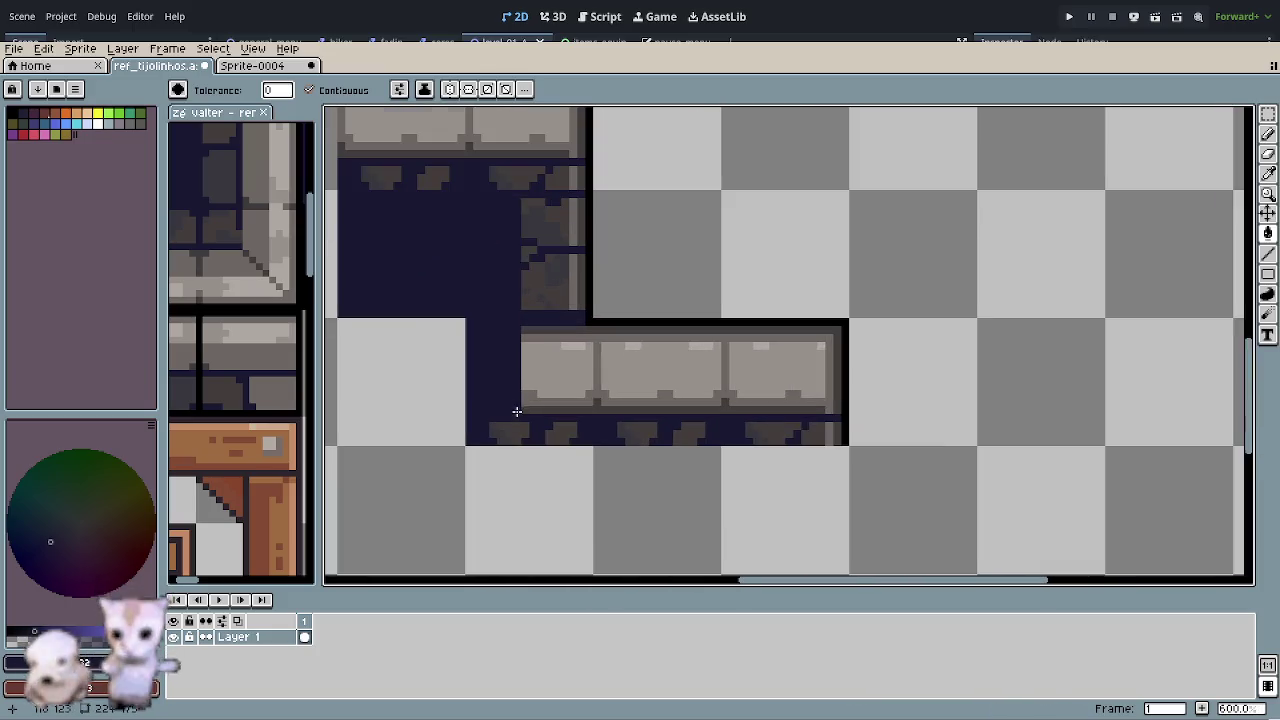
pyautogui.scroll(2, 529, 390)
# - Draw a dark stone edge down the shortened ledge's new left side
pyautogui.press('o')
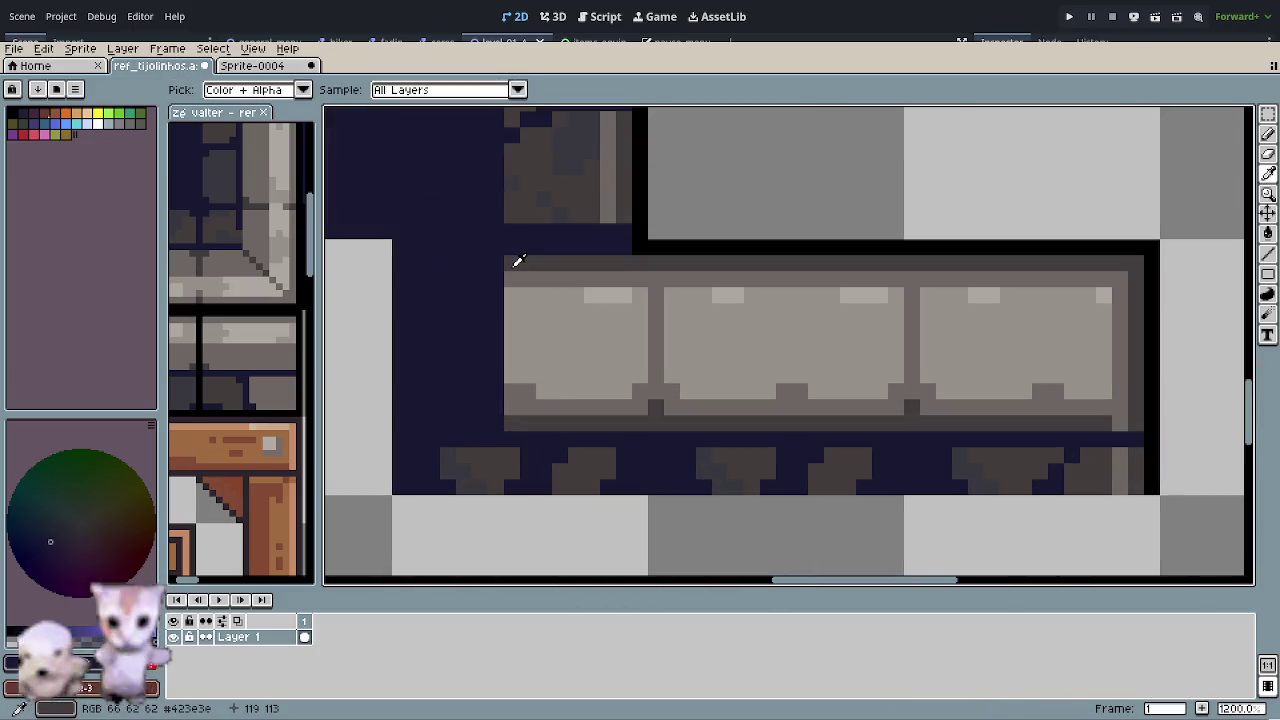
pyautogui.click(518, 261)
pyautogui.press('b')
pyautogui.moveTo(510, 268); pyautogui.dragTo(512, 420)
pyautogui.press('o')
pyautogui.press('b')
pyautogui.moveTo(527, 360); pyautogui.dragTo(530, 276)
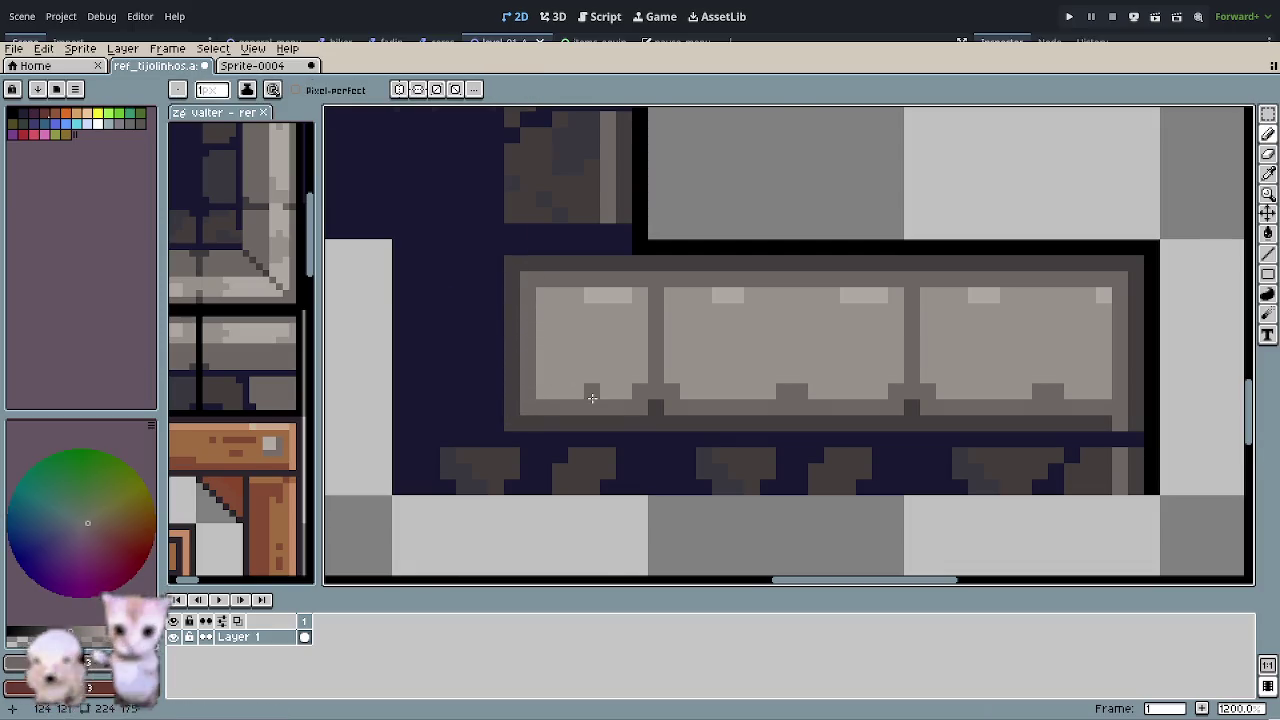
pyautogui.scroll(-3, 596, 370)
pyautogui.scroll(-1, 596, 370)
pyautogui.scroll(-1, 662, 403)
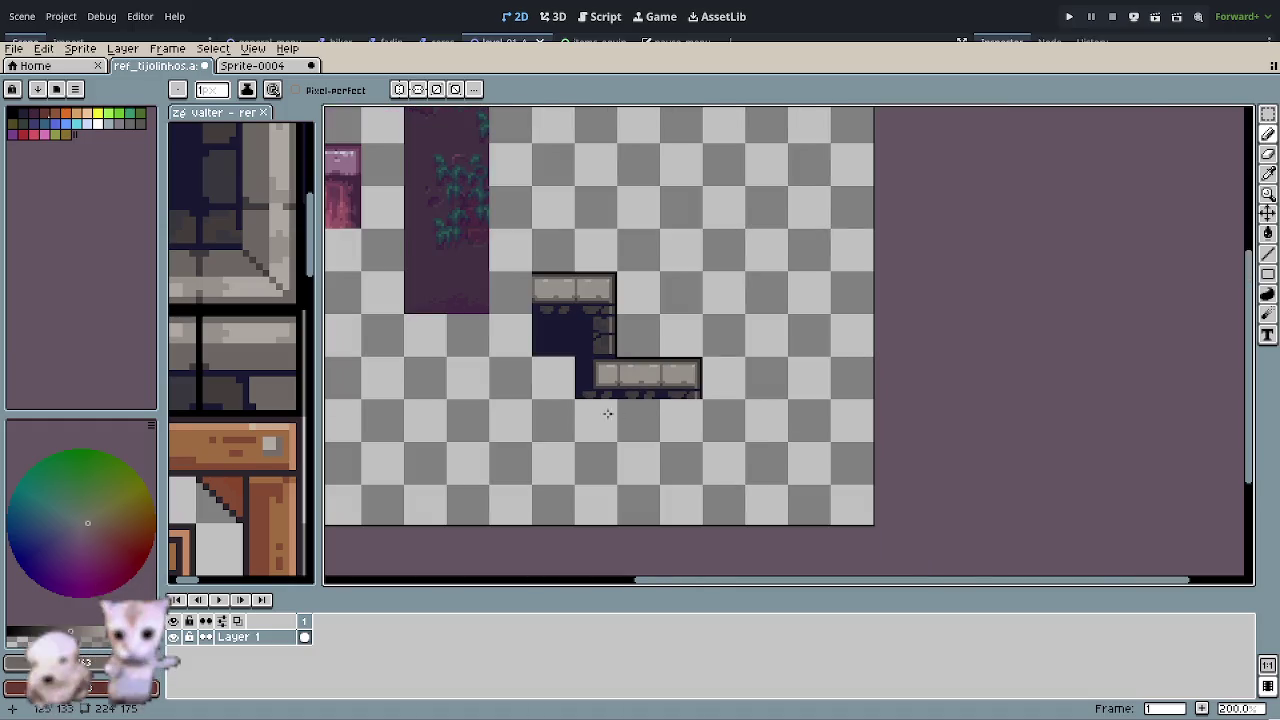
# - Flood-fill the three grey stair-step specks under the ledge with navy
pyautogui.scroll(2, 628, 415)
pyautogui.scroll(1, 600, 394)
pyautogui.scroll(1, 603, 394)
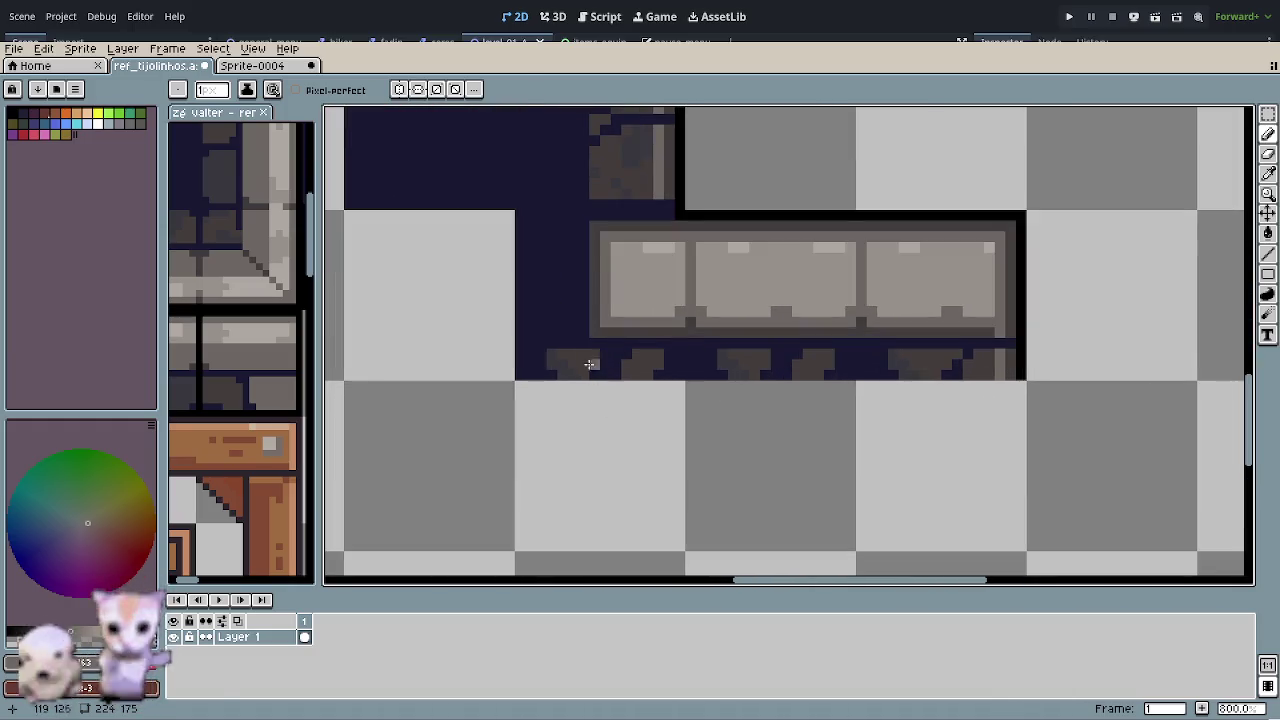
pyautogui.keyDown('alt'); pyautogui.click(566, 320); pyautogui.keyUp('alt')
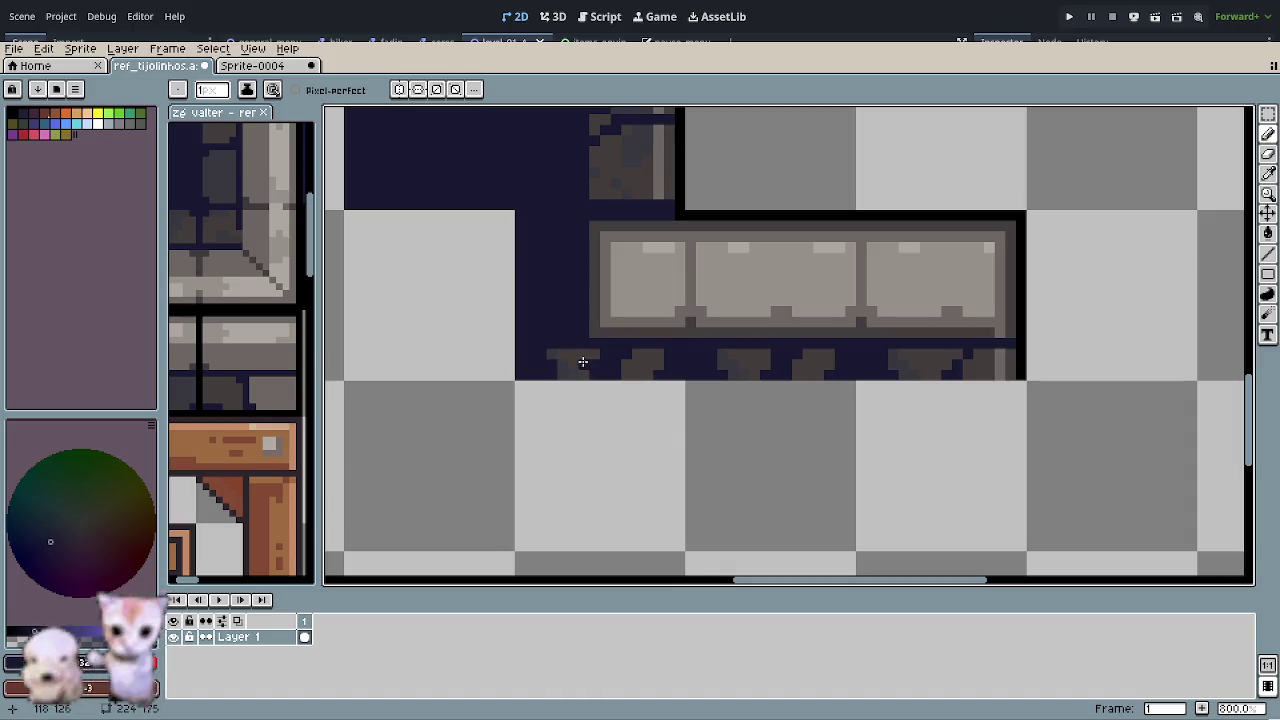
pyautogui.scroll(2, 590, 365)
pyautogui.press('g')
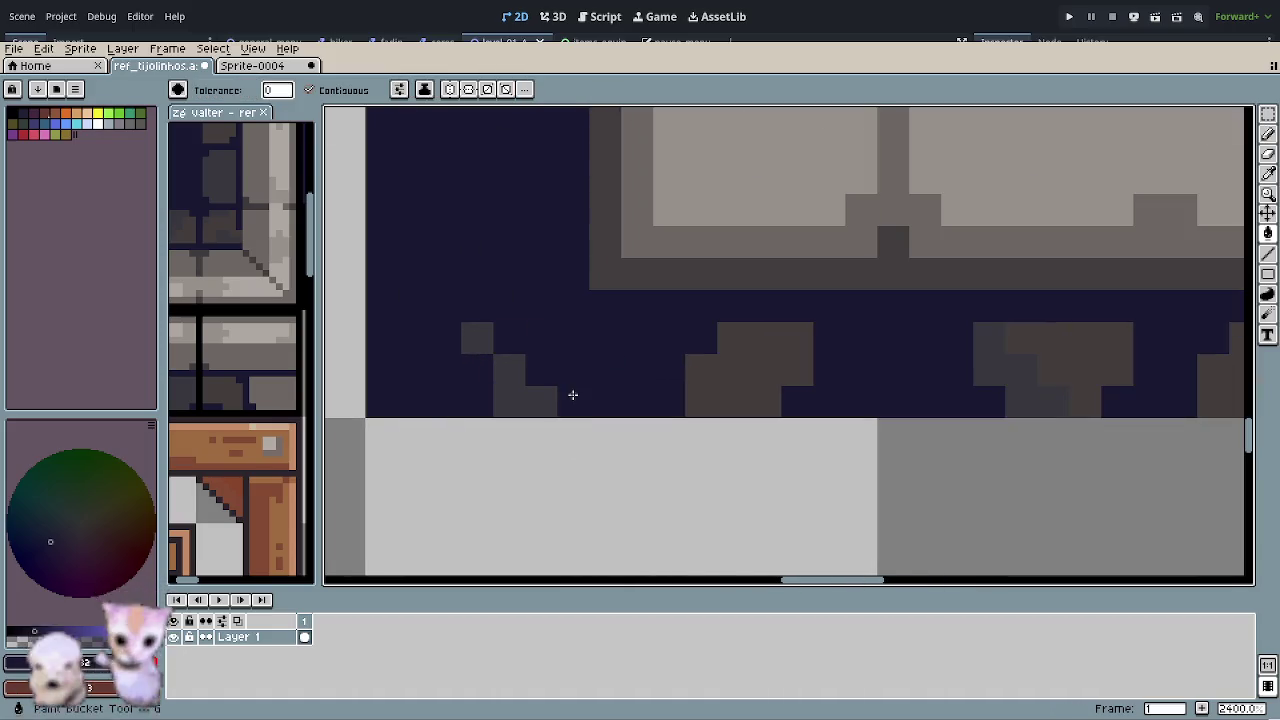
pyautogui.click(540, 400)
pyautogui.click(510, 386)
pyautogui.click(477, 338)
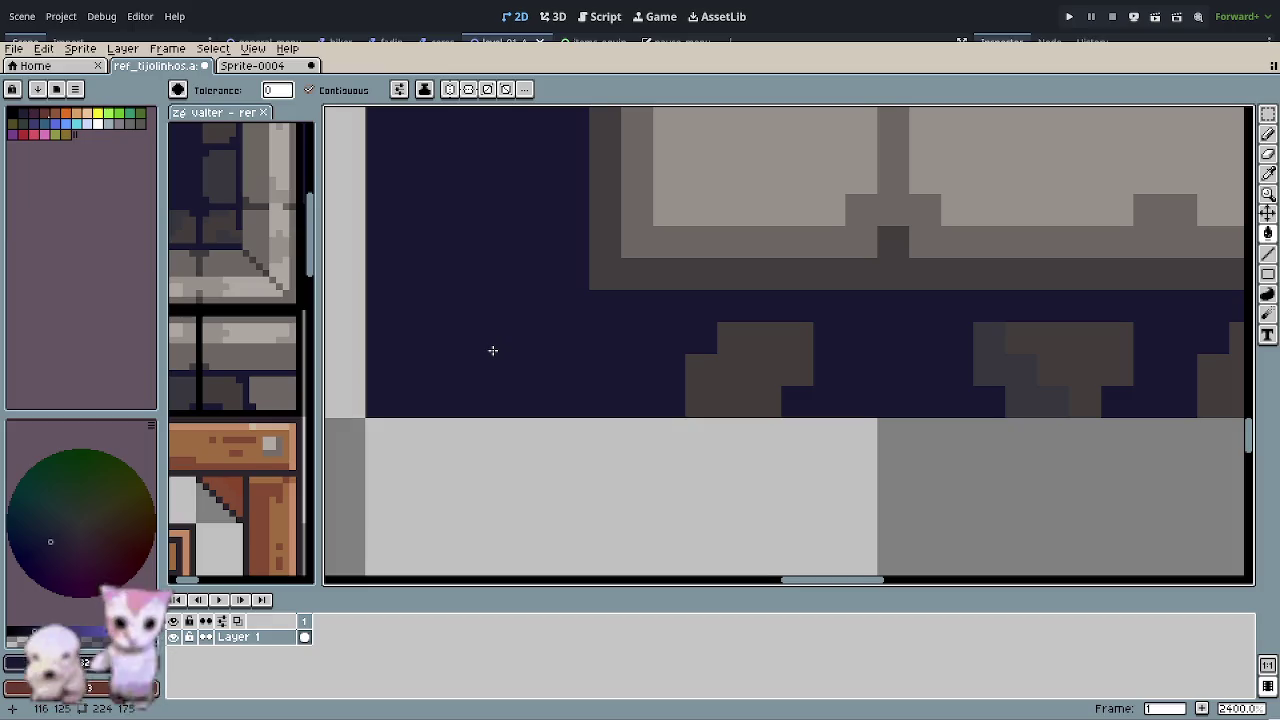
# - Draw a navy pencil stroke beneath the ledge's former left end
pyautogui.scroll(-2, 508, 351)
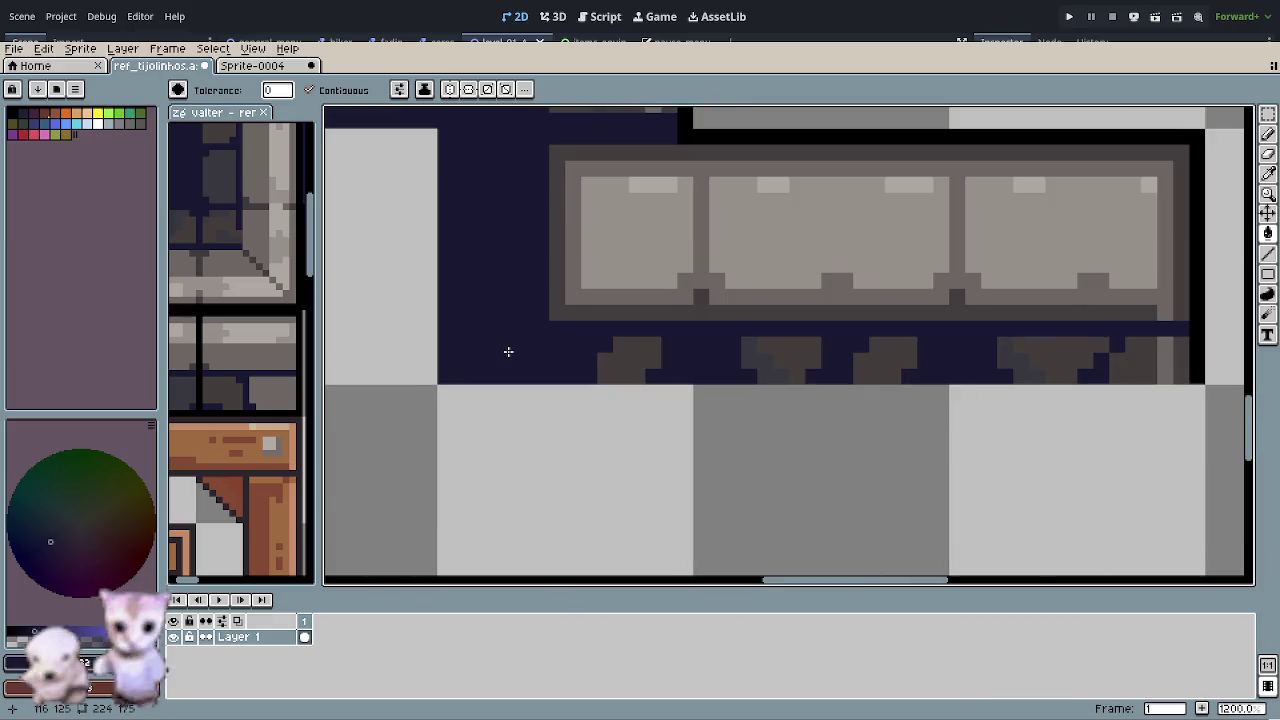
pyautogui.scroll(-2, 510, 350)
pyautogui.scroll(2, 518, 336)
pyautogui.scroll(1, 526, 331)
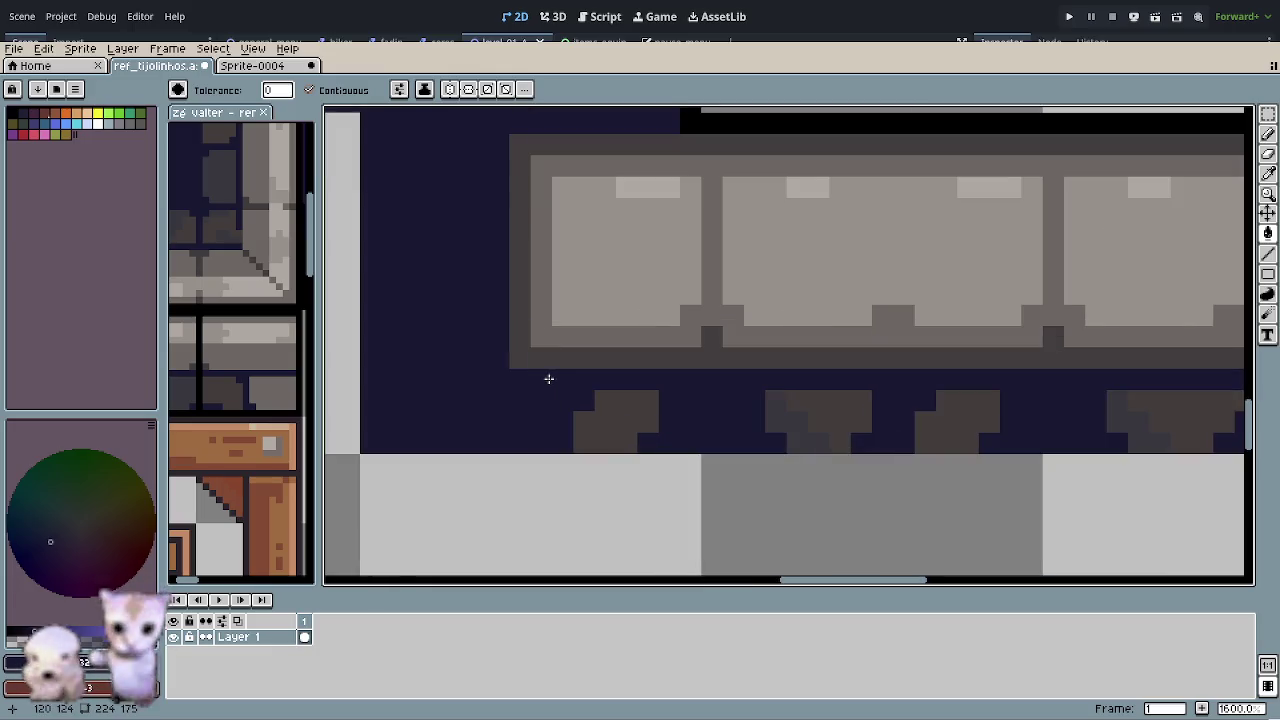
pyautogui.press('p')
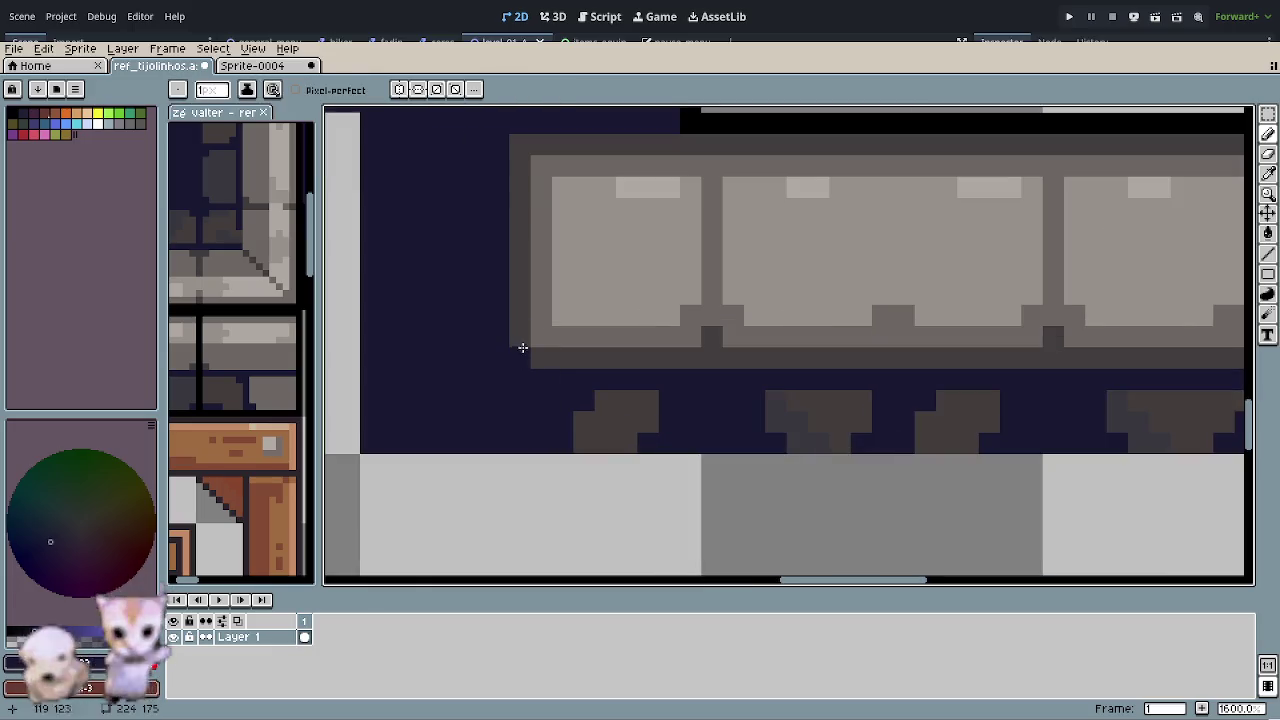
pyautogui.moveTo(517, 348); pyautogui.dragTo(469, 463)
pyautogui.scroll(-3, 534, 406)
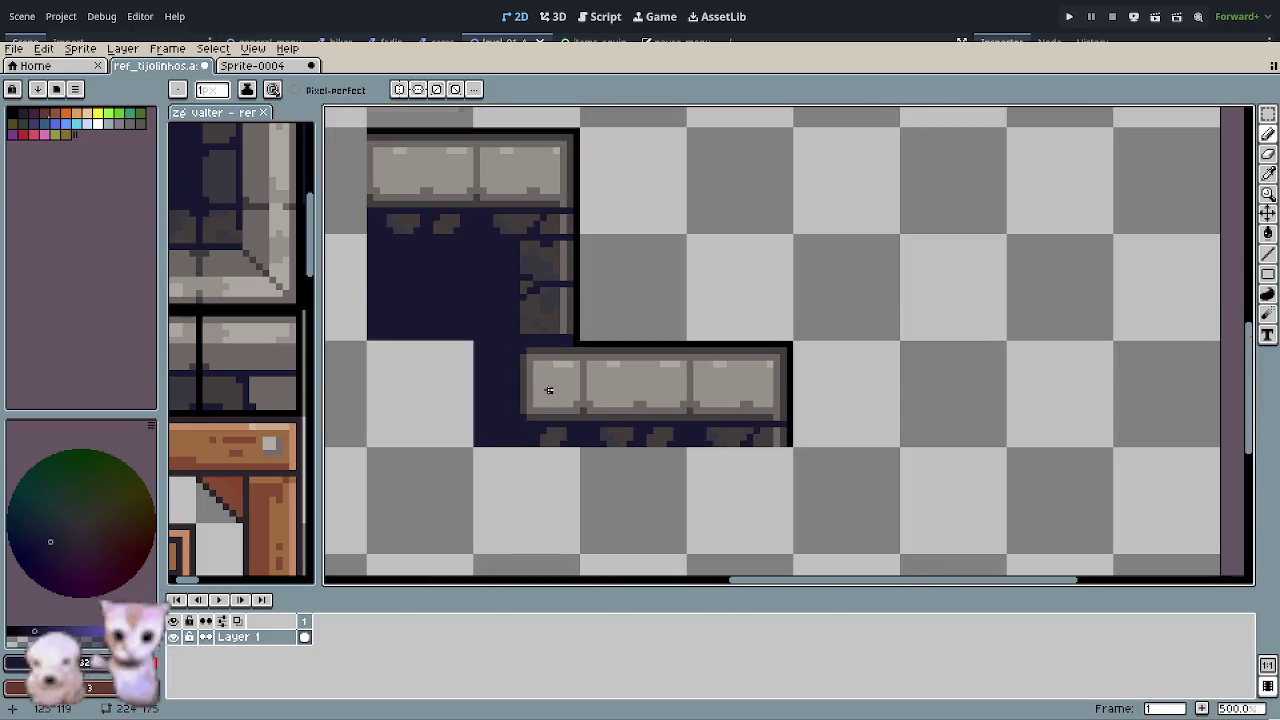
# - Sample the column's dark grey stone and paint a pixel row beneath it down to the ledge
pyautogui.scroll(-2, 709, 412)
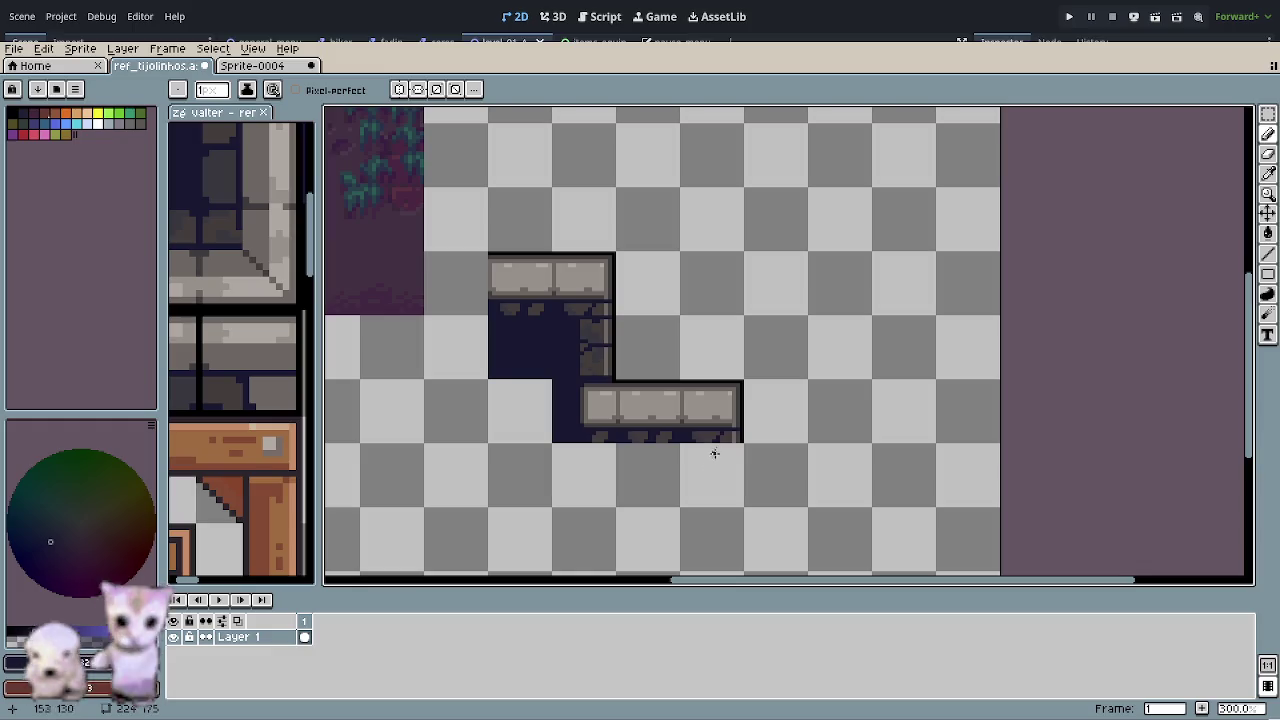
pyautogui.moveTo(711, 457); pyautogui.dragTo(680, 417)
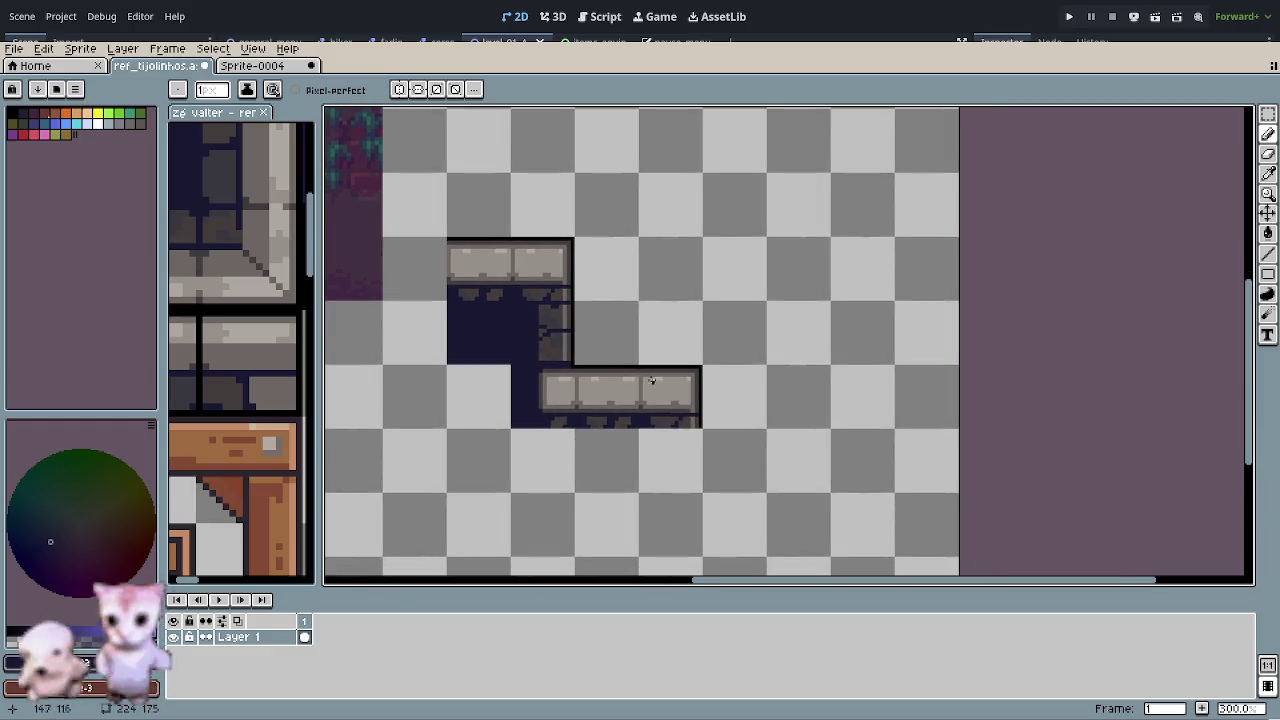
pyautogui.scroll(2, 560, 360)
pyautogui.scroll(2, 560, 369)
pyautogui.scroll(2, 562, 358)
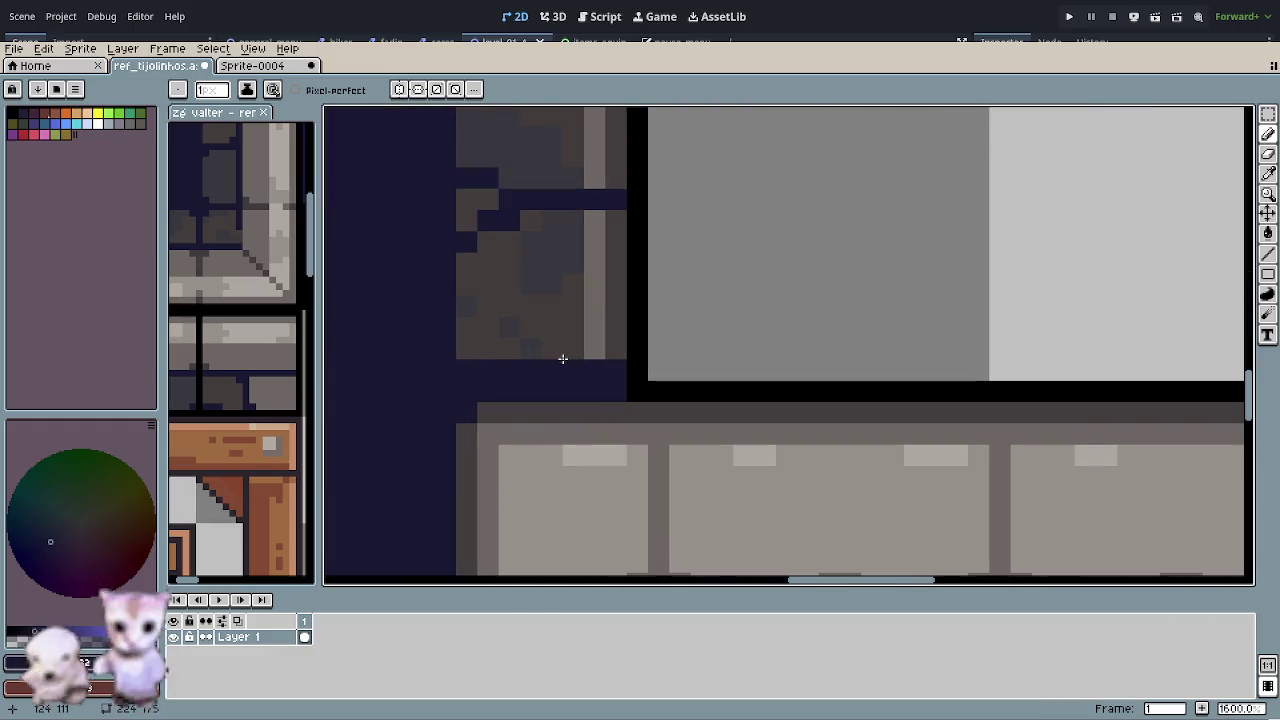
pyautogui.keyDown('alt'); pyautogui.click(500, 350); pyautogui.keyUp('alt')
pyautogui.moveTo(524, 368); pyautogui.dragTo(609, 362)
pyautogui.keyDown('alt'); pyautogui.click(600, 355); pyautogui.keyUp('alt')
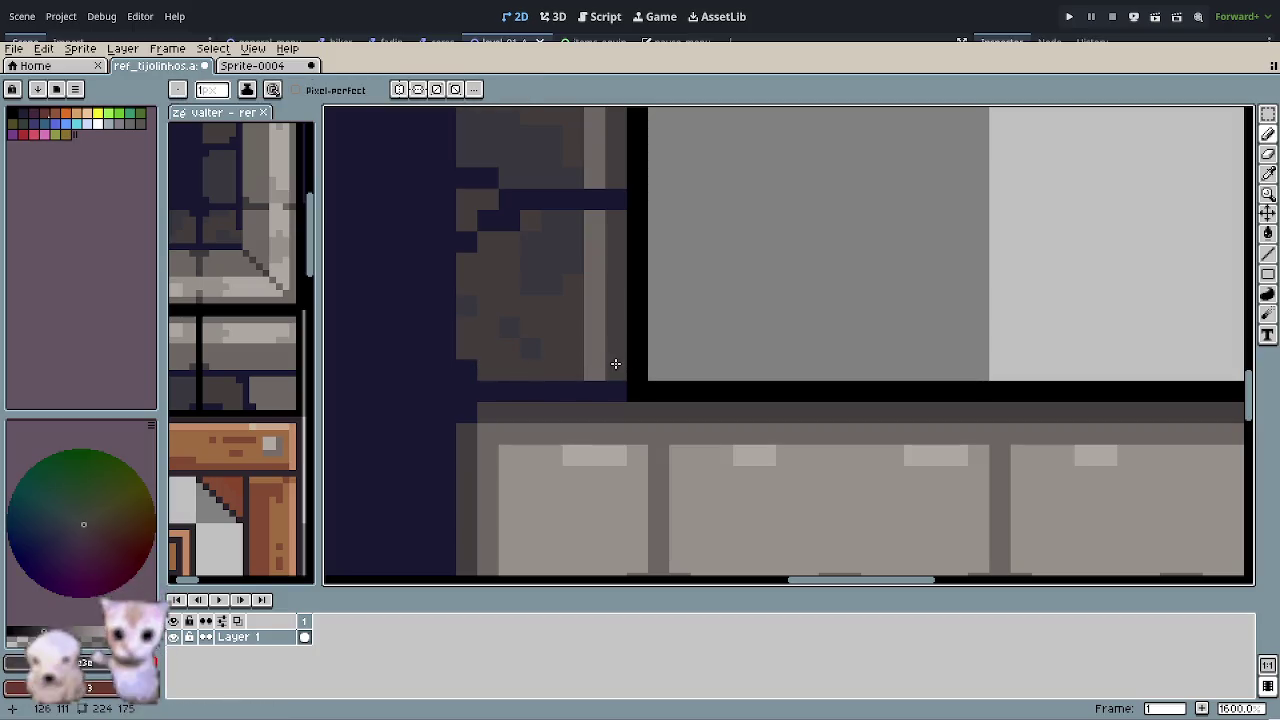
pyautogui.scroll(-4, 488, 410)
pyautogui.scroll(-1, 488, 410)
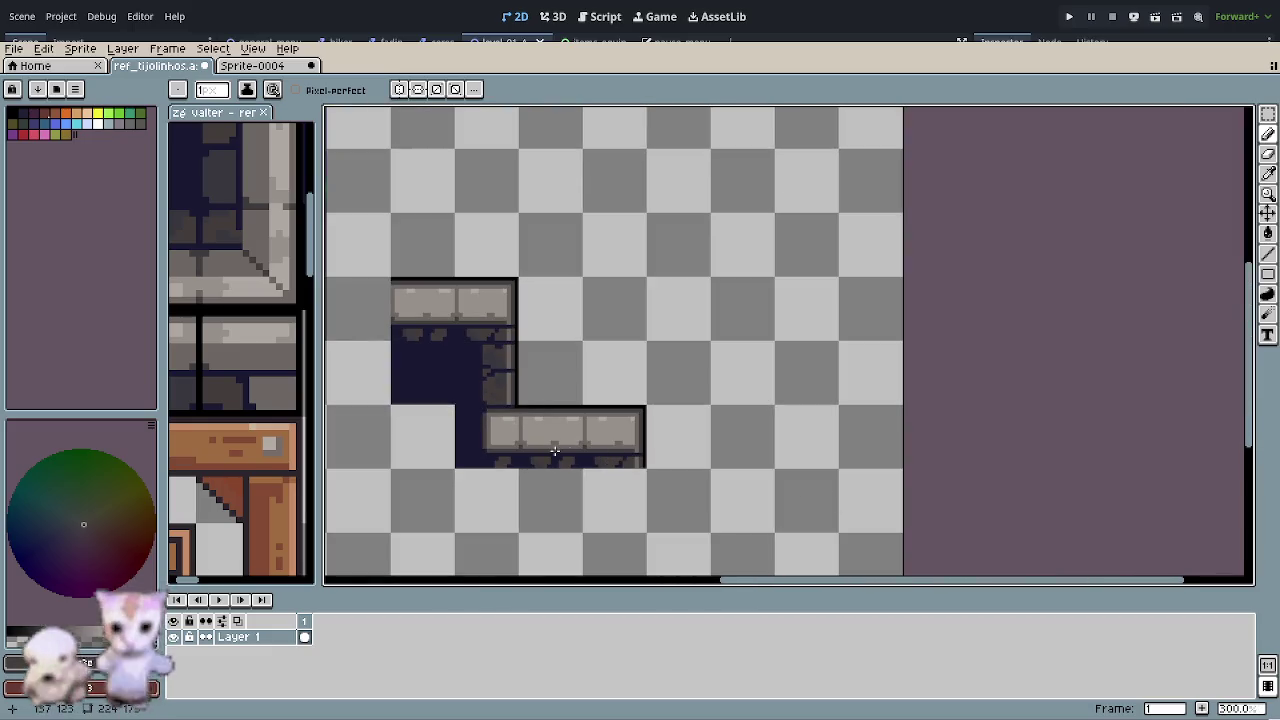
pyautogui.scroll(2, 486, 418)
pyautogui.scroll(1, 484, 406)
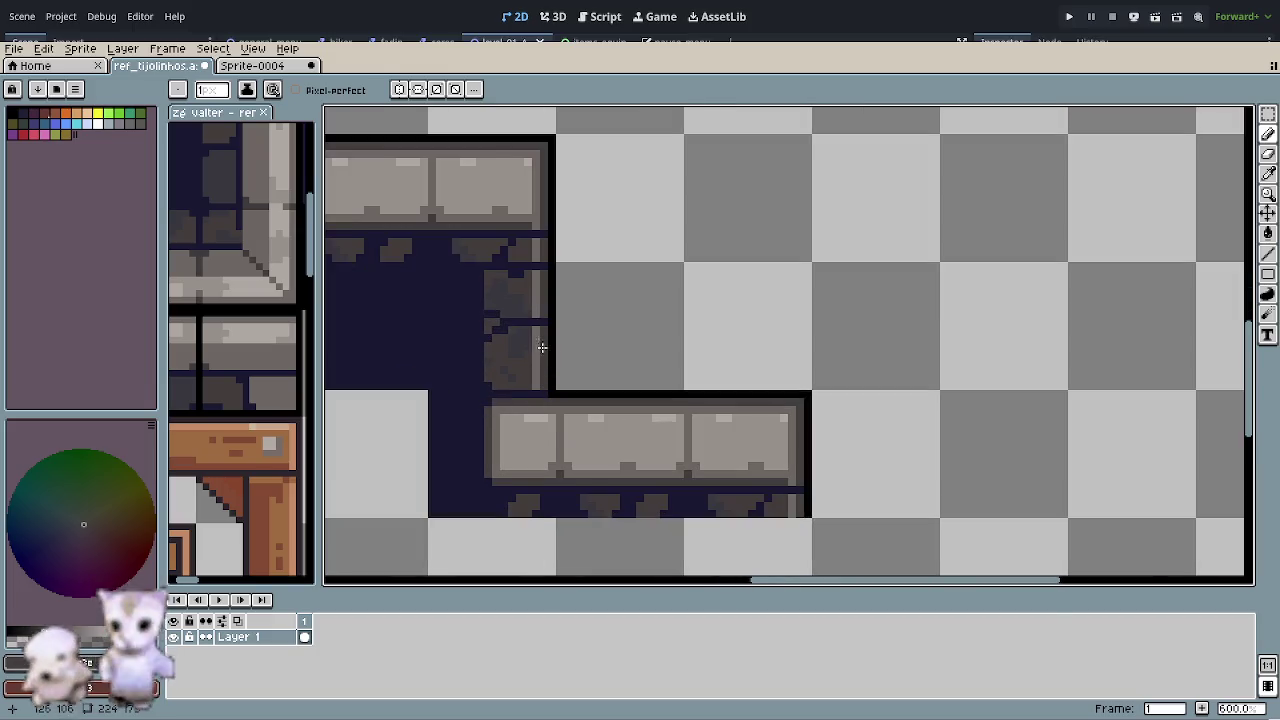
# - Fill the empty 16x16 cell left of the lower ledge with the opening's dark navy
pyautogui.press('r')
pyautogui.moveTo(529, 309); pyautogui.dragTo(530, 315)
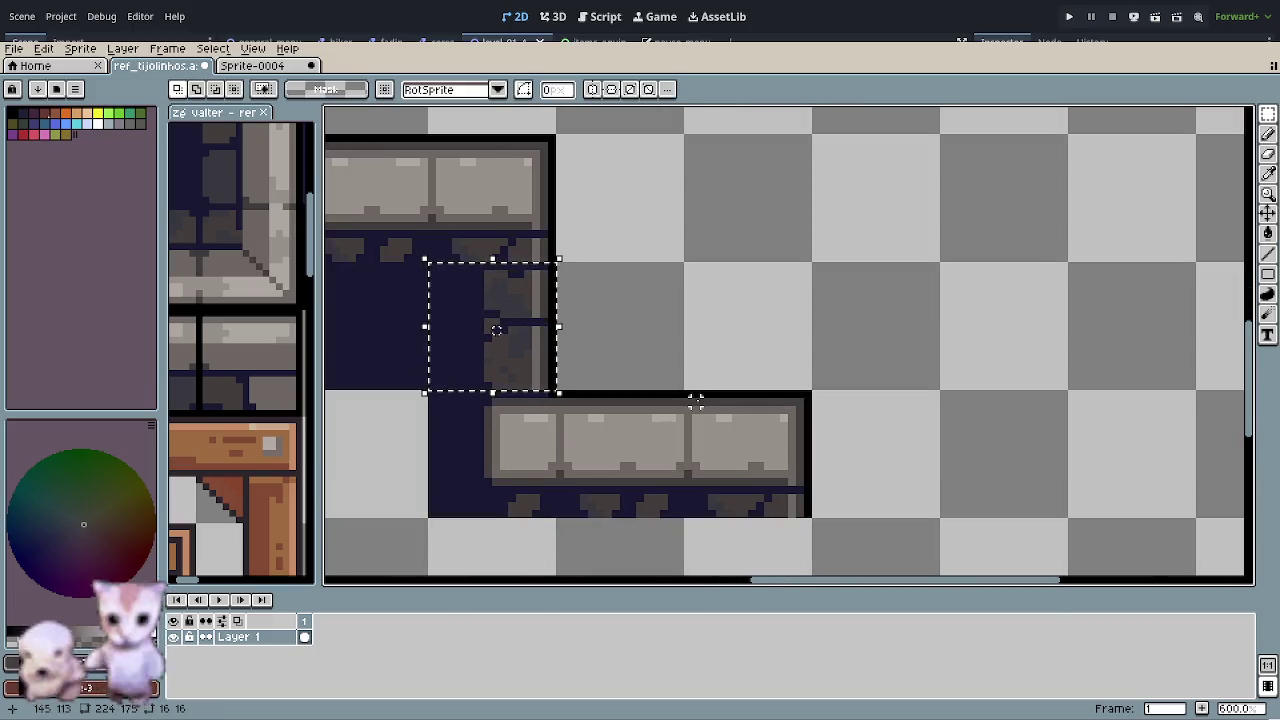
pyautogui.scroll(4, 568, 398)
pyautogui.scroll(-2, 560, 396)
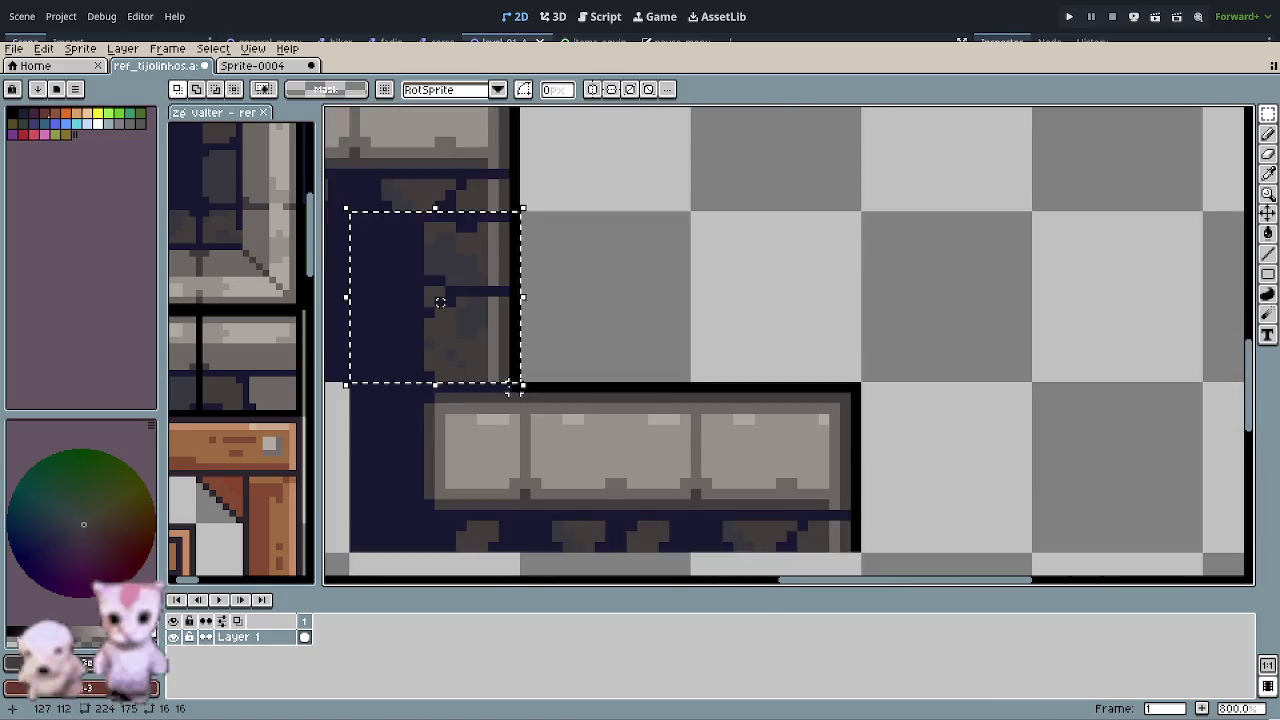
pyautogui.scroll(-1, 540, 390)
pyautogui.scroll(-1, 600, 370)
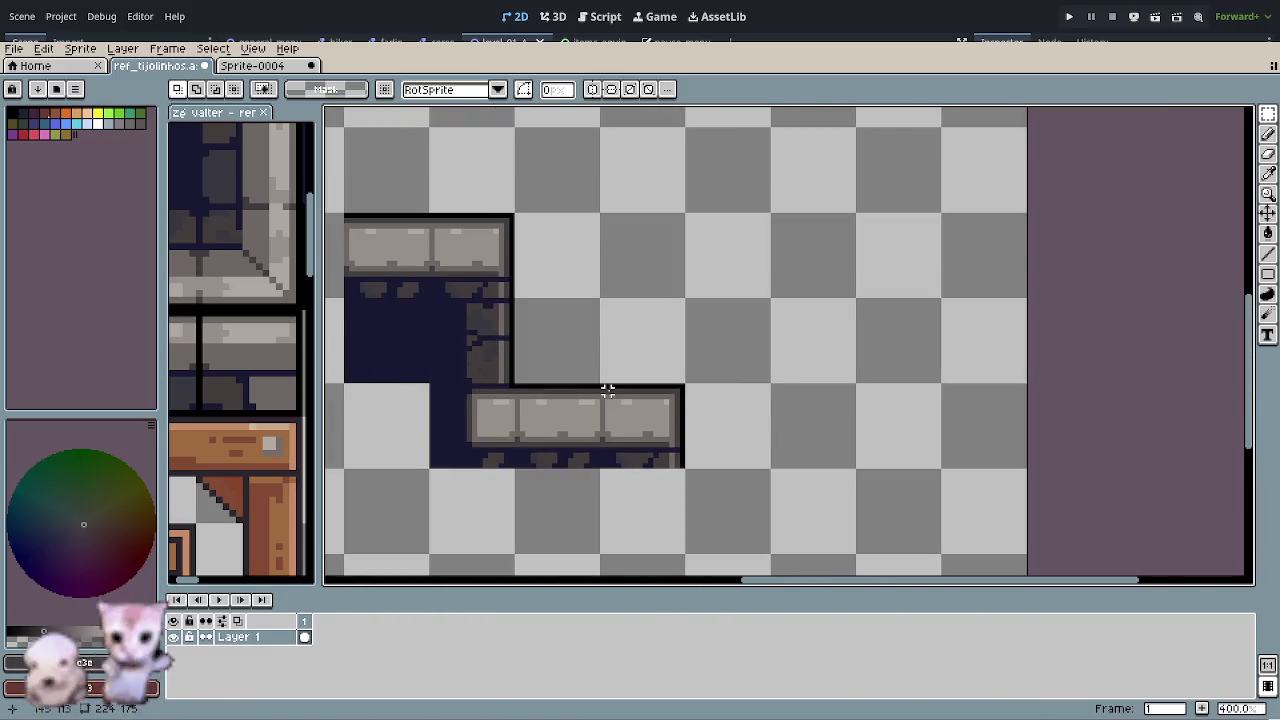
pyautogui.scroll(-1, 597, 406)
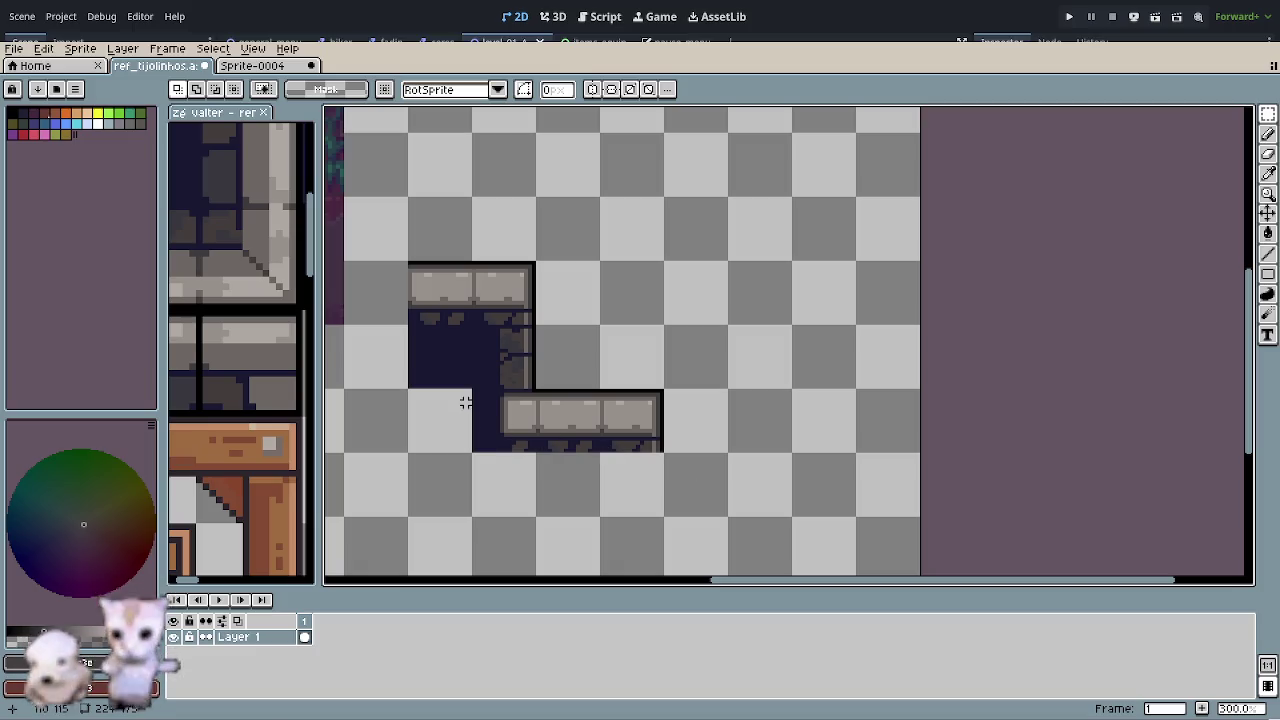
pyautogui.keyDown('alt'); pyautogui.click(441, 348); pyautogui.keyUp('alt')
pyautogui.click(441, 408)
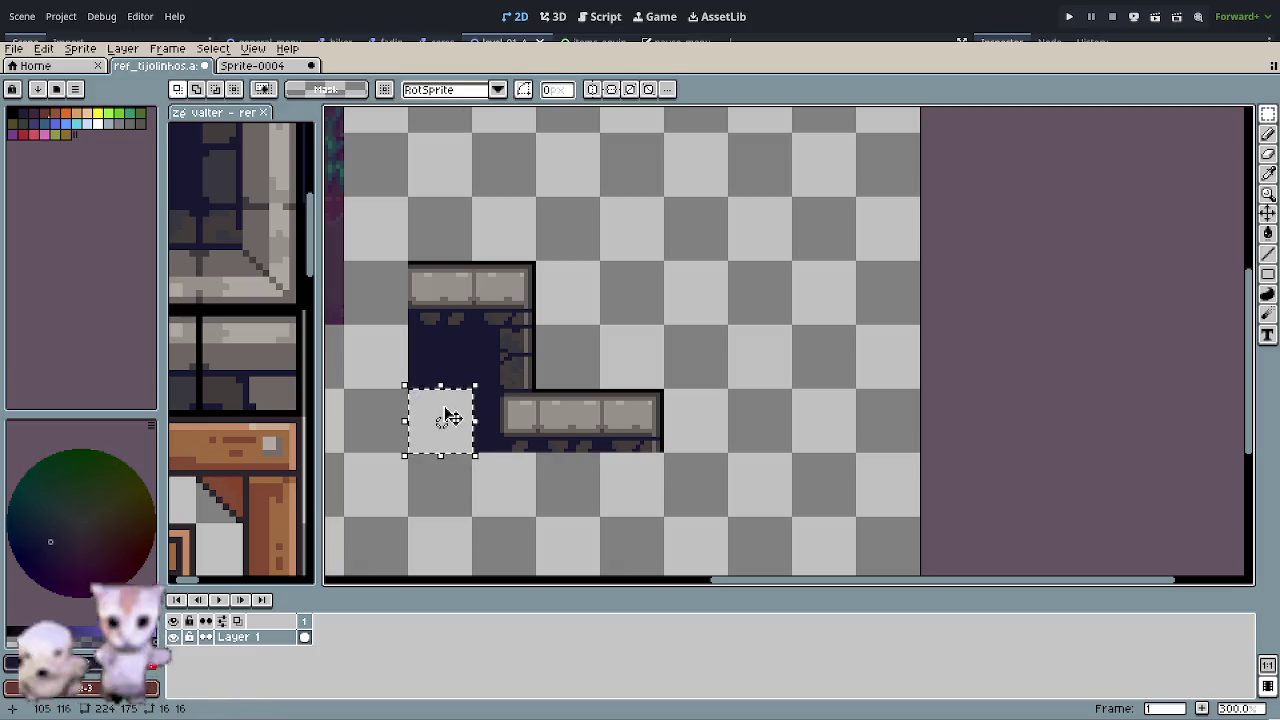
pyautogui.click(443, 417)
pyautogui.scroll(-1, 730, 486)
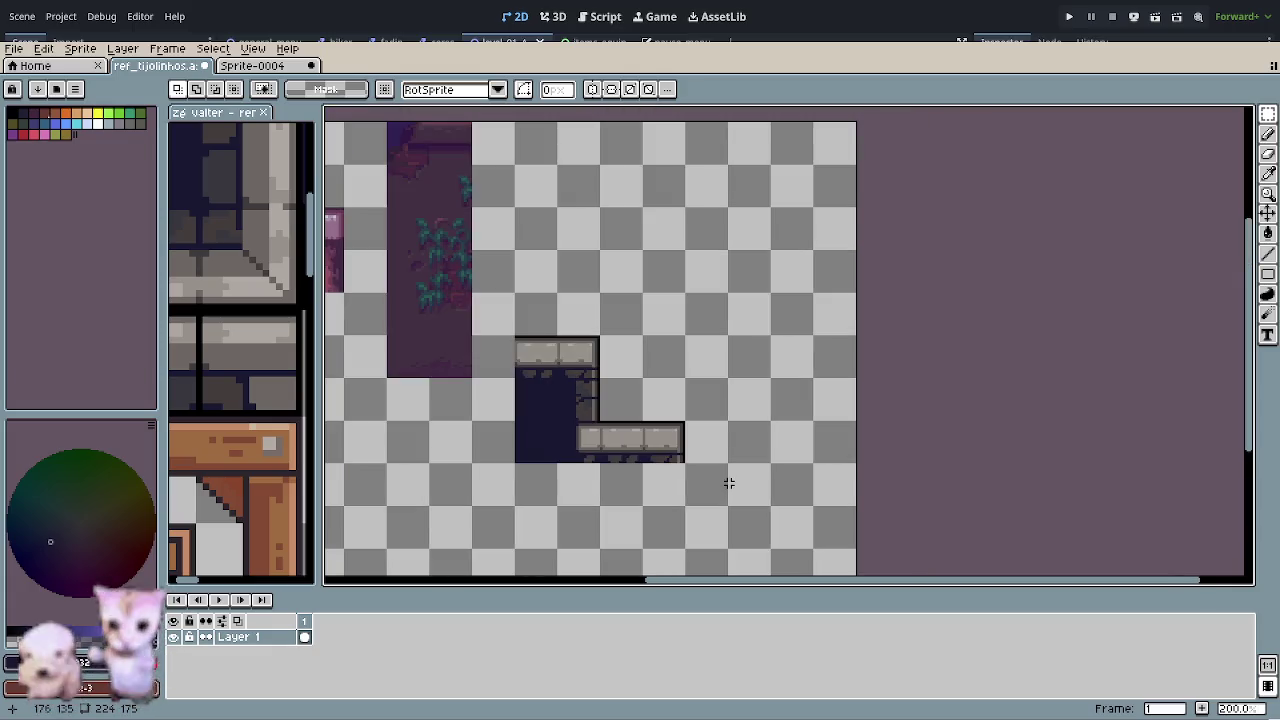
pyautogui.scroll(1, 592, 468)
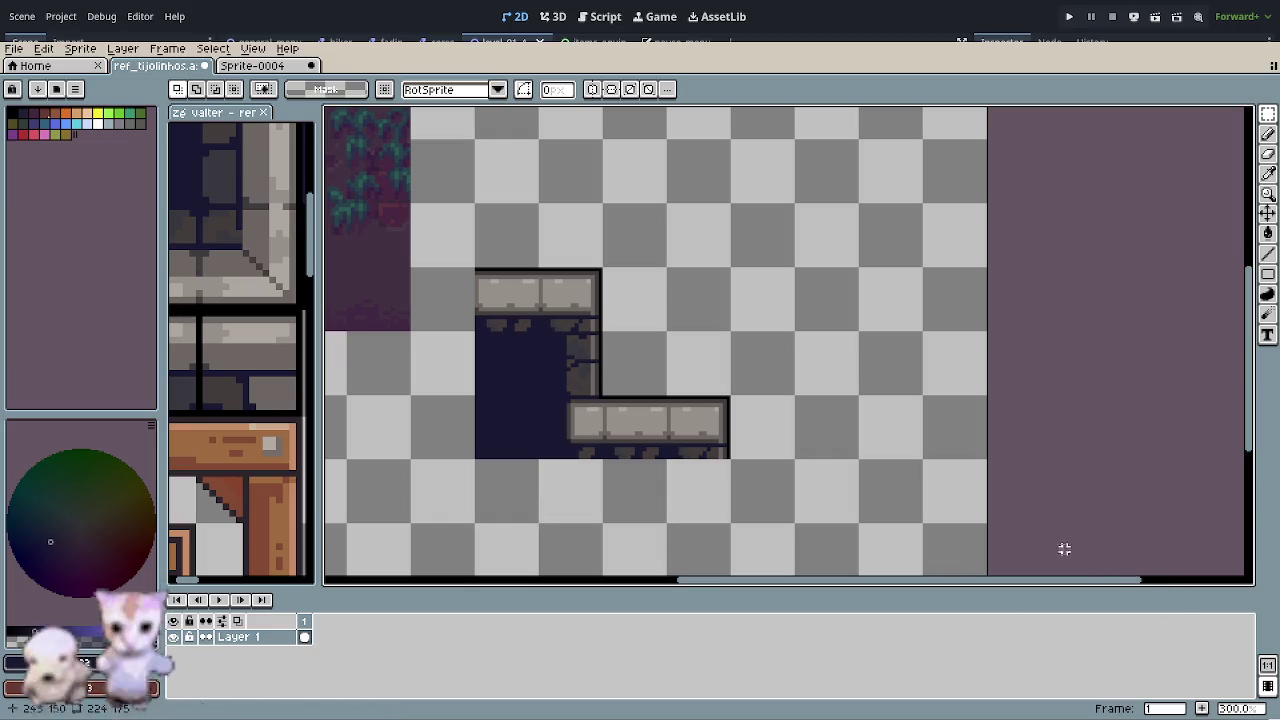
pyautogui.scroll(-1, 723, 423)
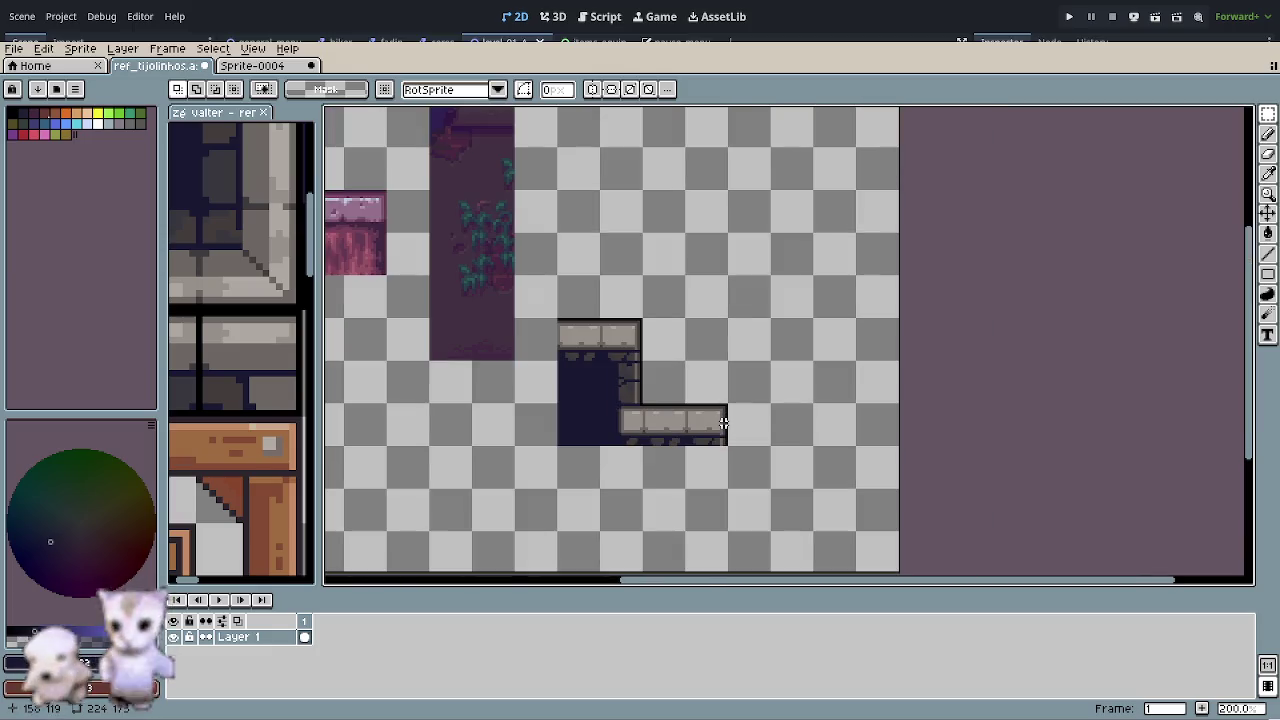
# - Move the lower ledge's left edge two pixels left into the navy opening
pyautogui.scroll(-1, 723, 423)
pyautogui.scroll(2, 690, 425)
pyautogui.scroll(2, 660, 438)
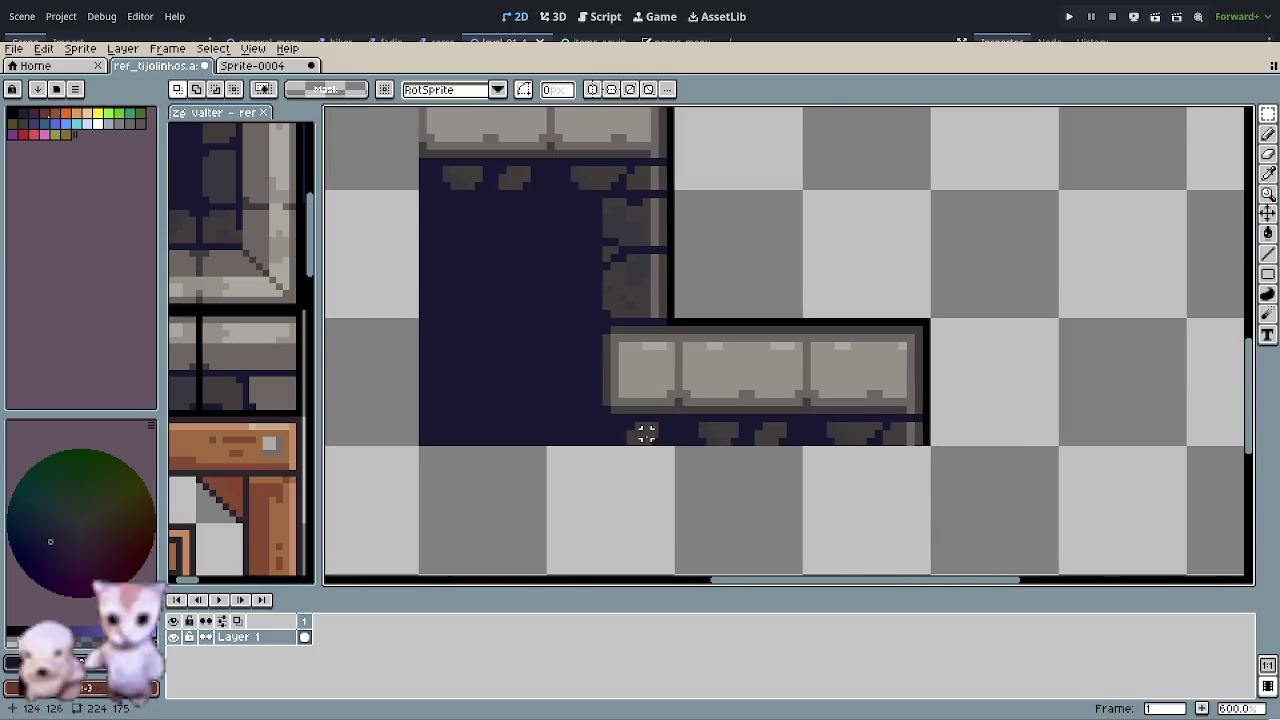
pyautogui.scroll(2, 646, 432)
pyautogui.scroll(2, 580, 394)
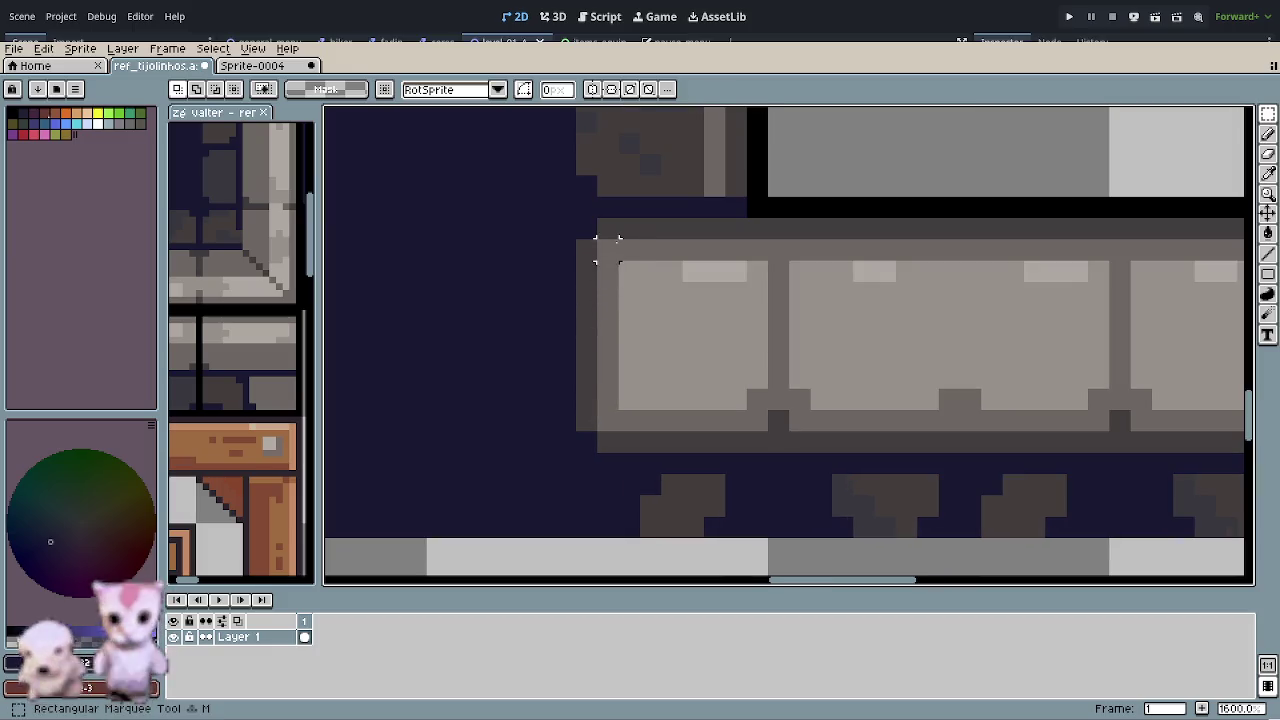
pyautogui.moveTo(625, 222); pyautogui.dragTo(532, 452)
pyautogui.moveTo(598, 416); pyautogui.dragTo(549, 417)
pyautogui.hotkey('ctrl', 'd')
pyautogui.press('b')
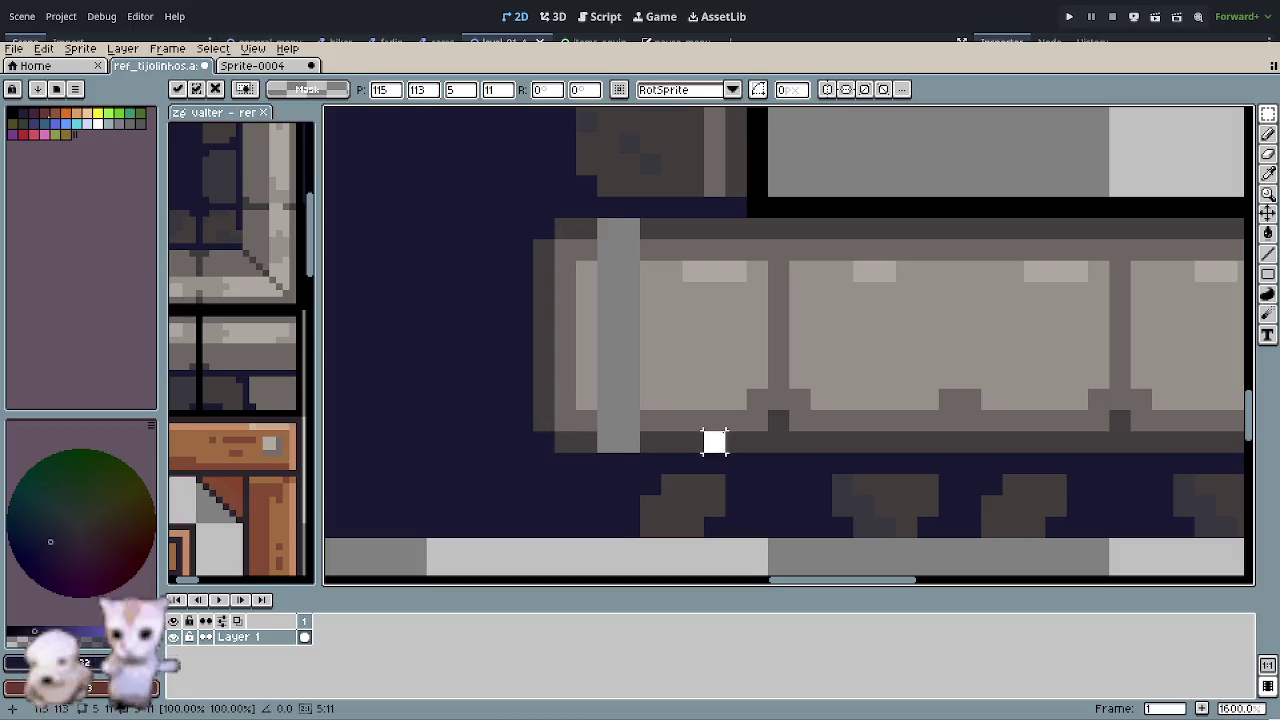
# - Paint the grey pixels along the ledge's bottom with the sampled dark colour
pyautogui.keyDown('alt'); pyautogui.click(680, 428); pyautogui.keyUp('alt')
pyautogui.moveTo(657, 440)
pyautogui.mouseDown()
pyautogui.moveTo(606, 437)
pyautogui.moveTo(597, 423)
pyautogui.mouseUp()
pyautogui.keyDown('alt'); pyautogui.click(663, 418); pyautogui.keyUp('alt')
# - Repaint the light-grey strip's top and bucket-fill the strip with the brick colour
pyautogui.moveTo(640, 250)
pyautogui.mouseDown()
pyautogui.moveTo(600, 250)
pyautogui.moveTo(637, 231)
pyautogui.mouseUp()
pyautogui.keyDown('alt'); pyautogui.click(591, 222); pyautogui.keyUp('alt')
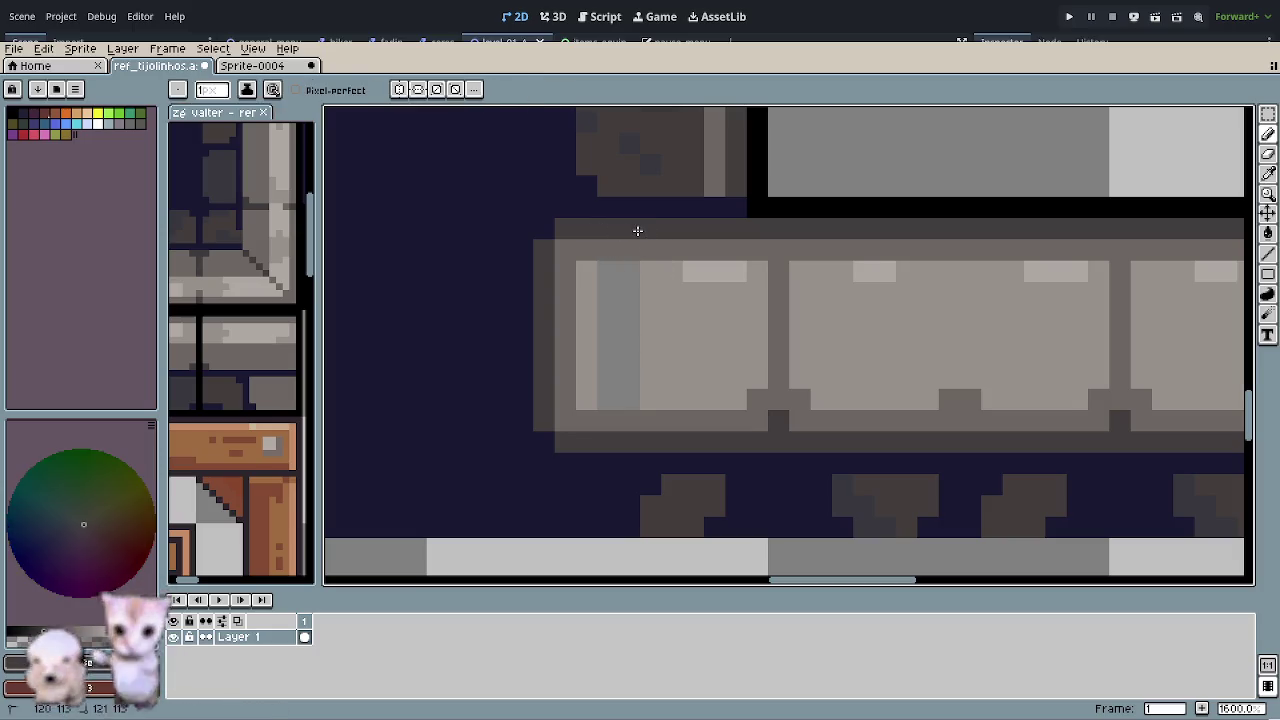
pyautogui.keyDown('alt'); pyautogui.click(657, 320); pyautogui.keyUp('alt')
pyautogui.press('b')
pyautogui.click(630, 346)
pyautogui.scroll(-1, 628, 432)
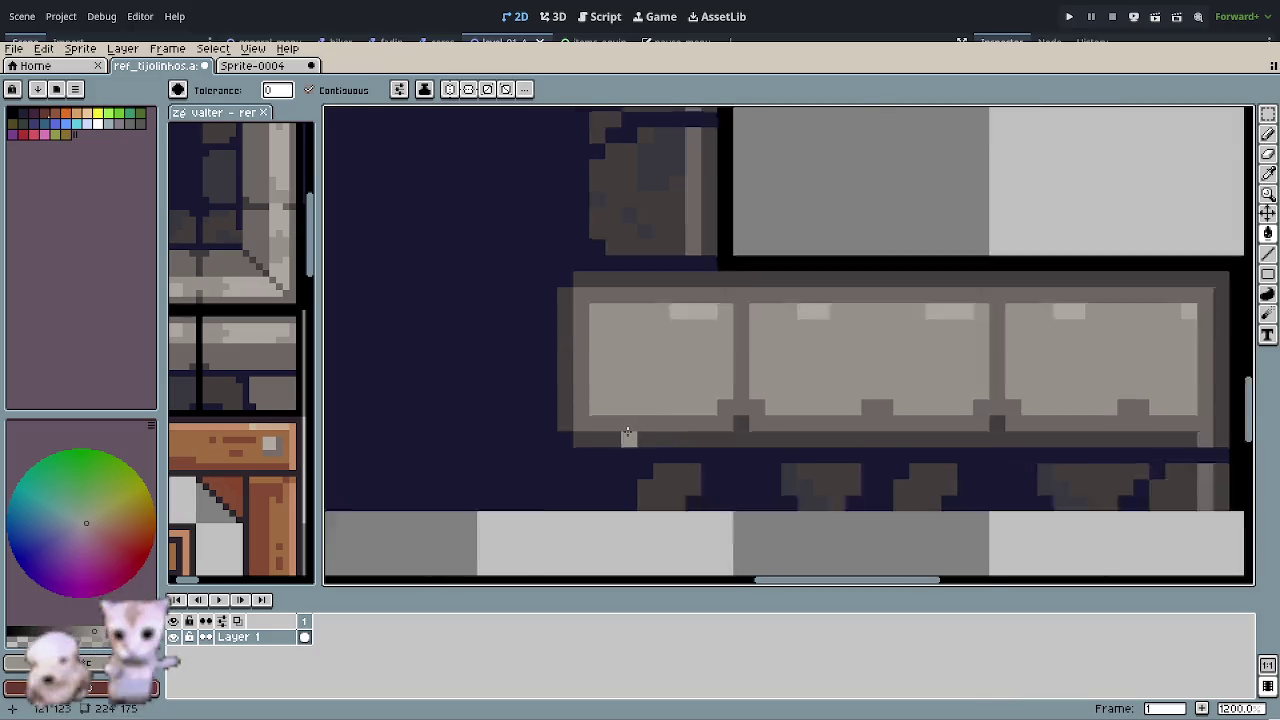
# - Paint a dark pixel, sampled from the ledge, at the lower ledge's left end
pyautogui.scroll(-2, 628, 432)
pyautogui.scroll(-1, 640, 435)
pyautogui.scroll(1, 660, 440)
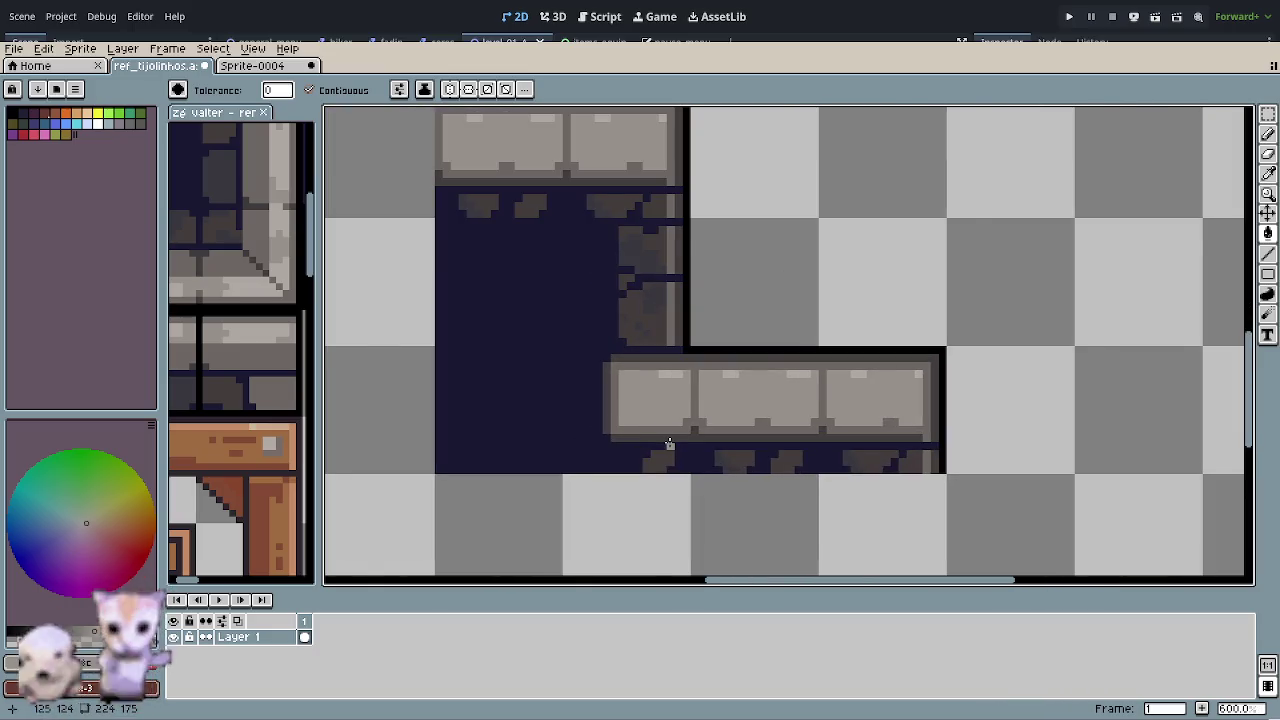
pyautogui.scroll(-1, 669, 443)
pyautogui.scroll(-1, 668, 444)
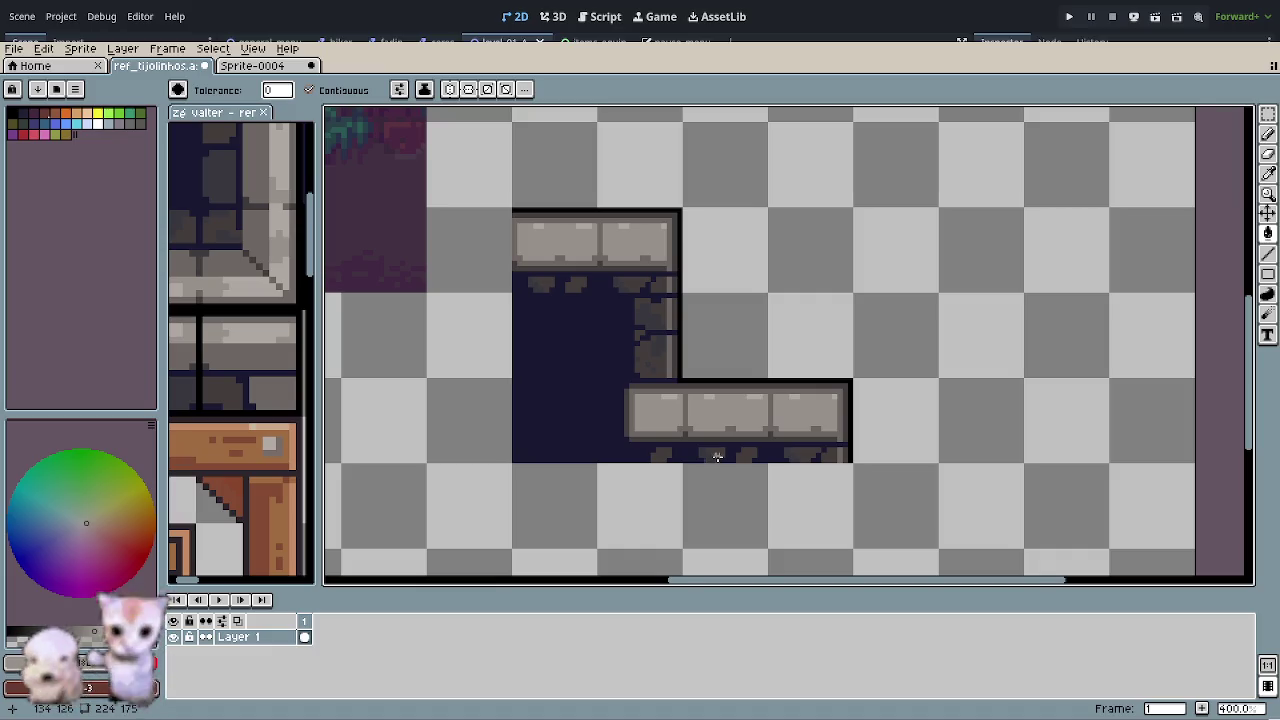
pyautogui.moveTo(717, 457); pyautogui.dragTo(630, 419)
pyautogui.scroll(-1, 625, 437)
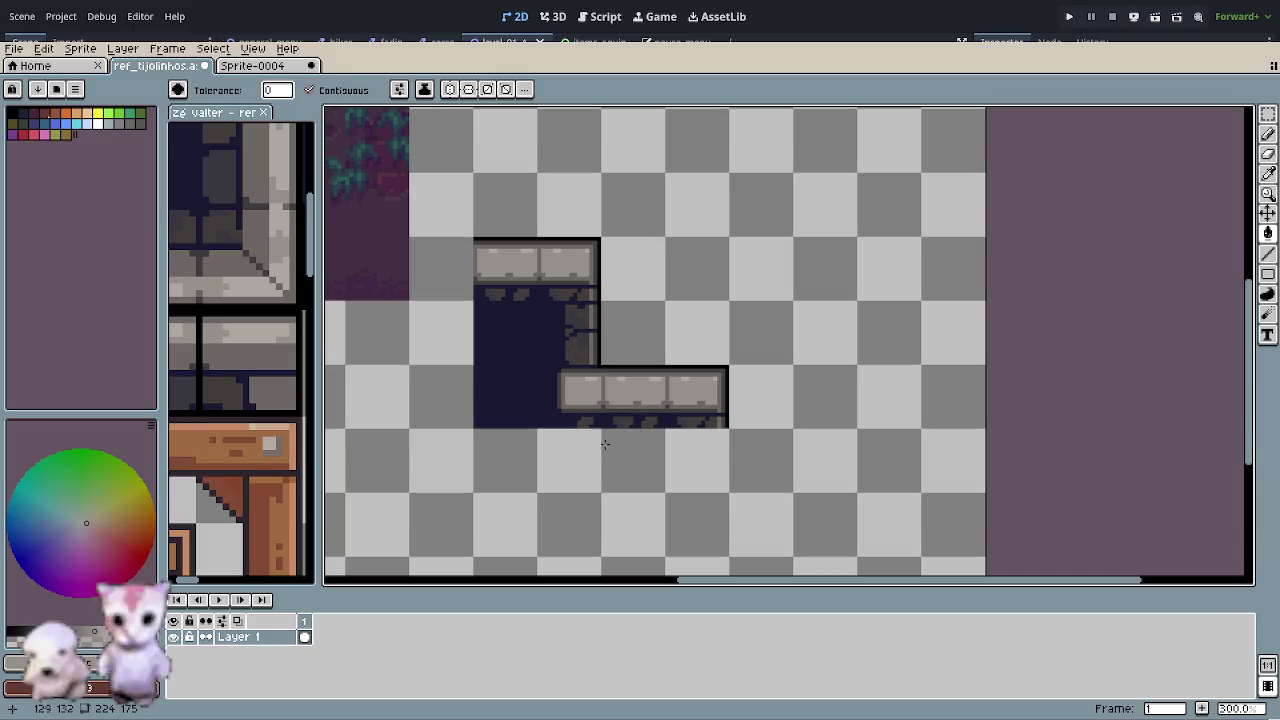
pyautogui.scroll(2, 554, 422)
pyautogui.scroll(2, 554, 422)
pyautogui.scroll(-1, 556, 422)
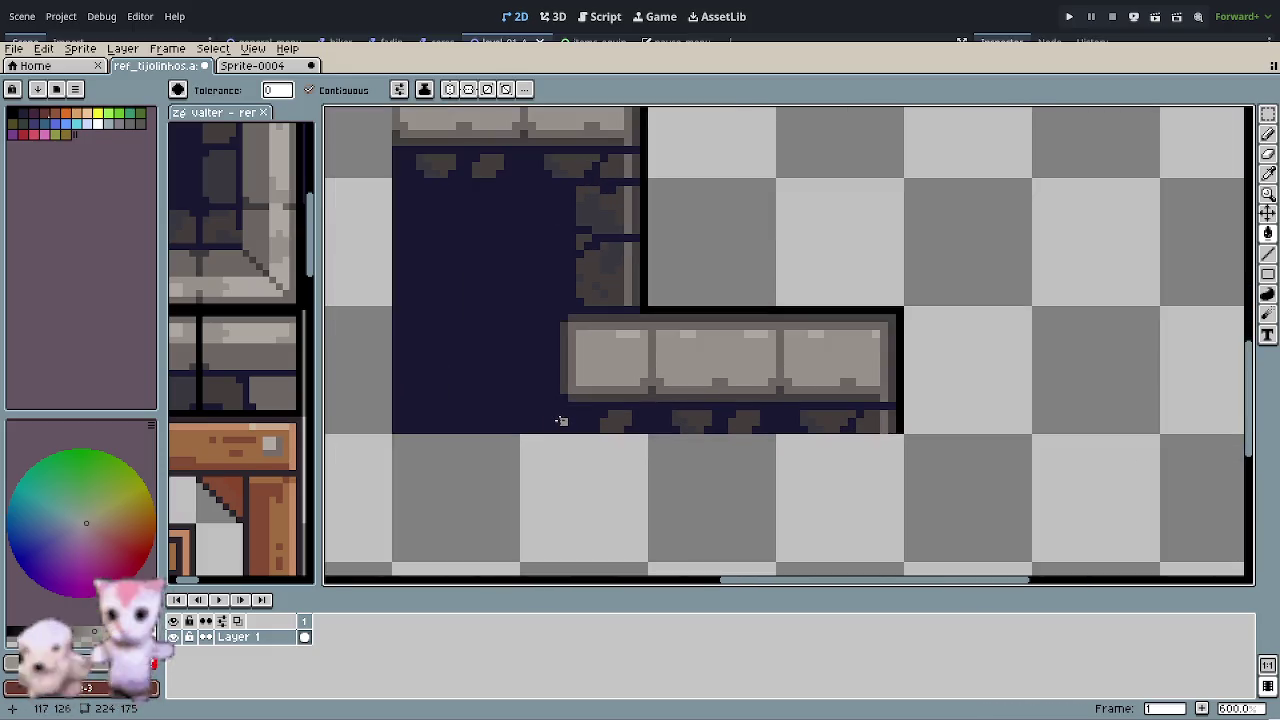
pyautogui.scroll(-1, 558, 421)
pyautogui.scroll(-1, 562, 410)
pyautogui.scroll(3, 566, 400)
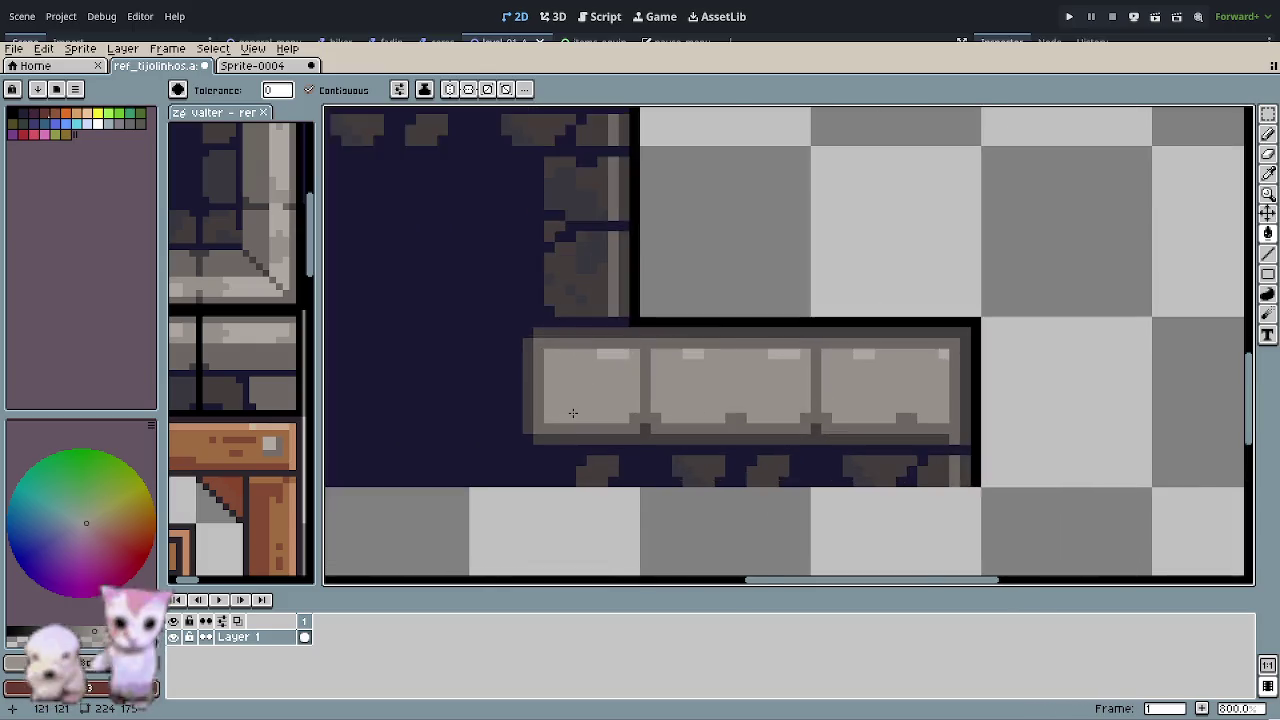
pyautogui.scroll(2, 571, 414)
pyautogui.press('o')
pyautogui.click(530, 442)
pyautogui.press('b')
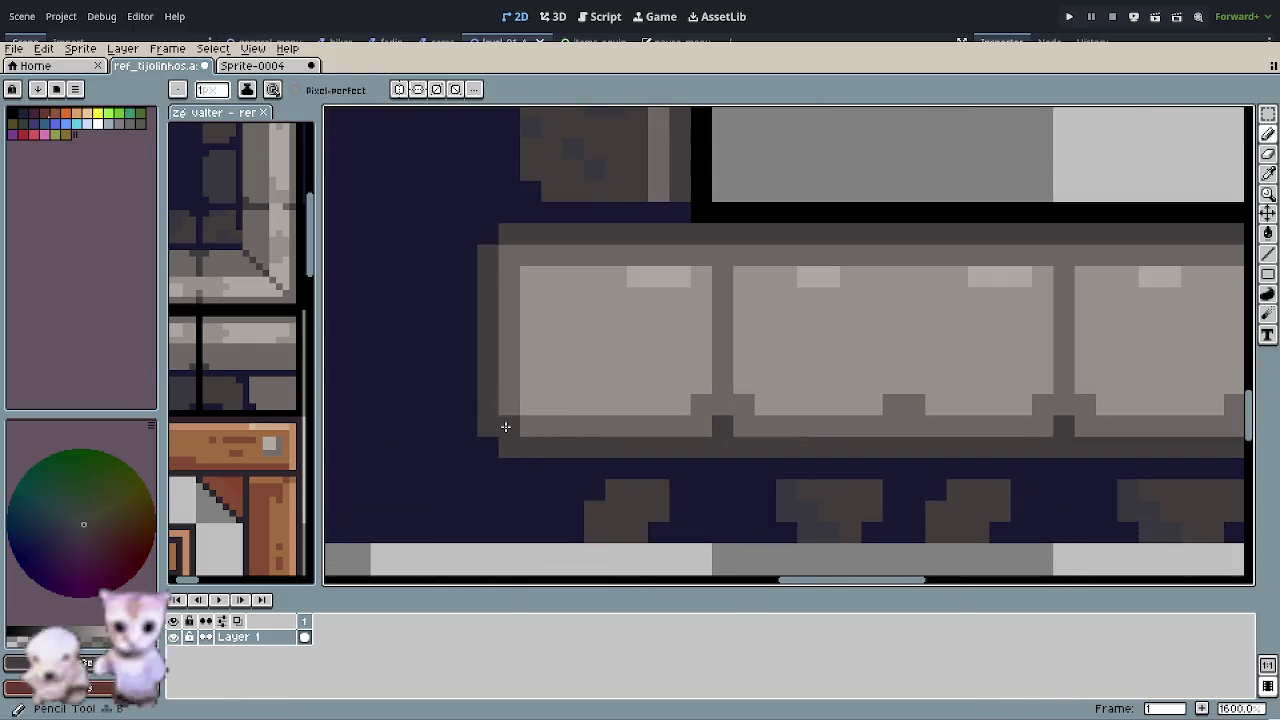
pyautogui.click(526, 266)
# - Repaint the ledge's left corner pixels with the brick's medium grey
pyautogui.press('o')
pyautogui.click(514, 272)
pyautogui.press('b')
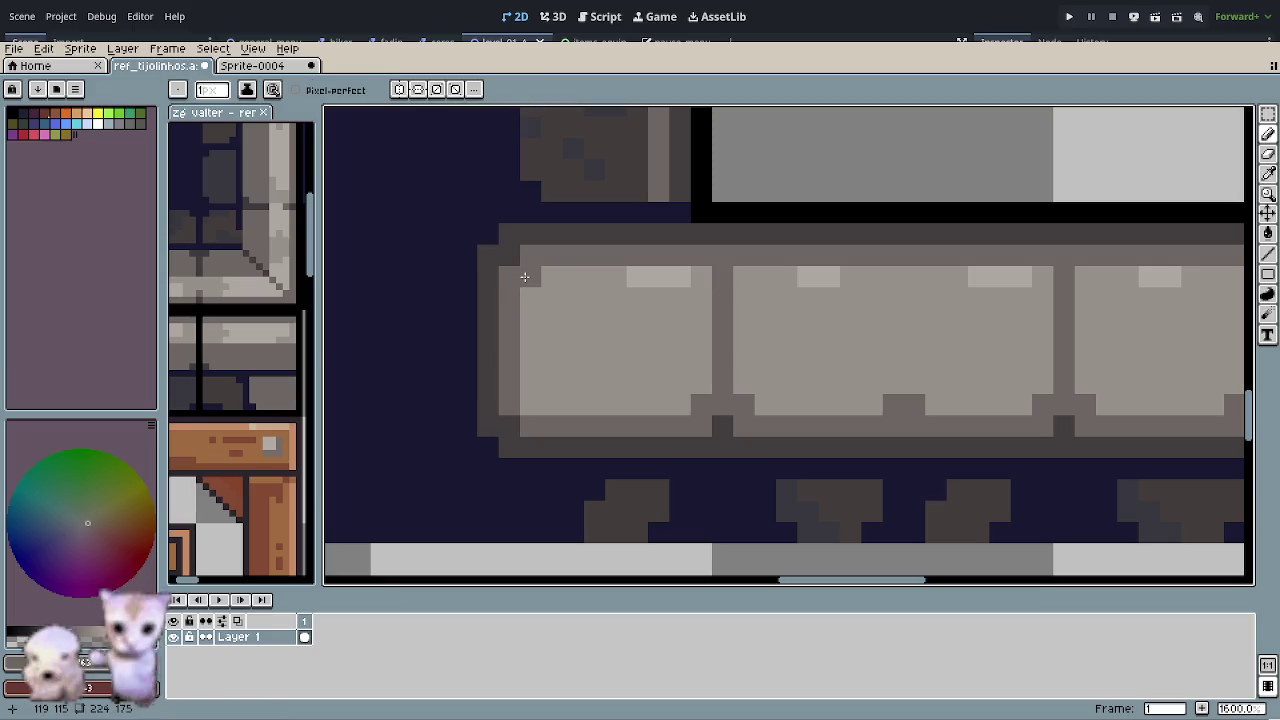
pyautogui.click(530, 404)
pyautogui.scroll(-3, 615, 450)
pyautogui.scroll(-2, 615, 450)
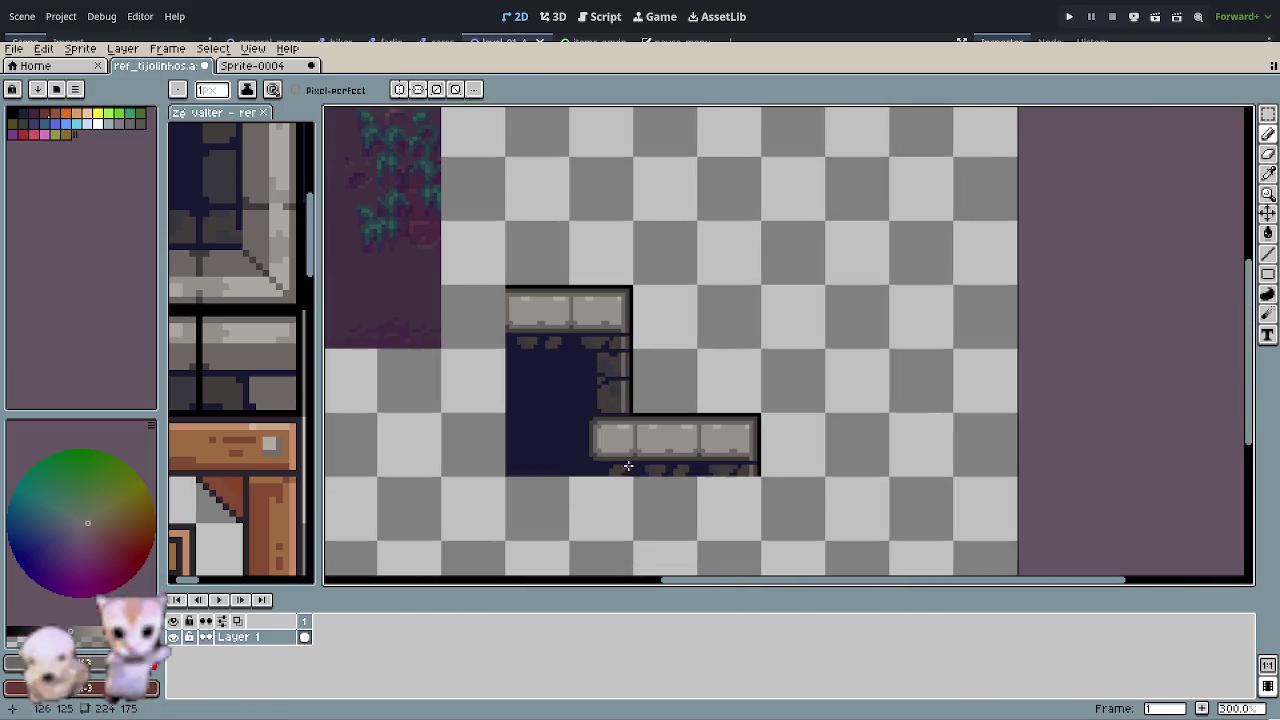
pyautogui.hscroll(3, 666, 471)
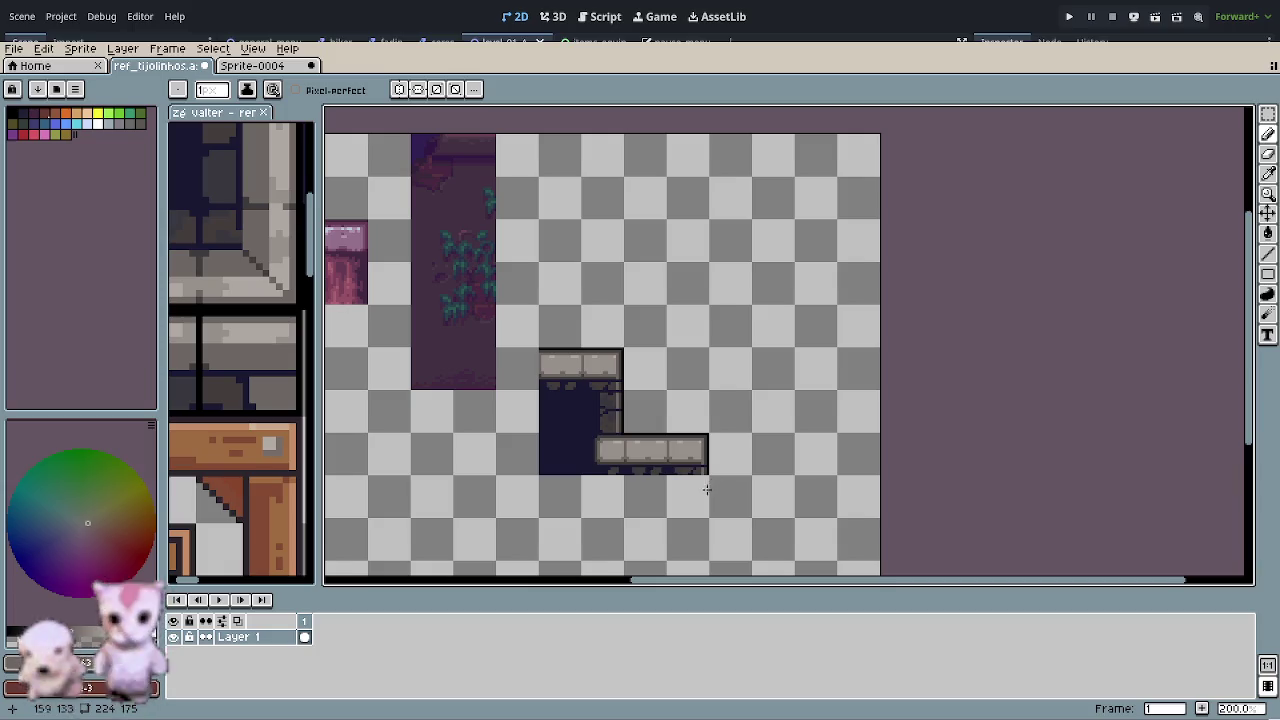
pyautogui.scroll(1, 595, 505)
pyautogui.scroll(1, 600, 488)
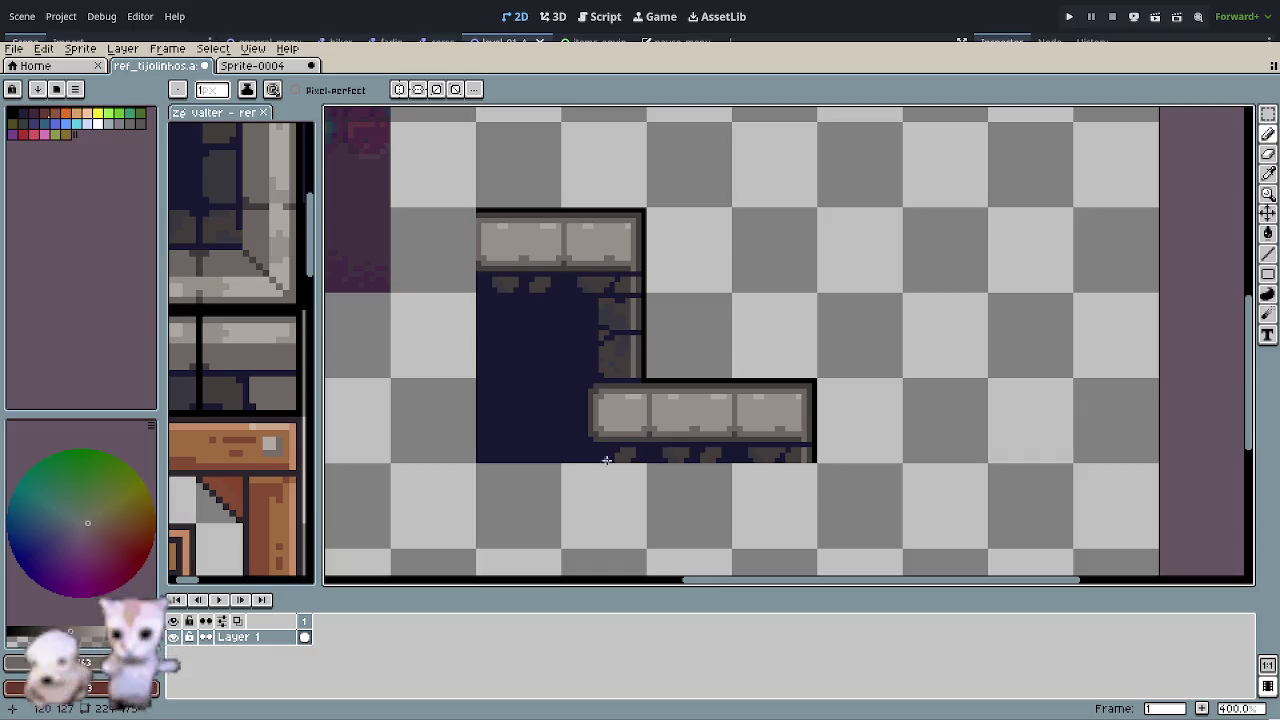
# - Move two 16×16 dark brick blocks up-right, sliding one under the upper column
pyautogui.press('r')
pyautogui.moveTo(562, 296)
pyautogui.mouseDown()
pyautogui.moveTo(620, 346)
pyautogui.moveTo(543, 453)
pyautogui.moveTo(781, 175)
pyautogui.mouseUp()
pyautogui.scroll(2, 543, 453)
pyautogui.click(808, 306)
pyautogui.moveTo(440, 368)
pyautogui.mouseDown()
pyautogui.moveTo(486, 423)
pyautogui.moveTo(766, 286)
pyautogui.mouseUp()
pyautogui.click(849, 329)
pyautogui.moveTo(849, 329); pyautogui.dragTo(837, 339)
pyautogui.scroll(-1, 597, 457)
pyautogui.scroll(-1, 597, 451)
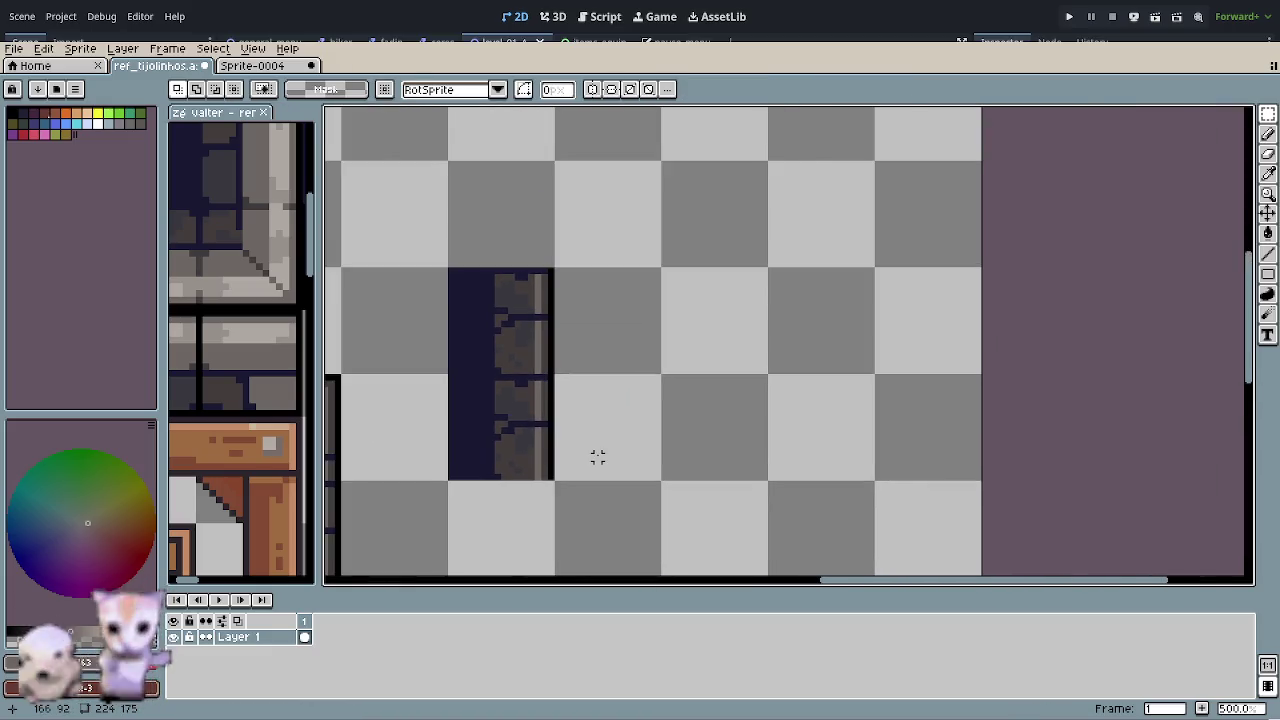
pyautogui.scroll(-1, 597, 457)
# - Delete the leftover dark column piece and recentre the view on the alcove
pyautogui.moveTo(534, 380); pyautogui.dragTo(543, 429)
pyautogui.press('Delete')
pyautogui.moveTo(601, 476); pyautogui.dragTo(790, 392)
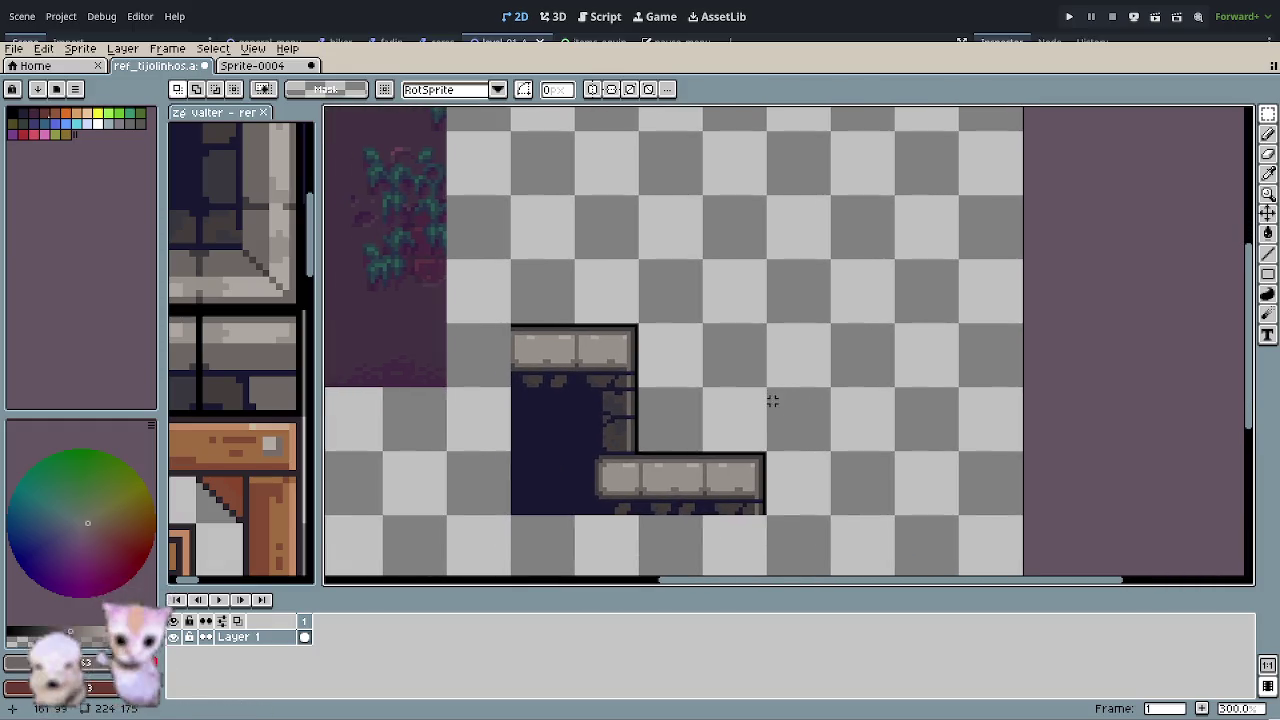
pyautogui.moveTo(726, 434); pyautogui.dragTo(750, 339)
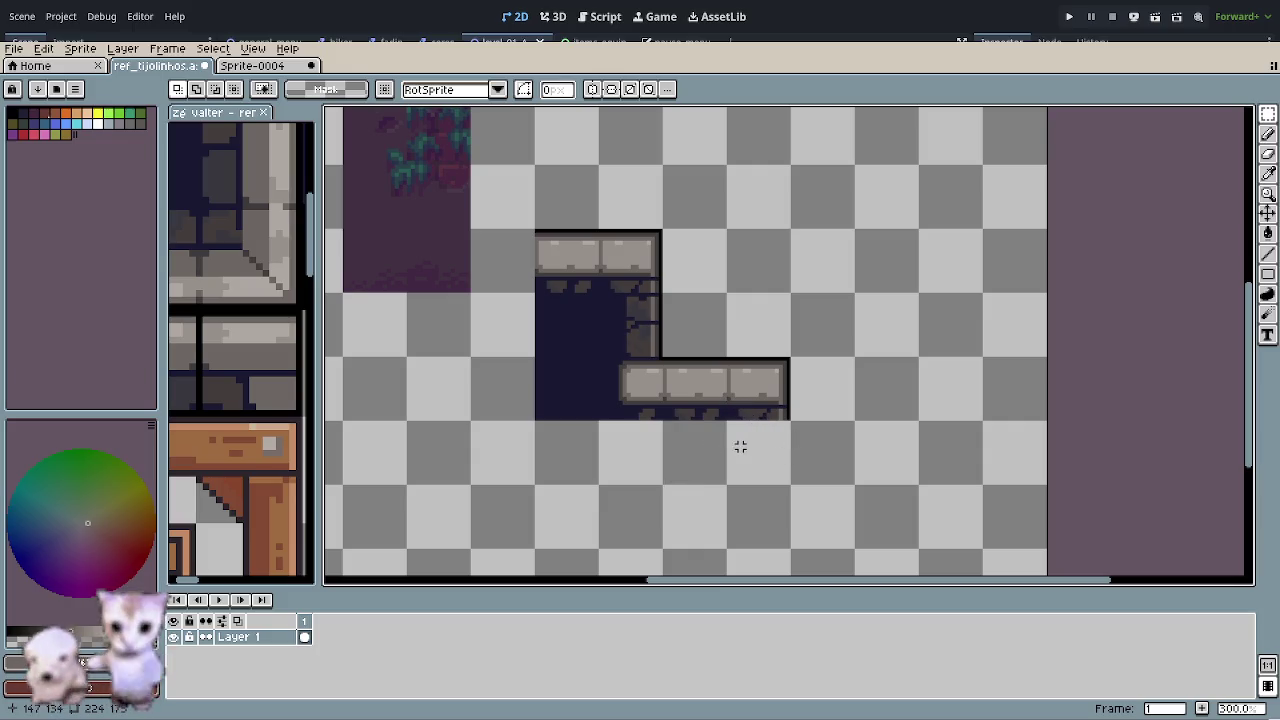
pyautogui.scroll(2, 616, 377)
# - Sample black from the outline above the lower ledge and return to the Pencil
pyautogui.scroll(2, 616, 377)
pyautogui.scroll(-3, 634, 386)
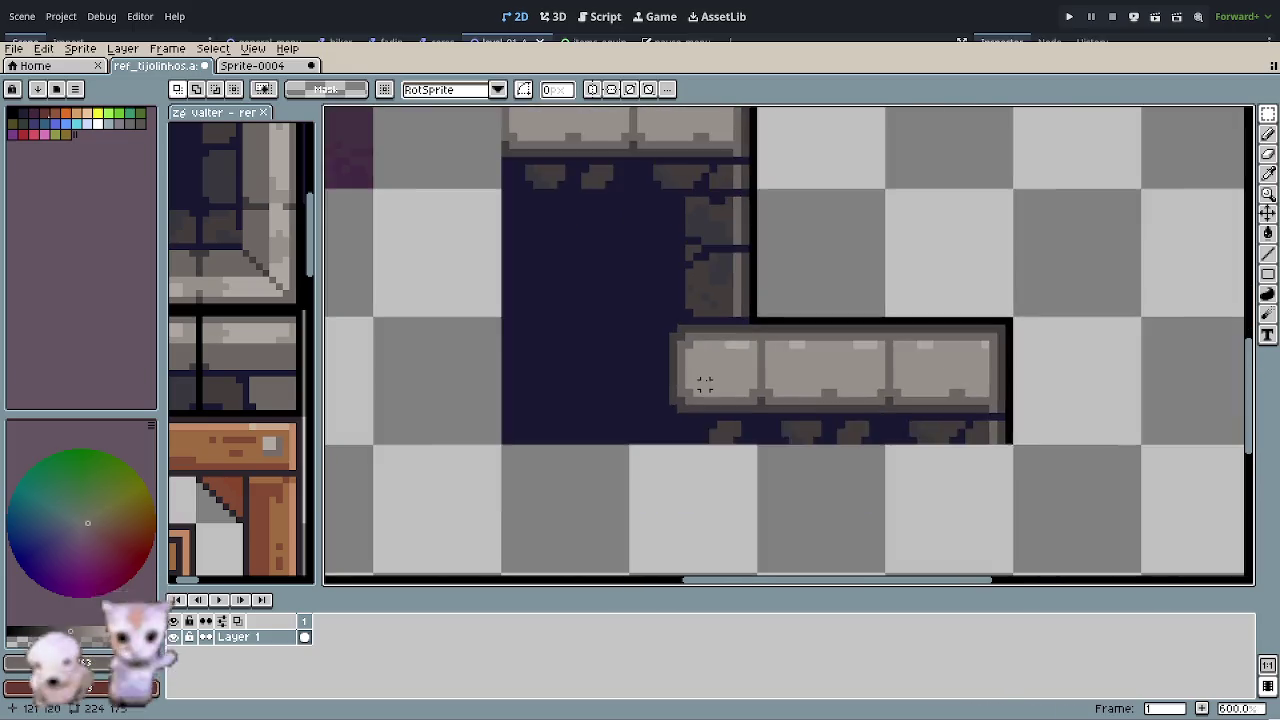
pyautogui.scroll(-1, 700, 371)
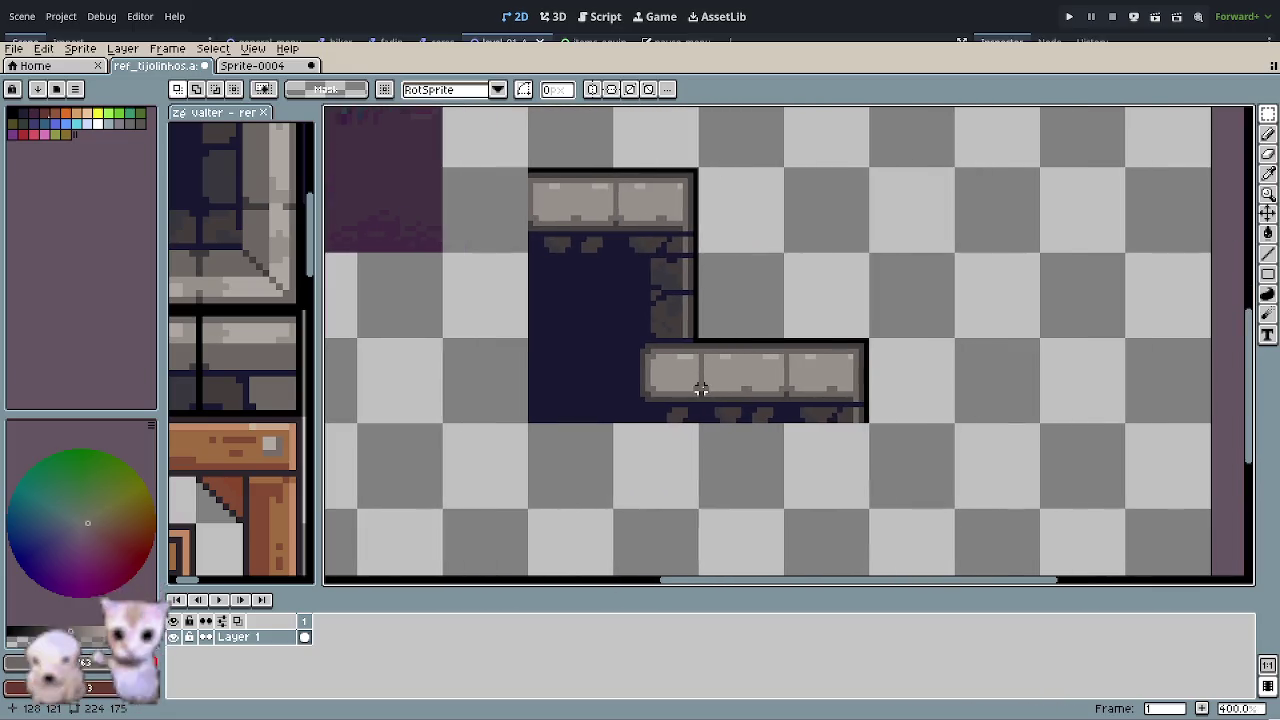
pyautogui.scroll(2, 838, 347)
pyautogui.scroll(2, 700, 366)
pyautogui.press('o')
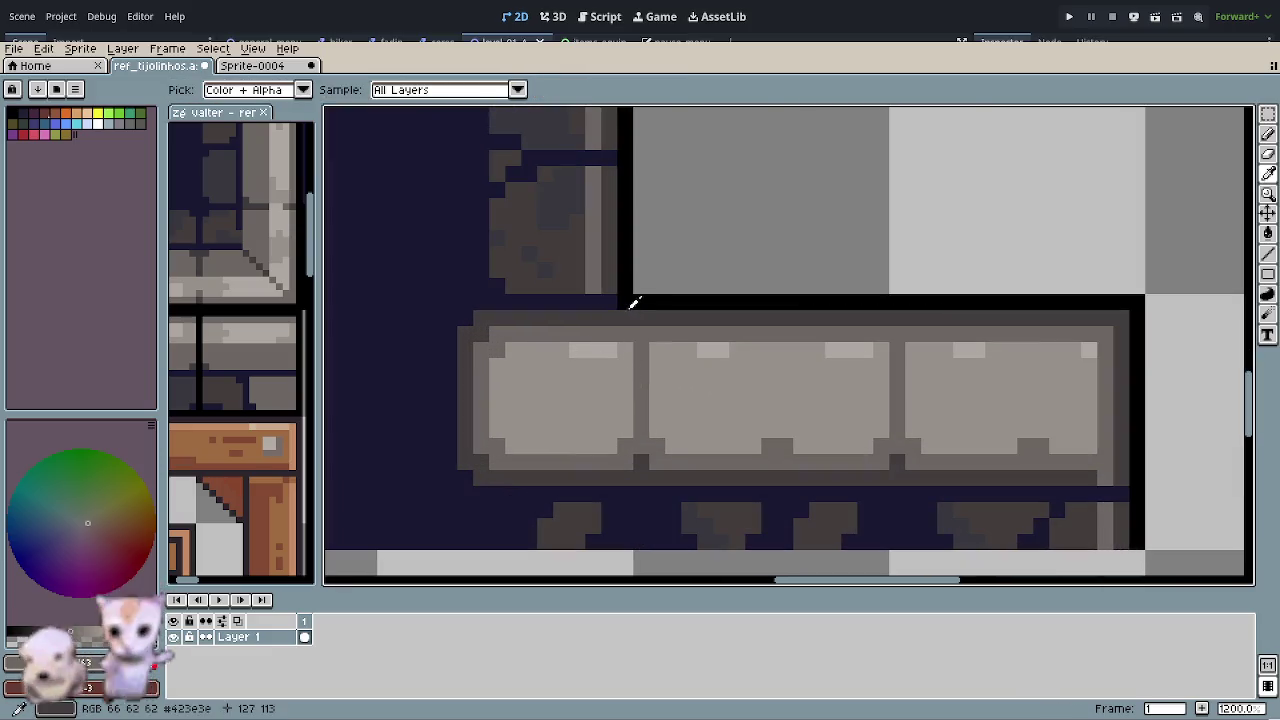
pyautogui.click(631, 300)
pyautogui.press('b')
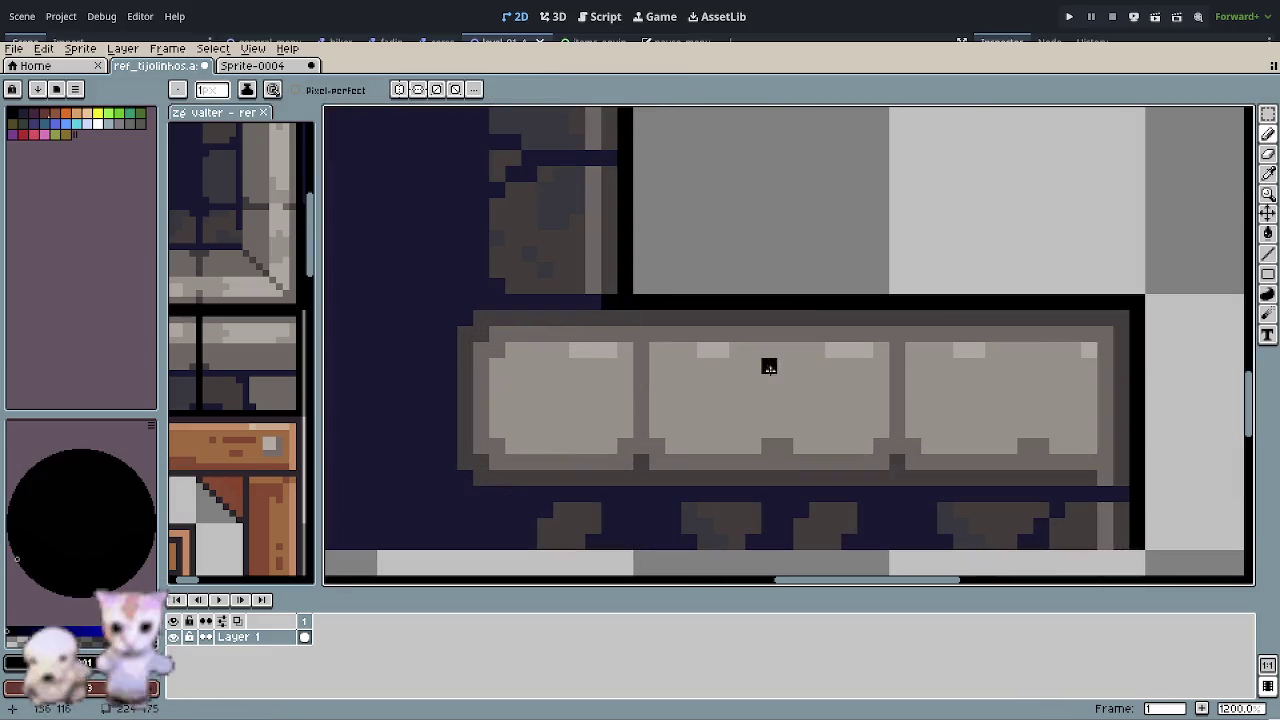
pyautogui.scroll(-1, 766, 363)
pyautogui.scroll(-2, 779, 364)
pyautogui.scroll(-1, 779, 364)
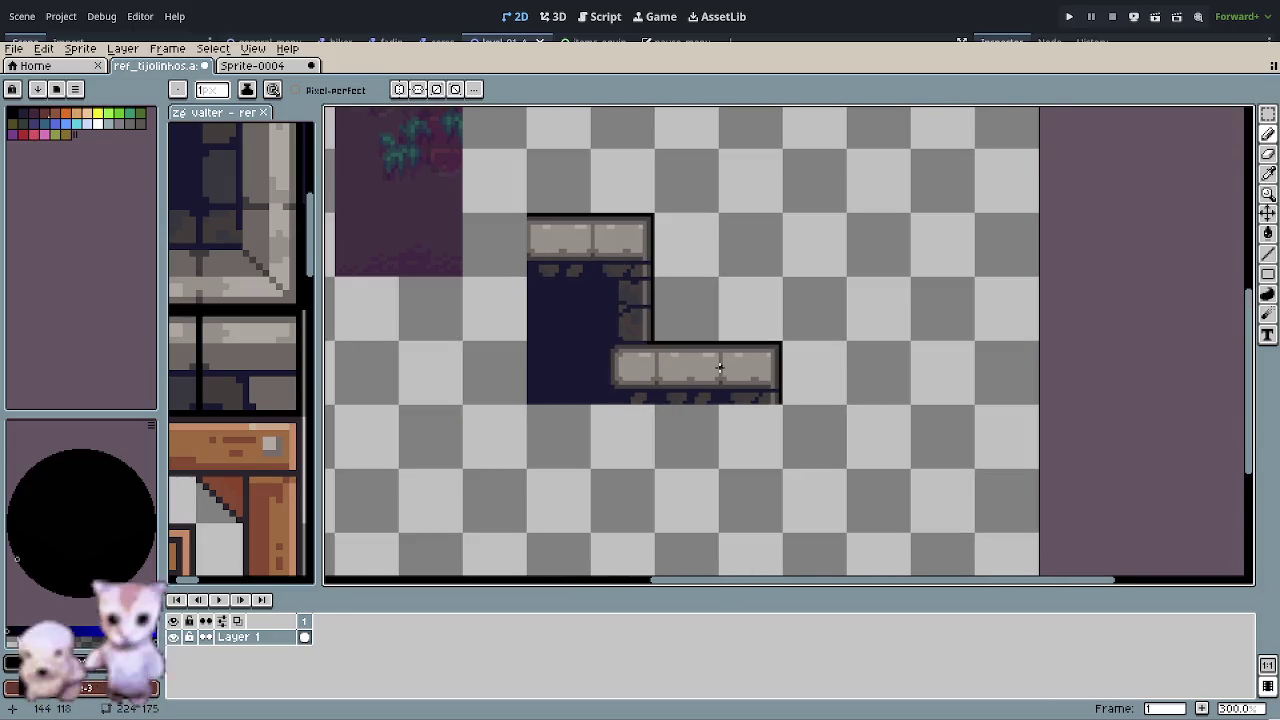
pyautogui.scroll(4, 668, 342)
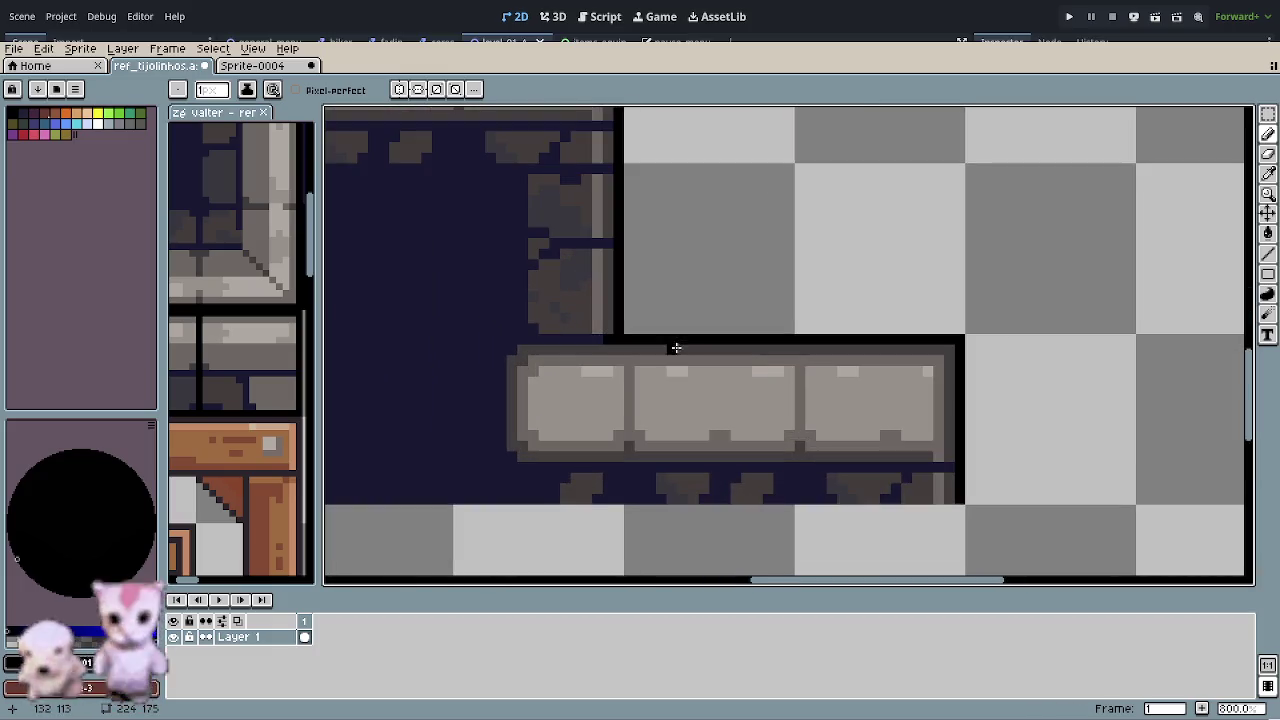
pyautogui.press('r')
pyautogui.click(586, 389)
pyautogui.click(571, 253)
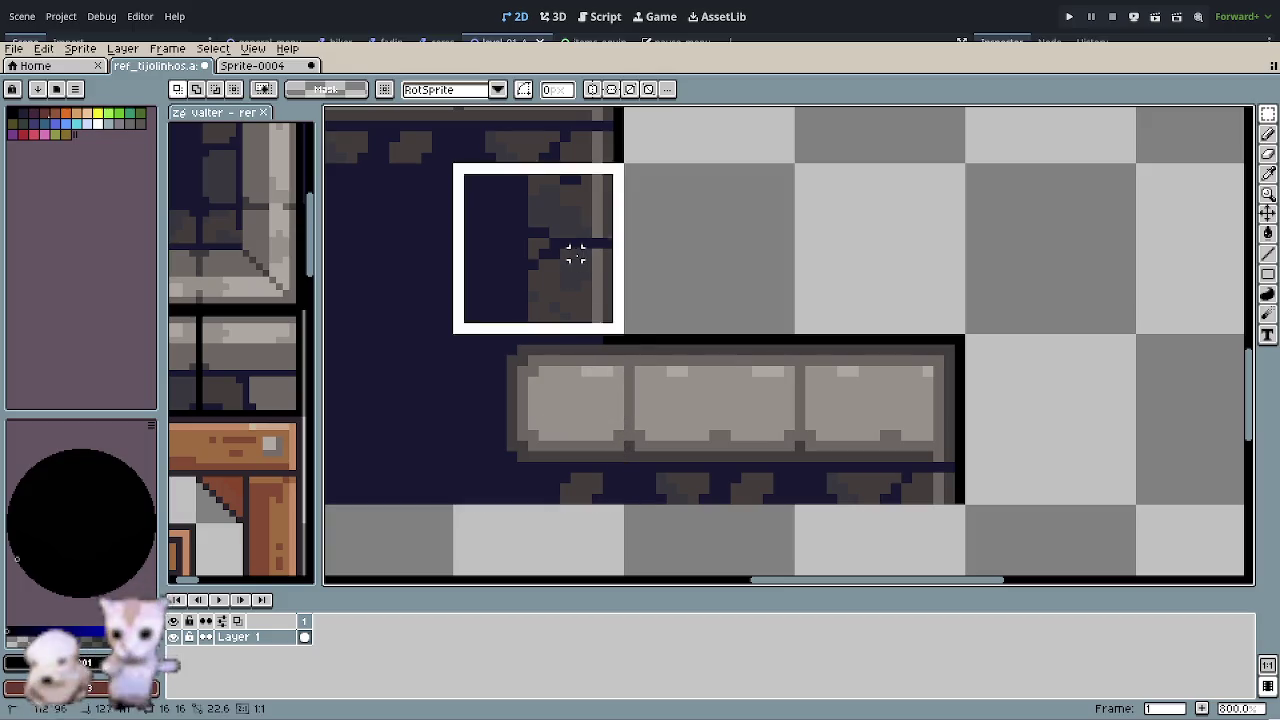
pyautogui.click(757, 286)
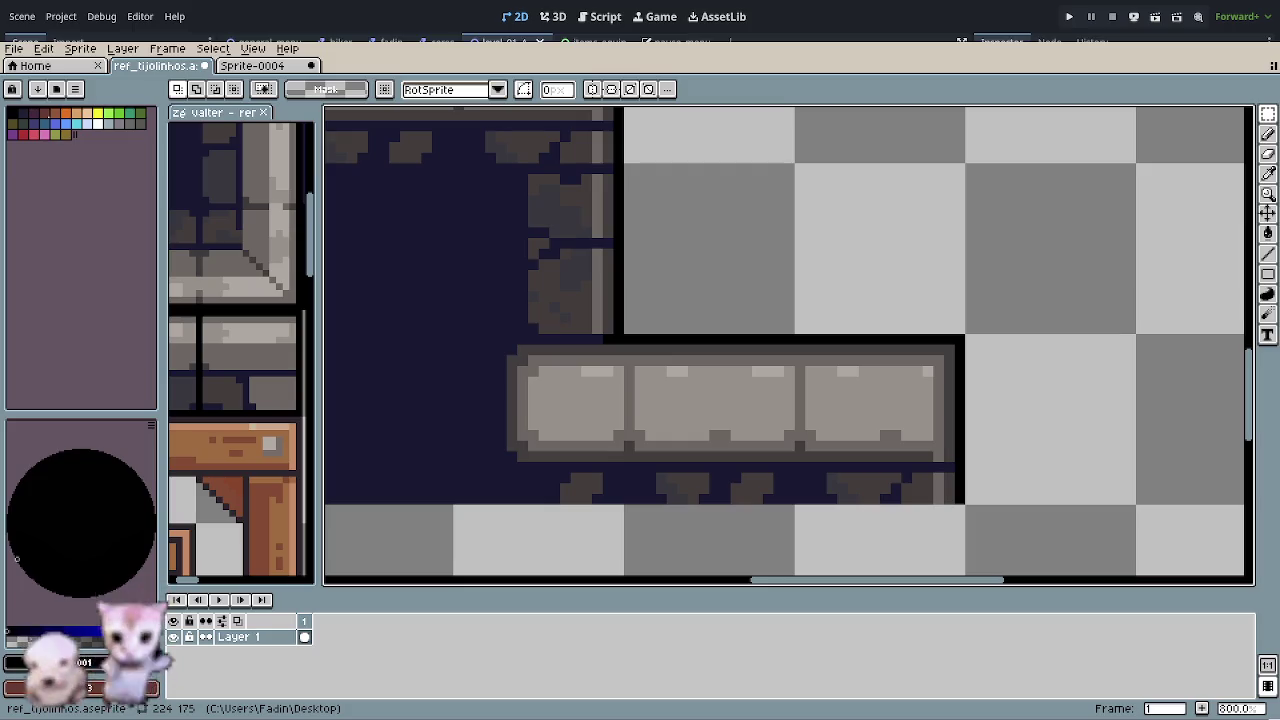
pyautogui.scroll(-5, 702, 386)
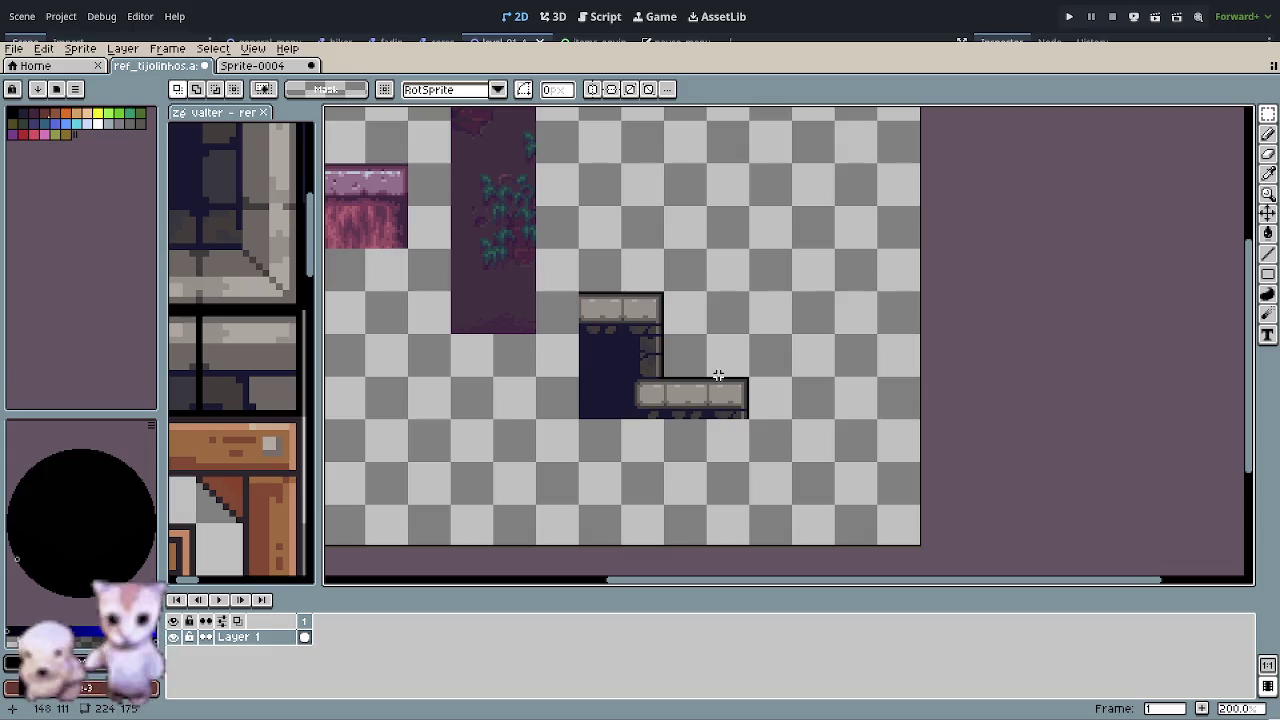
# - Marquee-select the alcove and ledge pixels together
pyautogui.moveTo(578, 291); pyautogui.dragTo(752, 420)
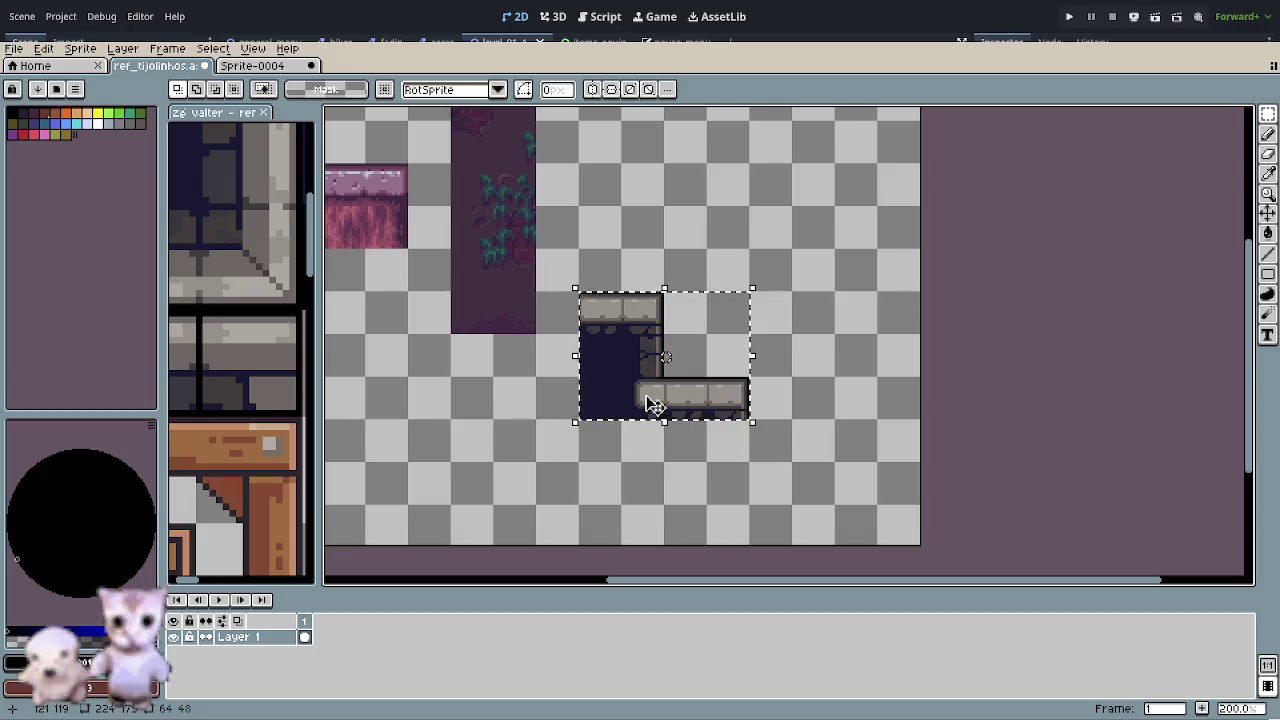
pyautogui.moveTo(670, 410); pyautogui.dragTo(778, 335)
pyautogui.press('Up')
pyautogui.press('Up')
pyautogui.press('Up')
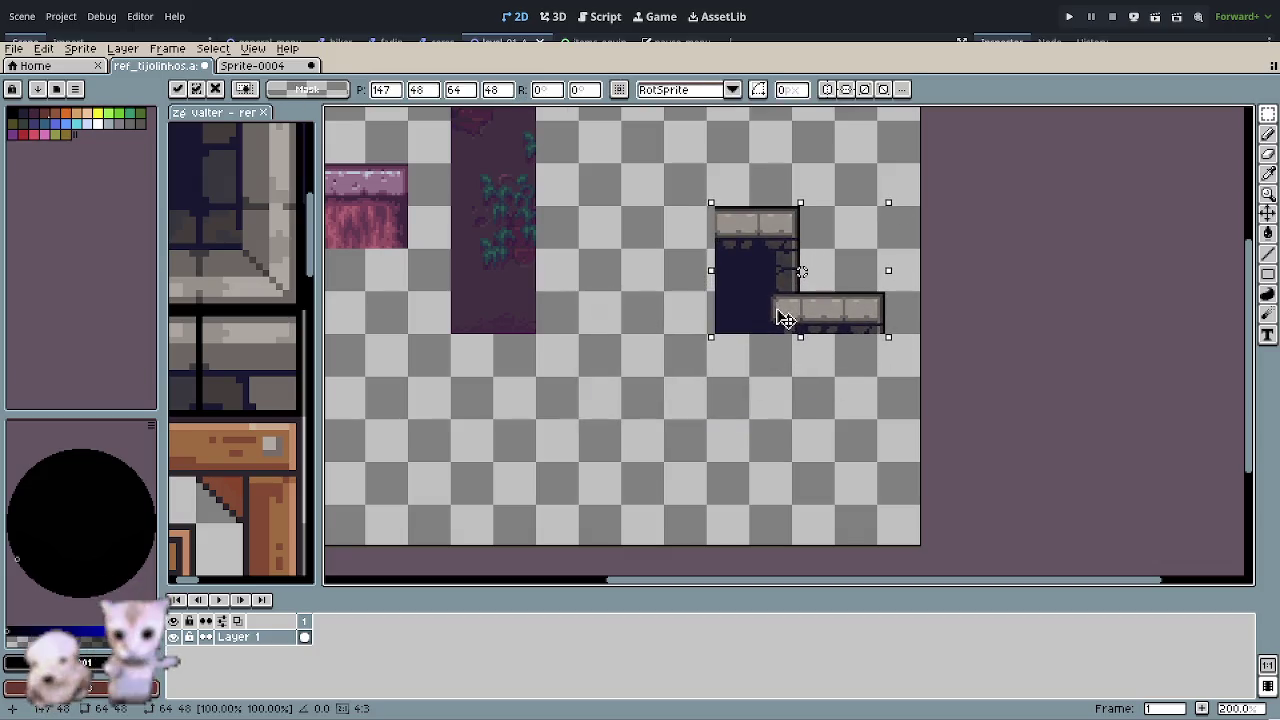
pyautogui.hotkey('ctrl', 'd')
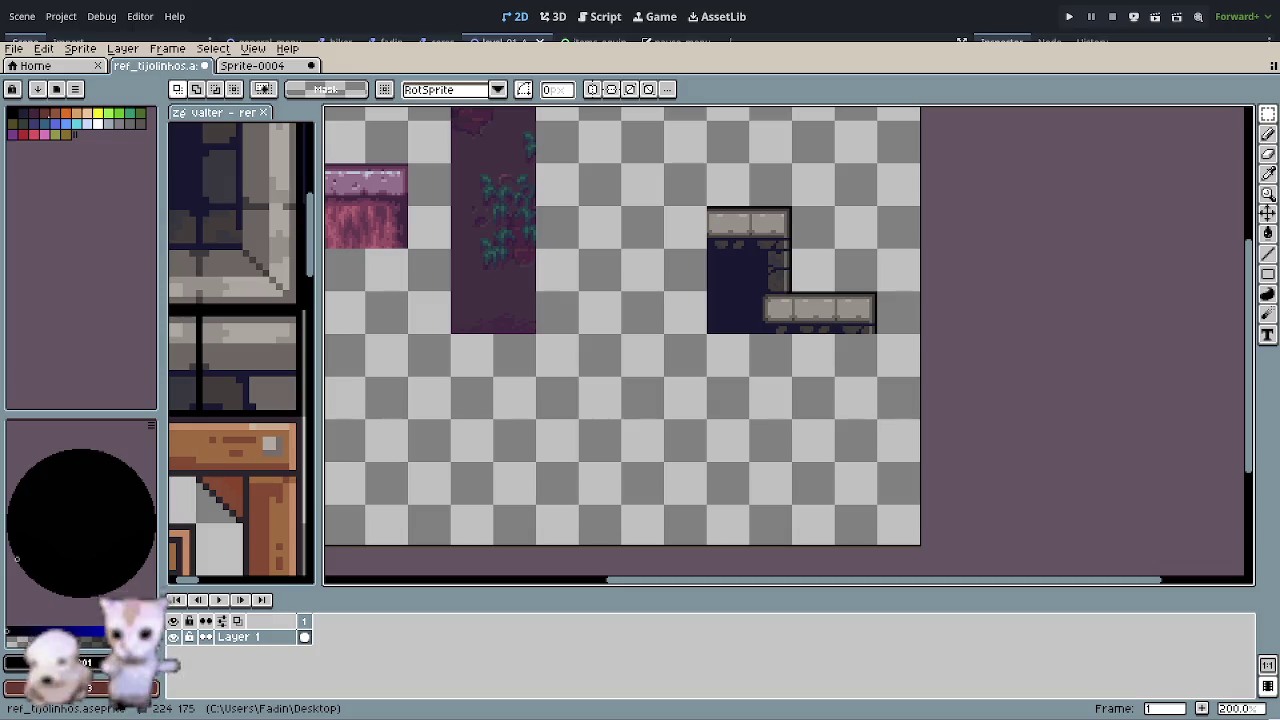
pyautogui.moveTo(863, 383); pyautogui.dragTo(743, 424)
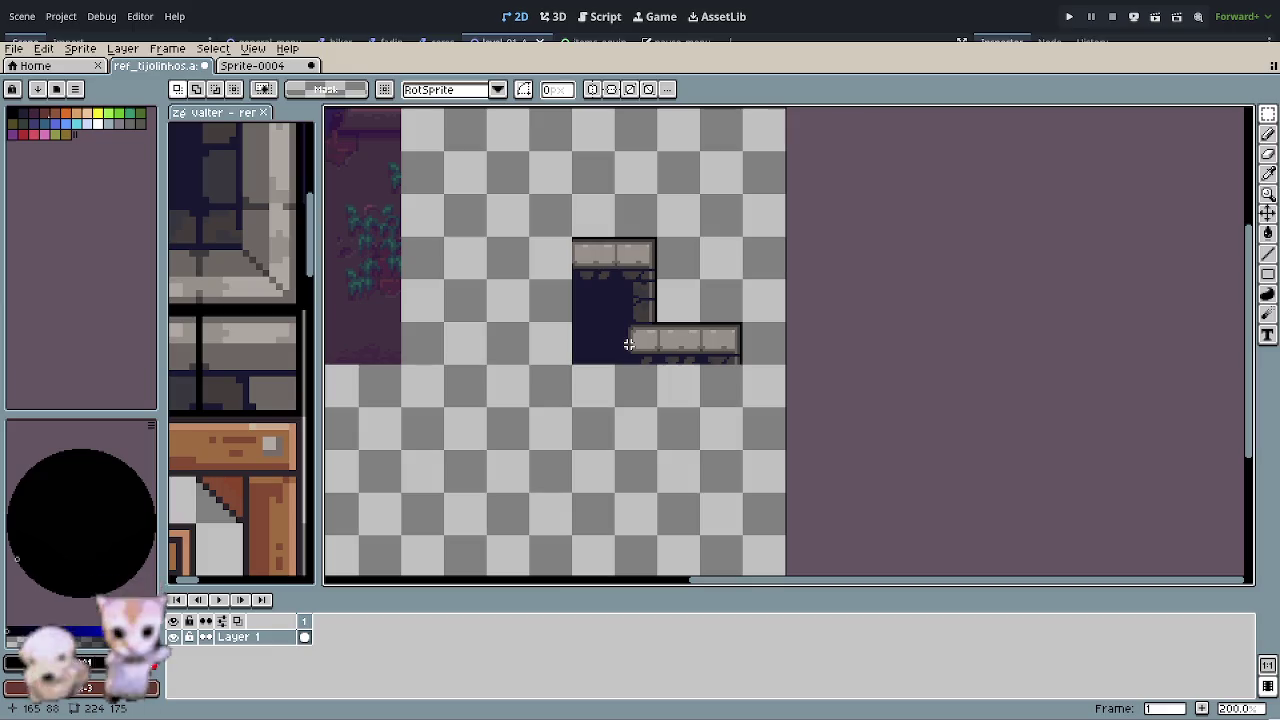
# - Duplicate the navy opening and its brick lintel one tile to the left
pyautogui.scroll(1, 631, 304)
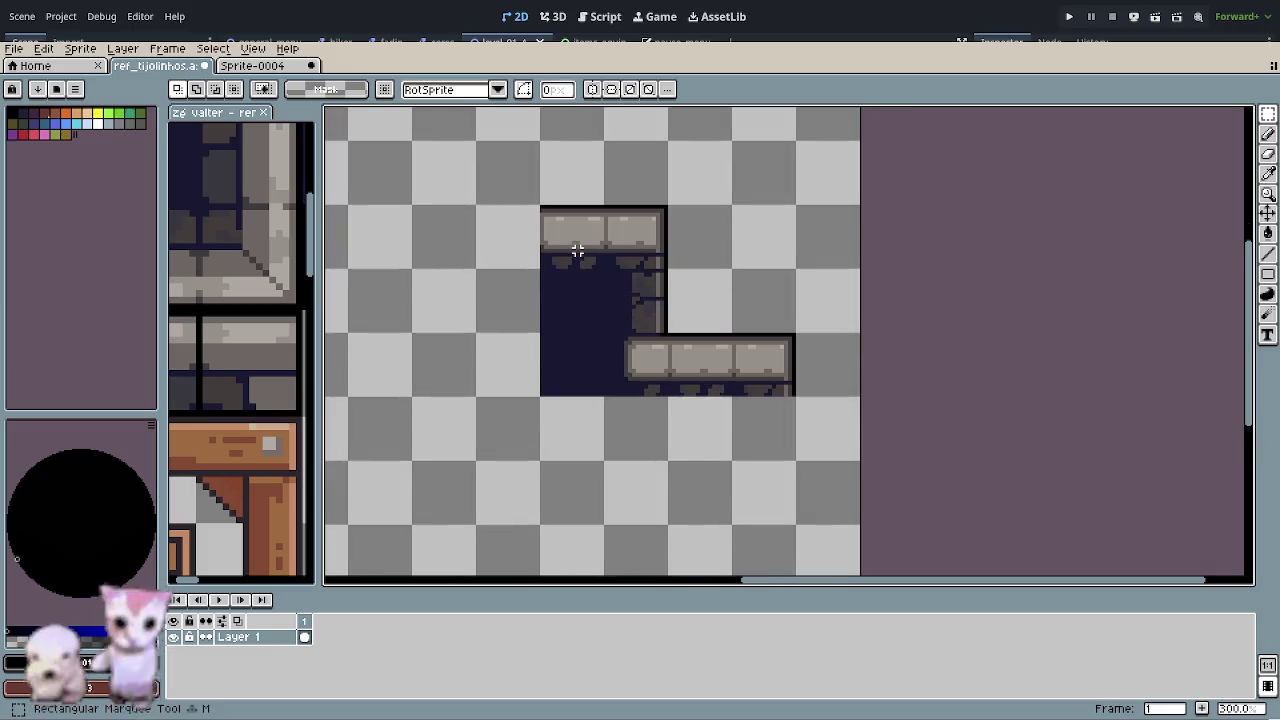
pyautogui.moveTo(541, 208); pyautogui.dragTo(668, 397)
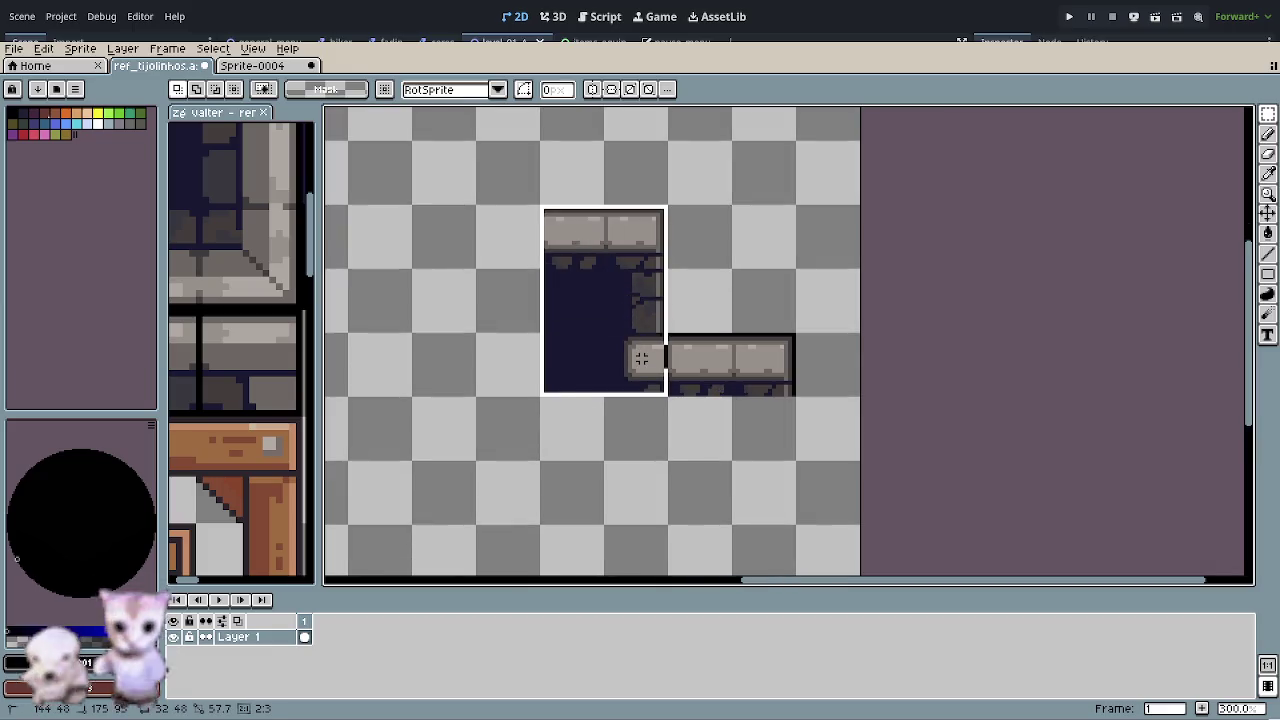
pyautogui.moveTo(620, 332); pyautogui.dragTo(493, 333)
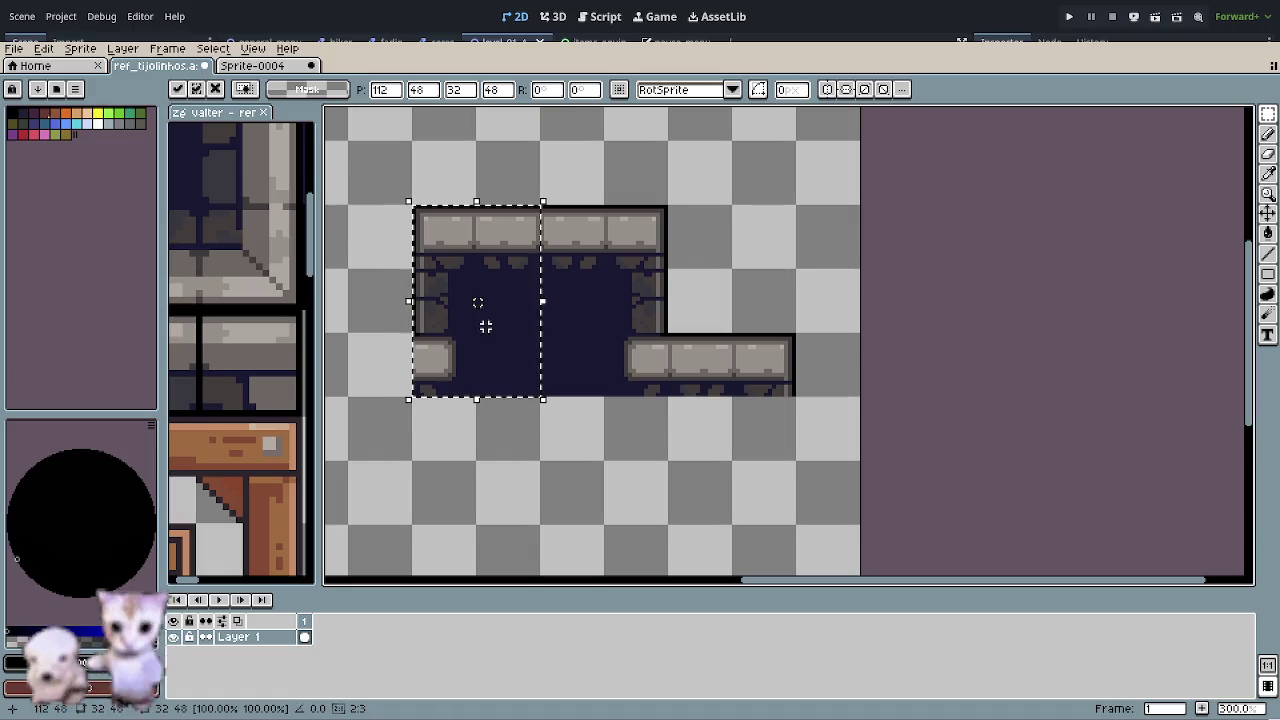
pyautogui.click(598, 410)
# - Shift a 16x16 lintel brick one cell right so the lintel runs unbroken
pyautogui.moveTo(497, 210)
pyautogui.mouseDown()
pyautogui.moveTo(573, 222)
pyautogui.moveTo(515, 225)
pyautogui.mouseUp()
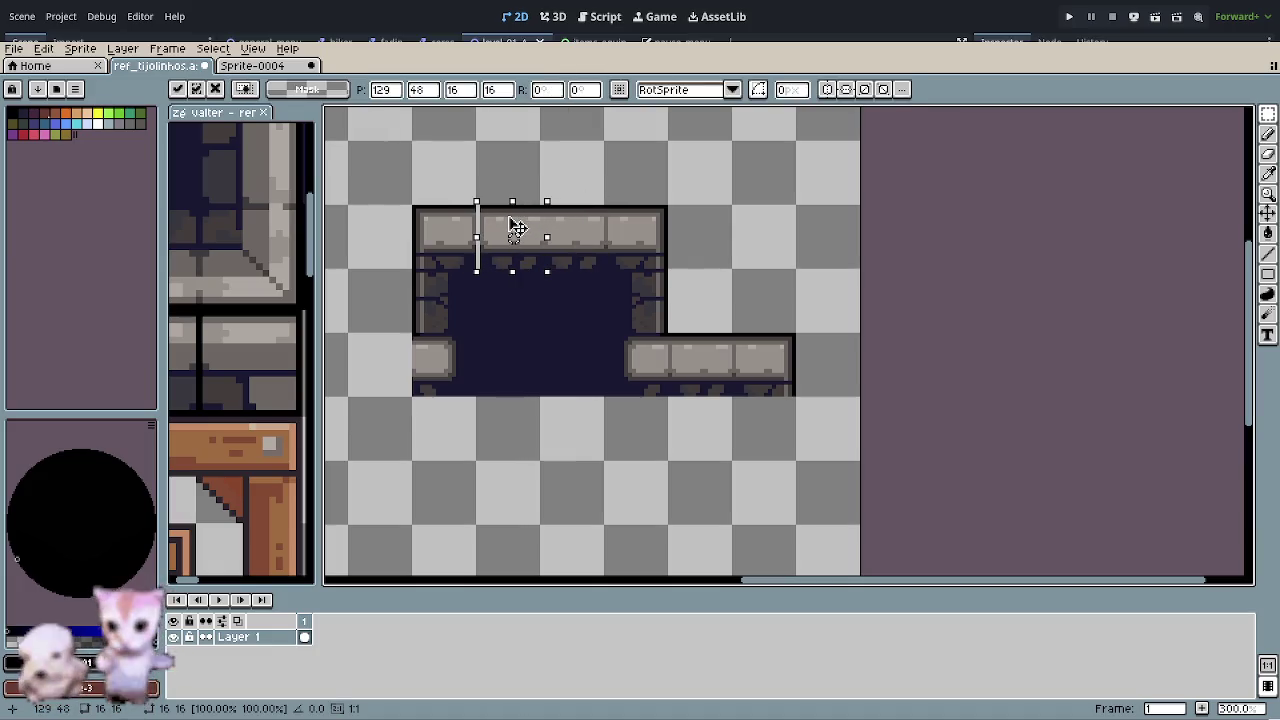
pyautogui.click(708, 366)
pyautogui.scroll(-1, 642, 428)
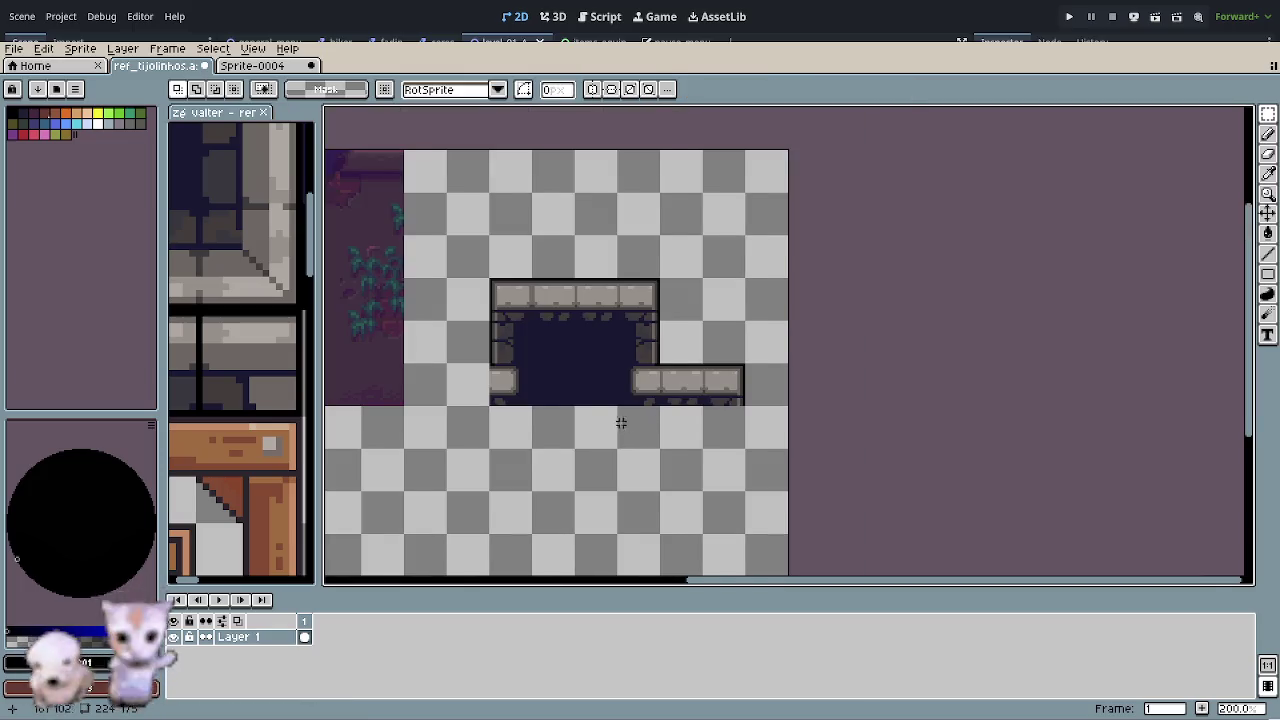
pyautogui.scroll(-1, 620, 420)
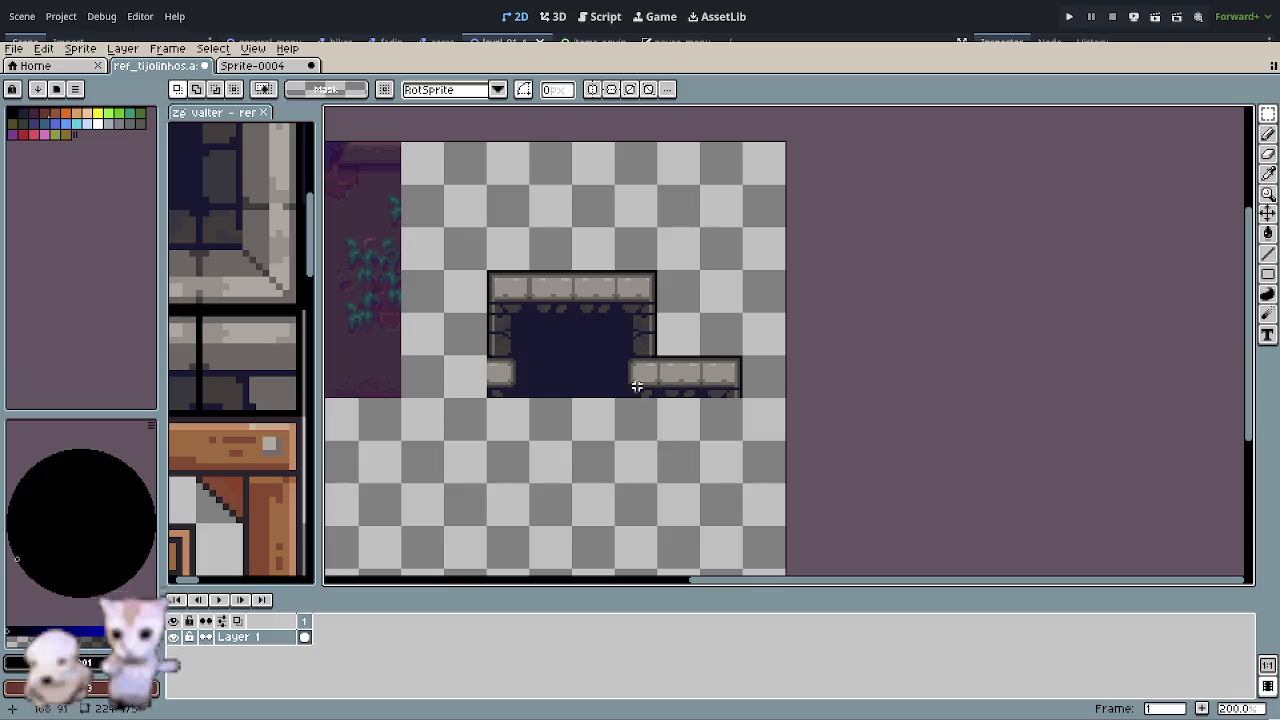
# - Delete a vertical brick strip and slide the left brick column right to close the gap
pyautogui.moveTo(530, 272); pyautogui.dragTo(571, 397)
pyautogui.press('Delete')
pyautogui.moveTo(488, 272); pyautogui.dragTo(528, 398)
pyautogui.scroll(1, 523, 325)
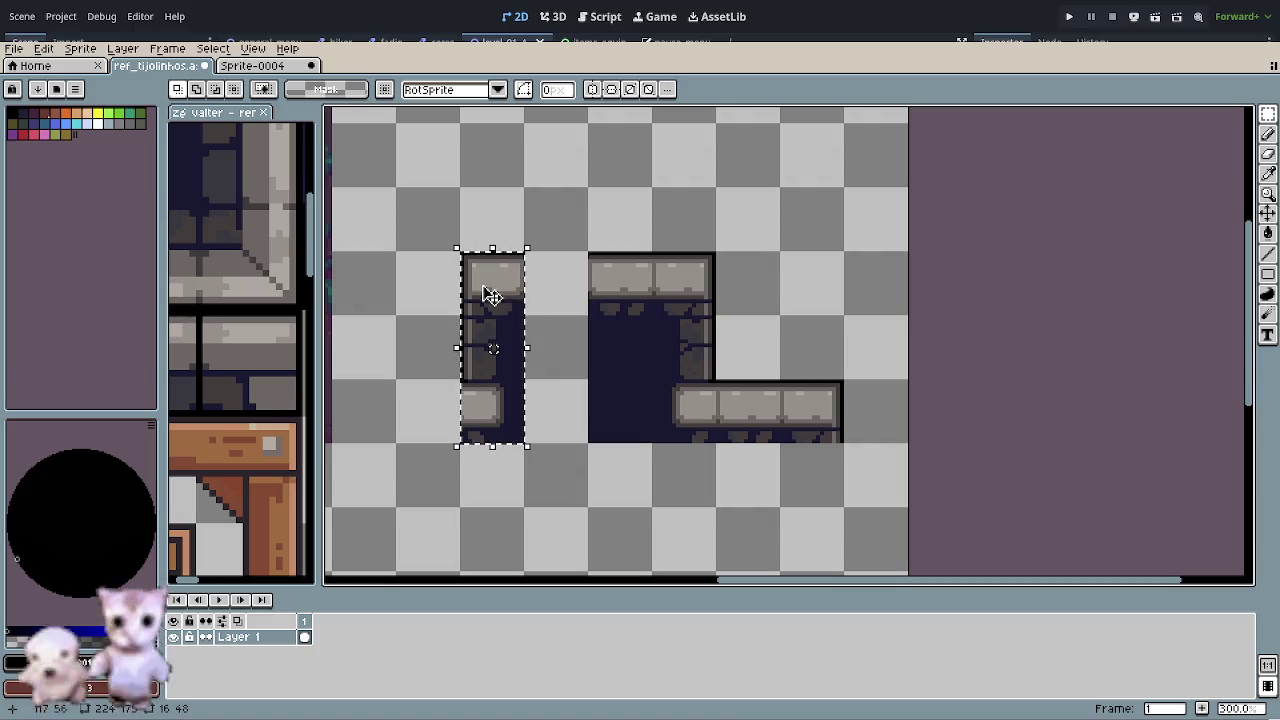
pyautogui.moveTo(490, 296); pyautogui.dragTo(560, 305)
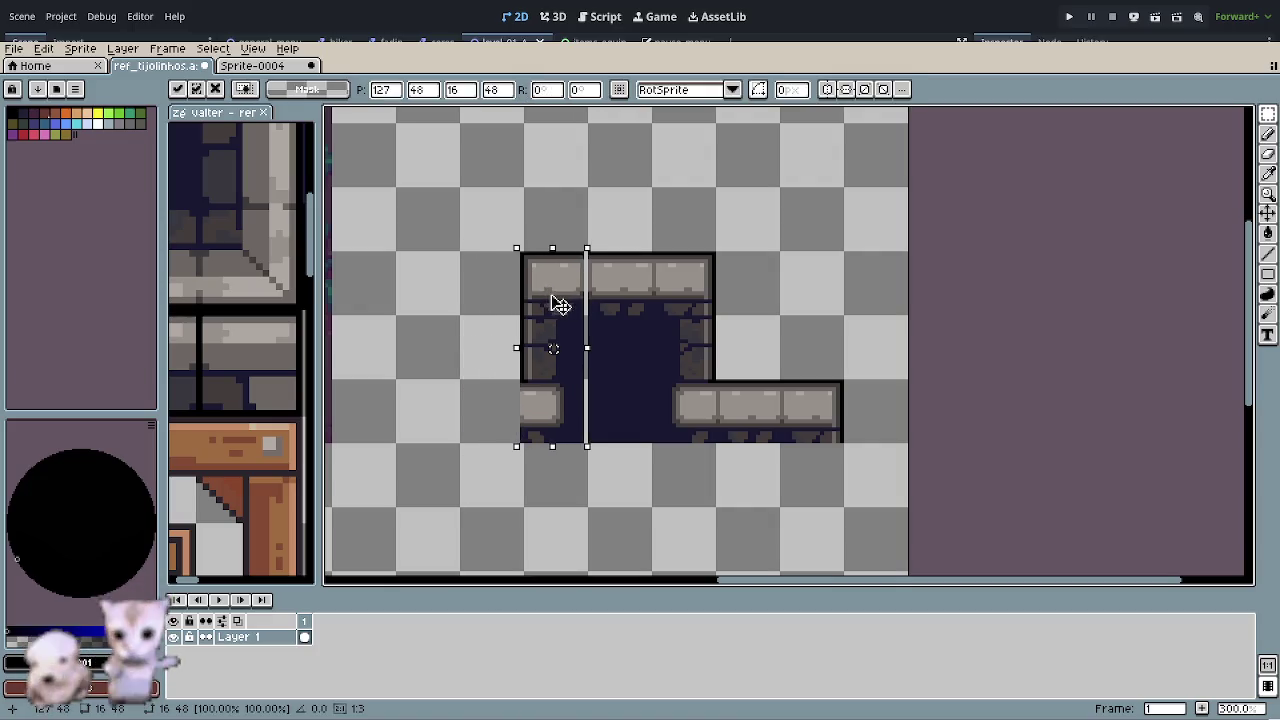
pyautogui.click(657, 510)
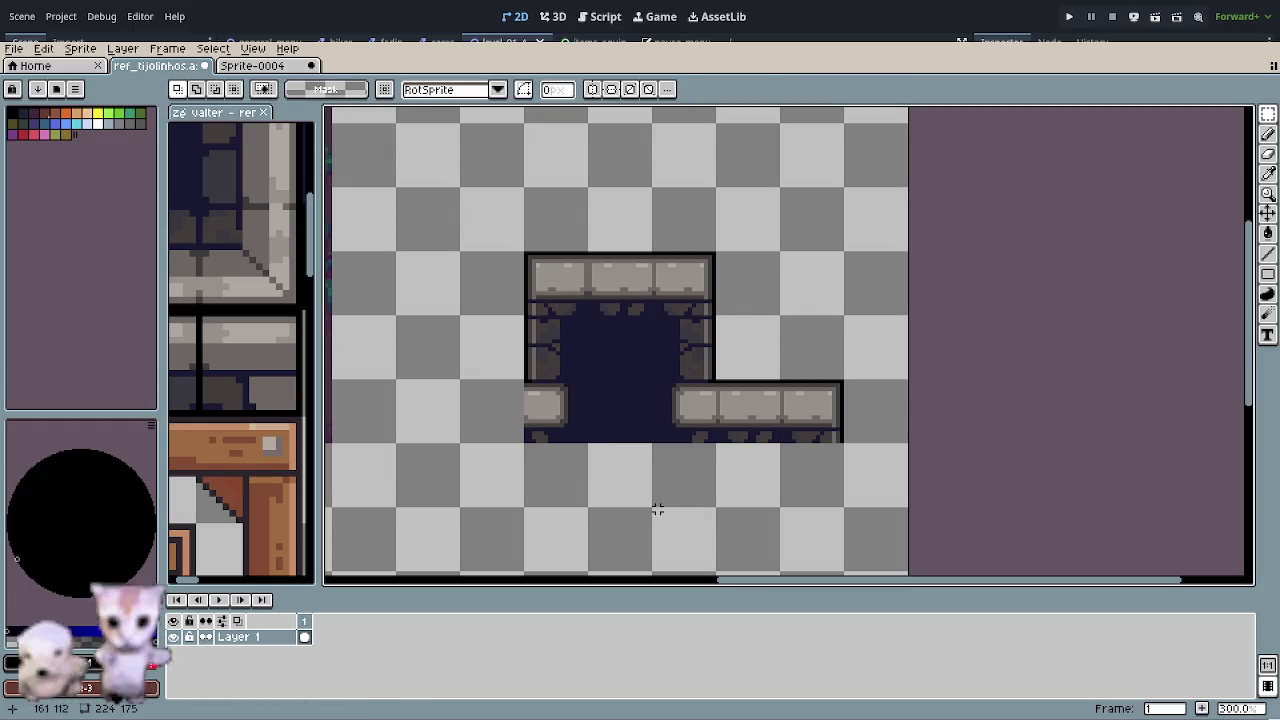
pyautogui.scroll(-2, 657, 510)
pyautogui.scroll(1, 655, 510)
pyautogui.scroll(1, 670, 503)
pyautogui.scroll(-1, 670, 503)
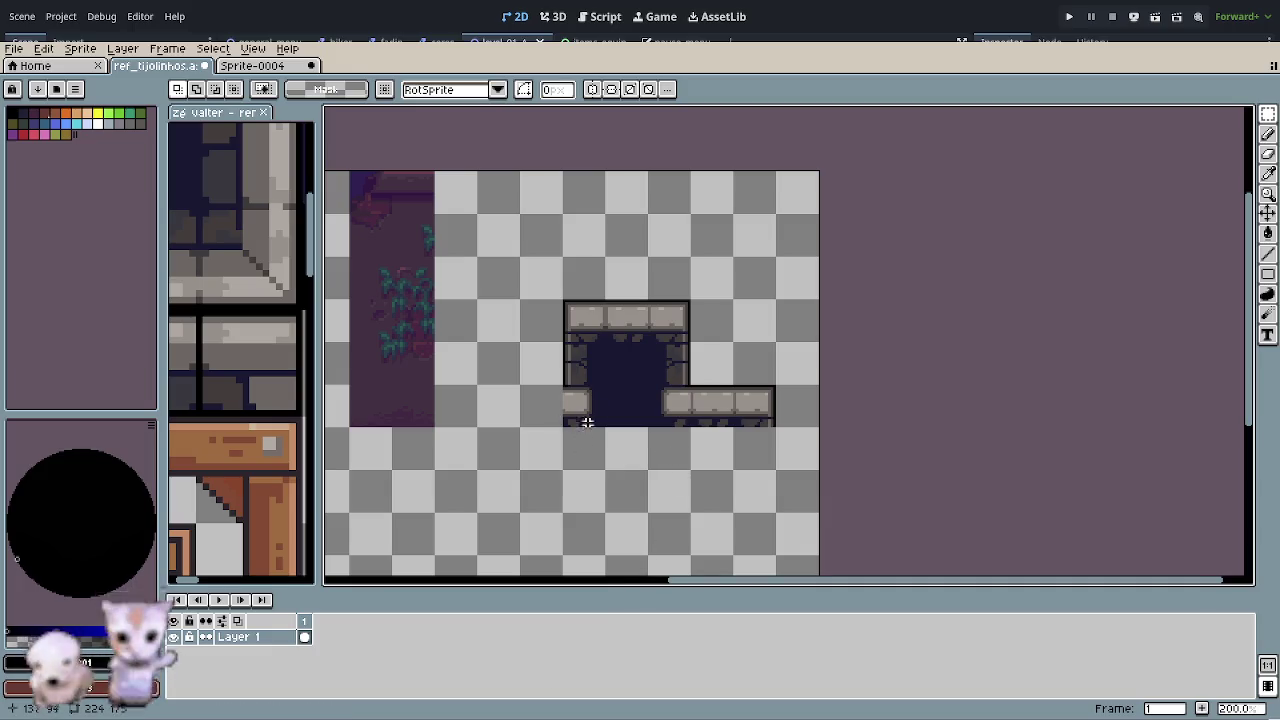
# - Shorten the left ledge to two bricks by cutting its outer brick and moving it inward
pyautogui.scroll(1, 593, 420)
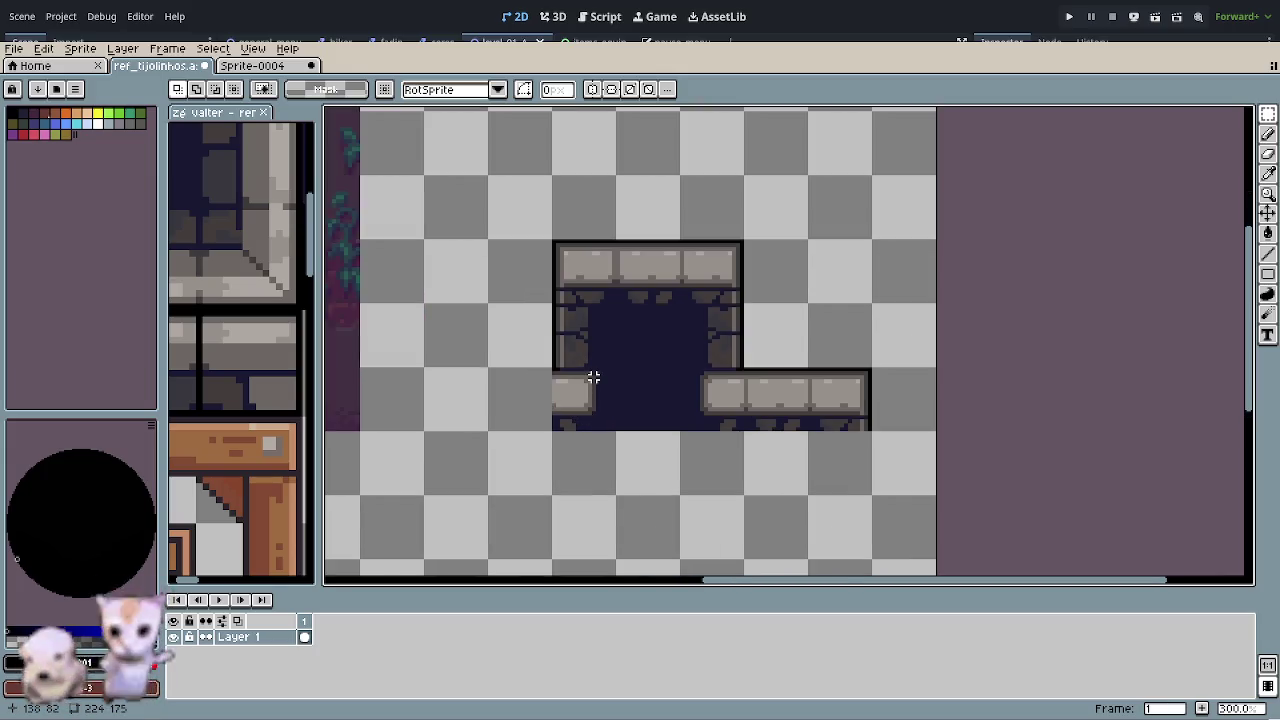
pyautogui.moveTo(626, 285)
pyautogui.mouseDown()
pyautogui.moveTo(605, 272)
pyautogui.moveTo(500, 331)
pyautogui.moveTo(473, 403)
pyautogui.moveTo(487, 410)
pyautogui.mouseUp()
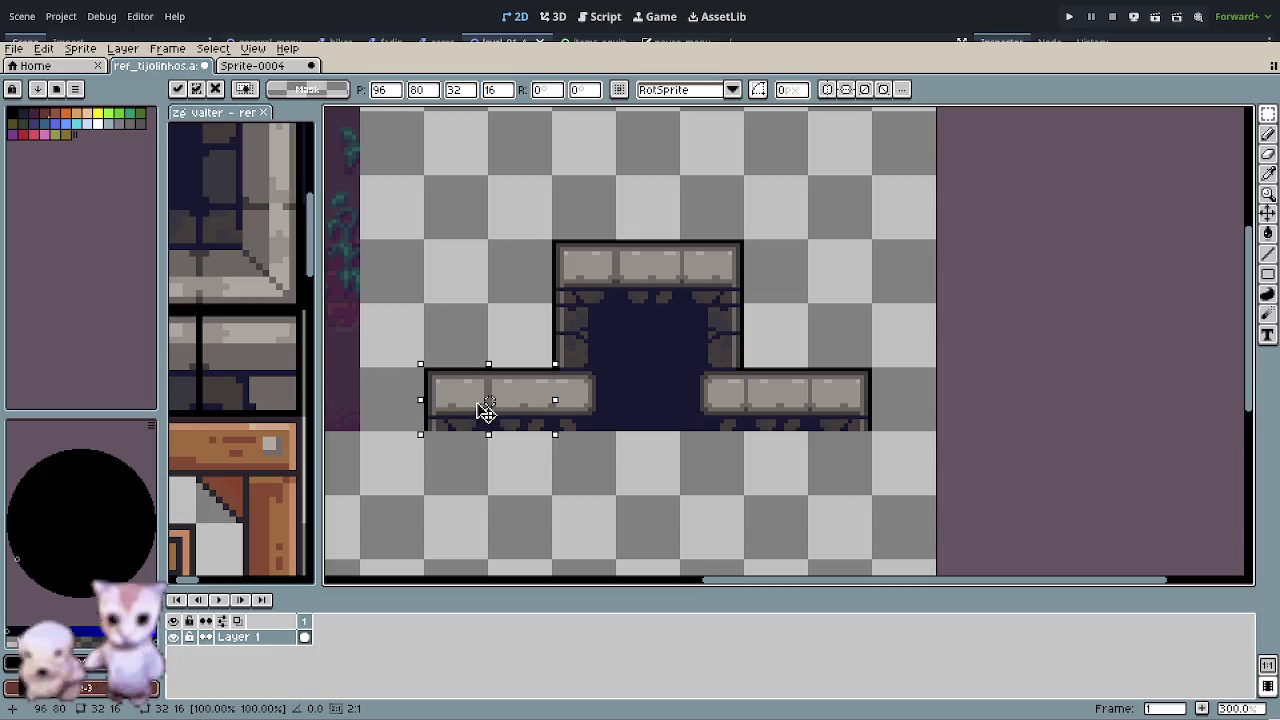
pyautogui.press('Return')
pyautogui.scroll(2, 543, 414)
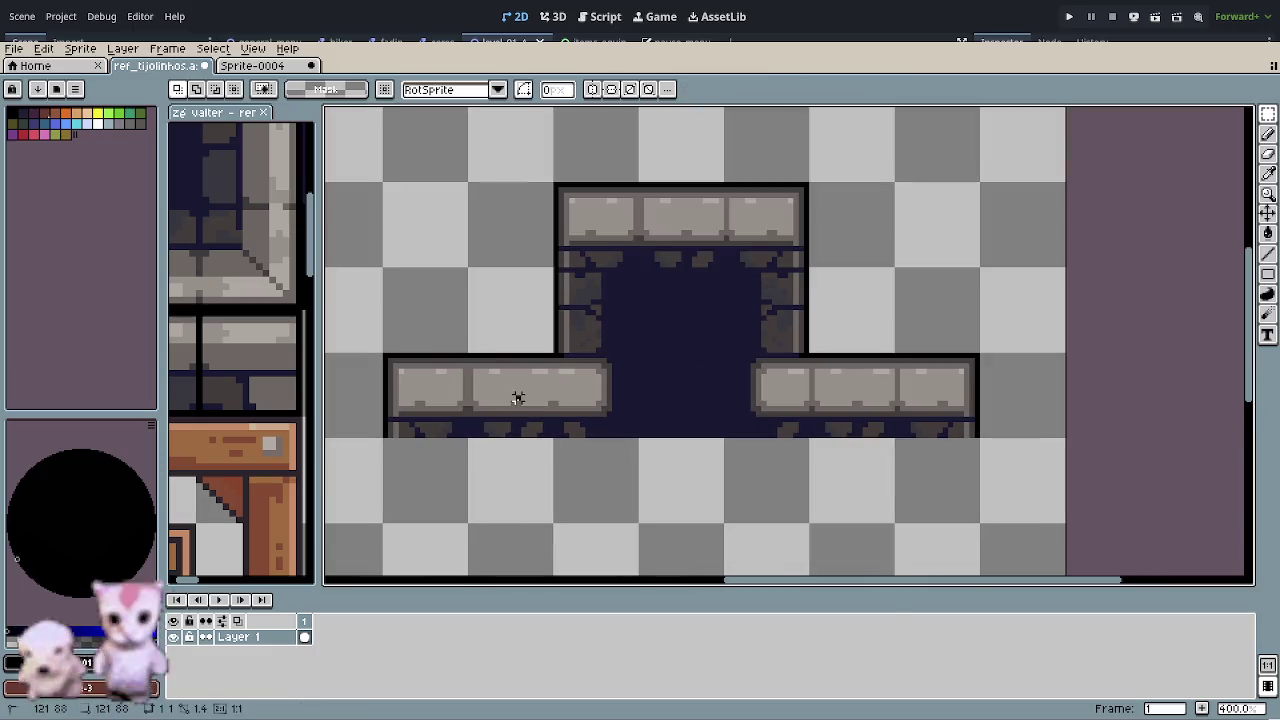
pyautogui.hotkey('ctrl', 'z')
pyautogui.hotkey('ctrl', 'y')
pyautogui.click(523, 408)
pyautogui.hotkey('ctrl', 'x')
pyautogui.hotkey('ctrl', 'v')
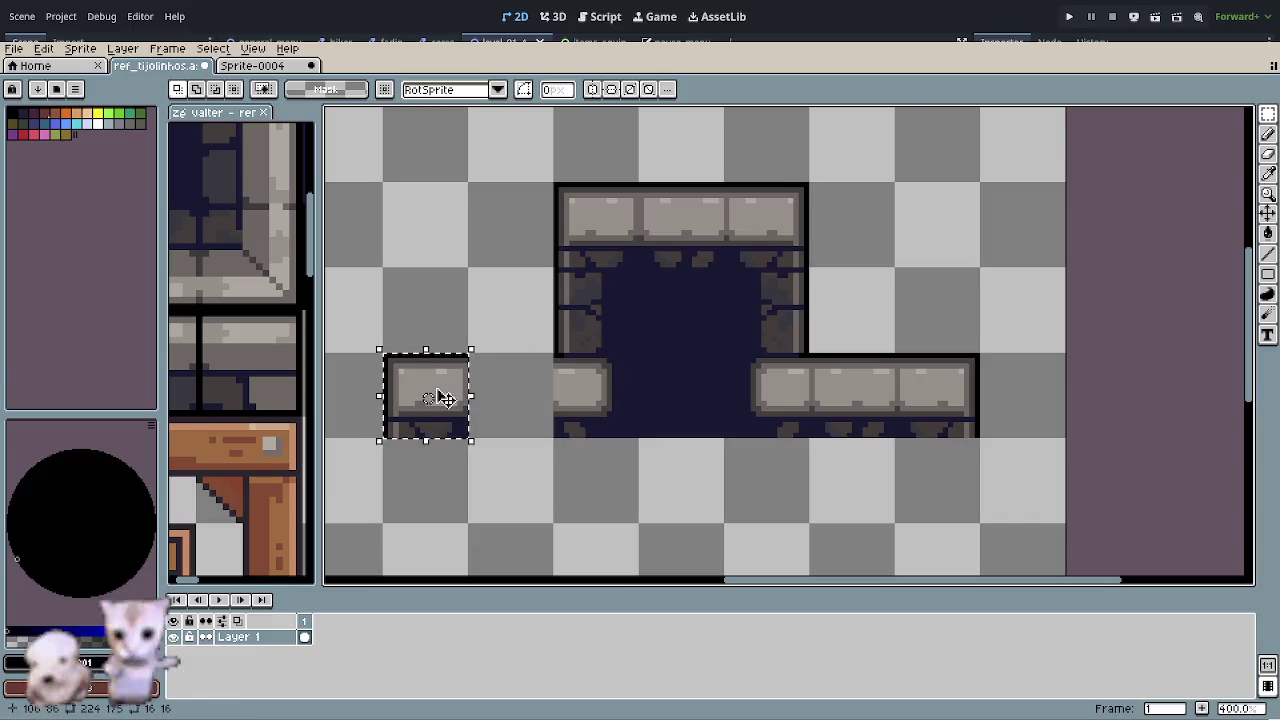
pyautogui.moveTo(467, 400); pyautogui.dragTo(535, 399)
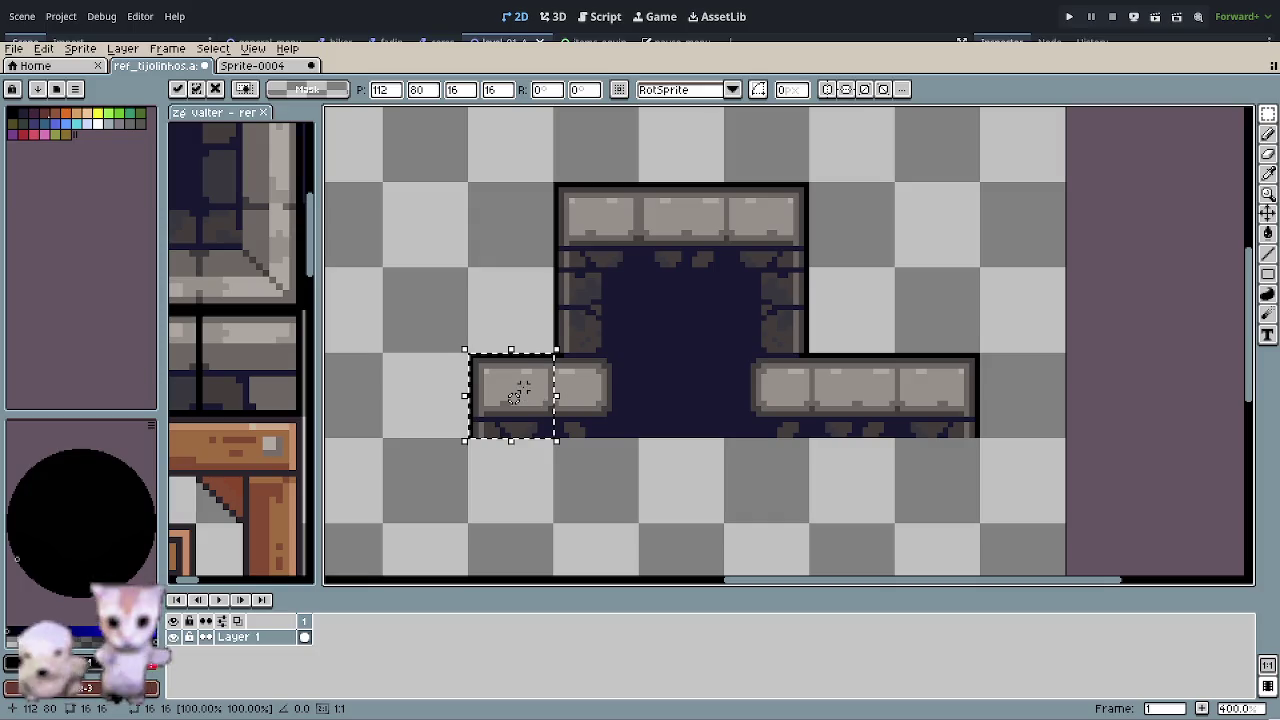
pyautogui.press('Return')
# - Shorten the right ledge to two bricks, cutting one brick and shifting the other inward
pyautogui.click(851, 400)
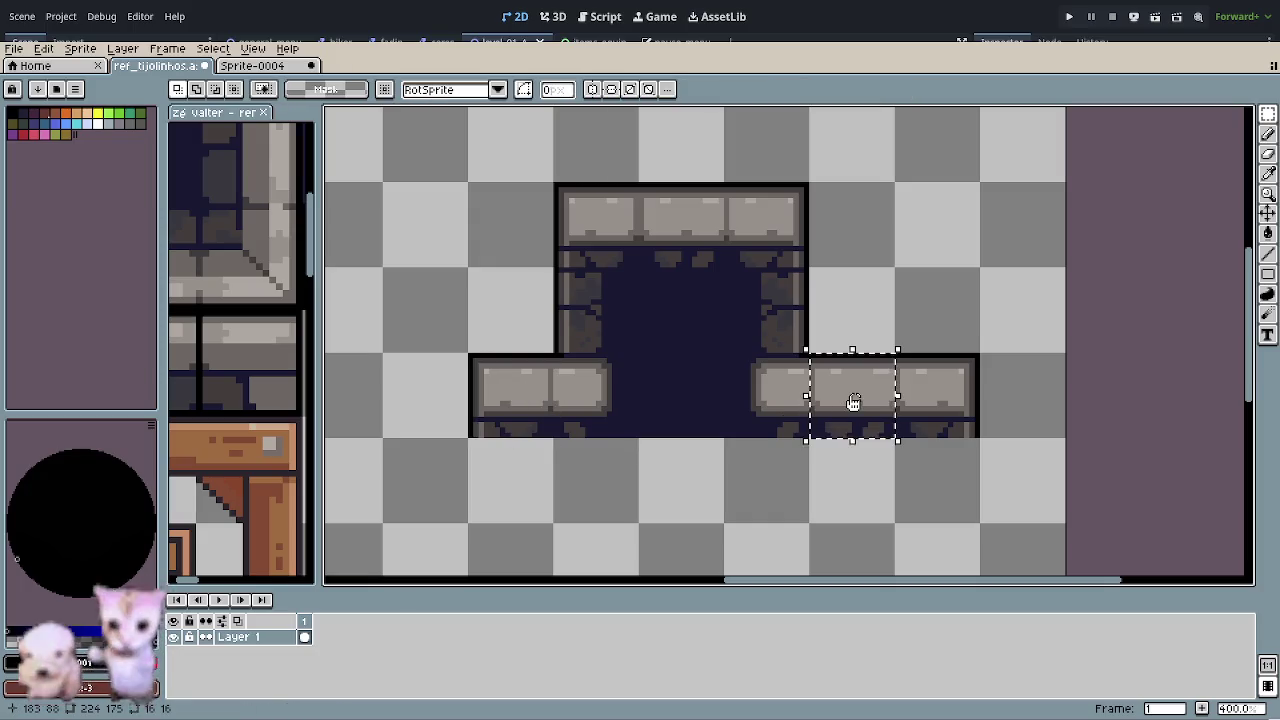
pyautogui.hotkey('ctrl', 'x')
pyautogui.click(920, 395)
pyautogui.moveTo(940, 396); pyautogui.dragTo(849, 393)
pyautogui.press('Return')
pyautogui.click(766, 491)
pyautogui.scroll(-2, 726, 510)
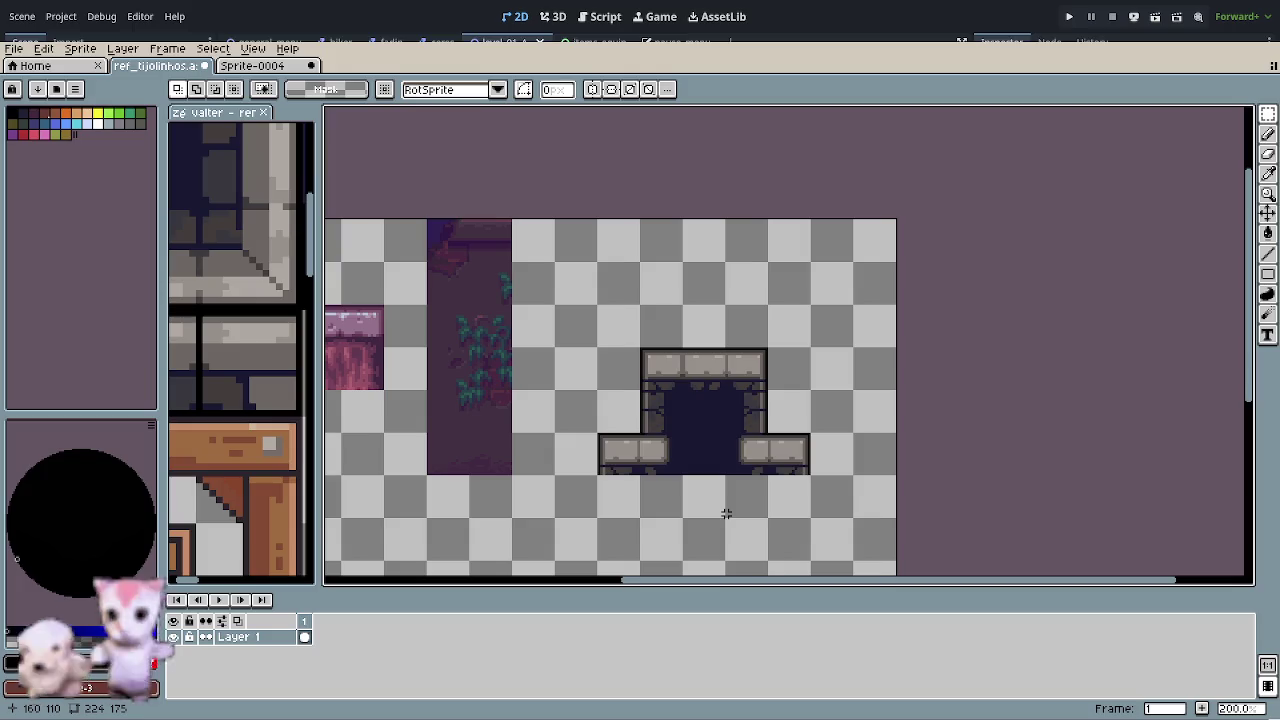
pyautogui.moveTo(726, 510); pyautogui.dragTo(603, 486)
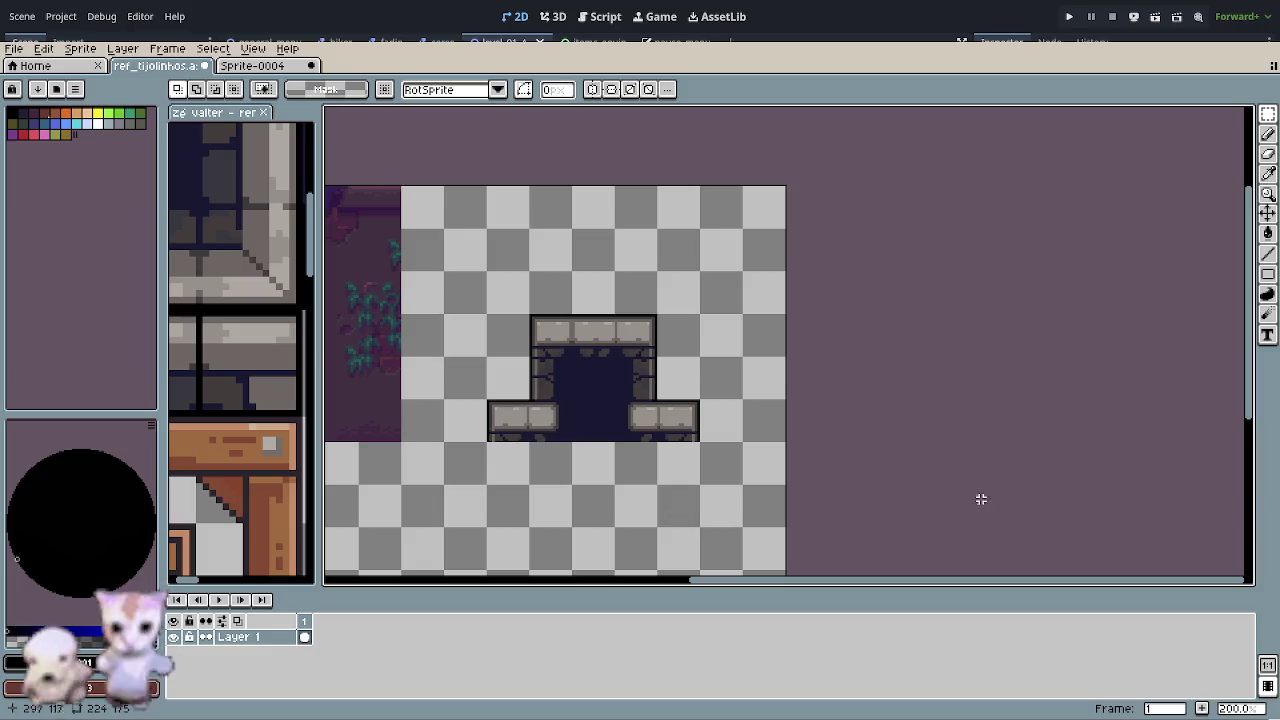
pyautogui.scroll(1, 679, 488)
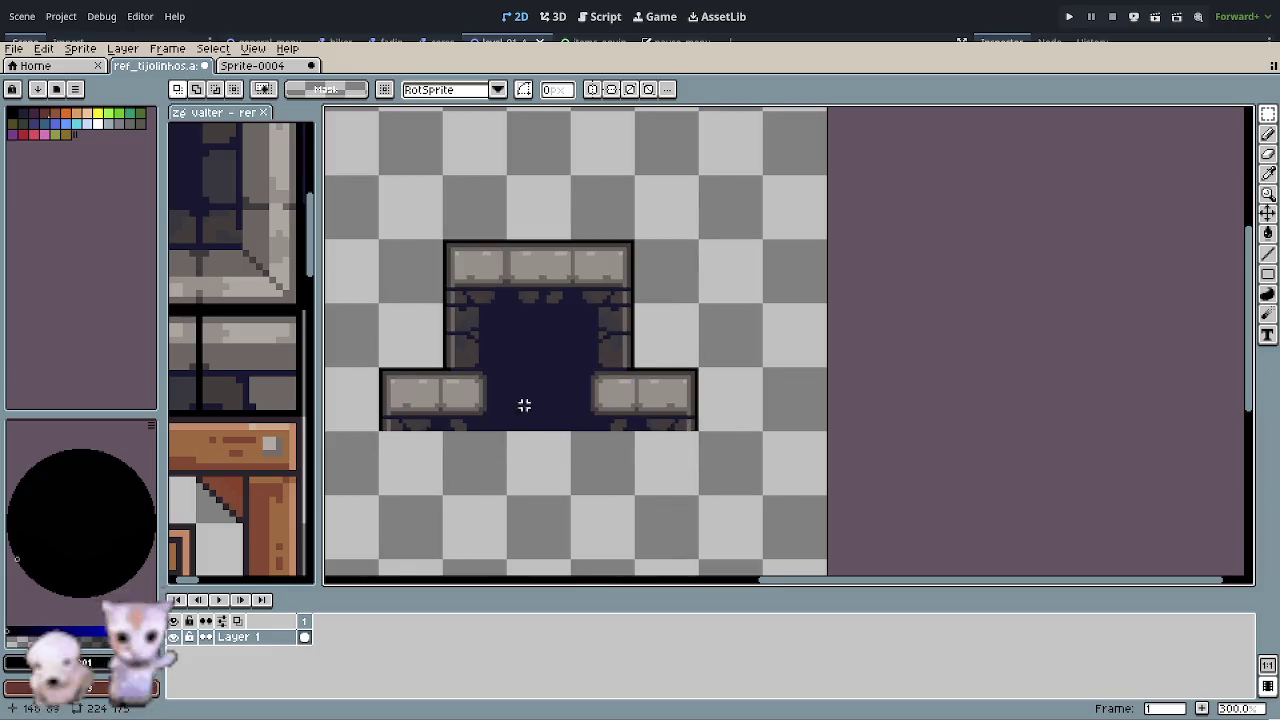
pyautogui.moveTo(523, 403); pyautogui.dragTo(597, 383)
pyautogui.scroll(2, 500, 406)
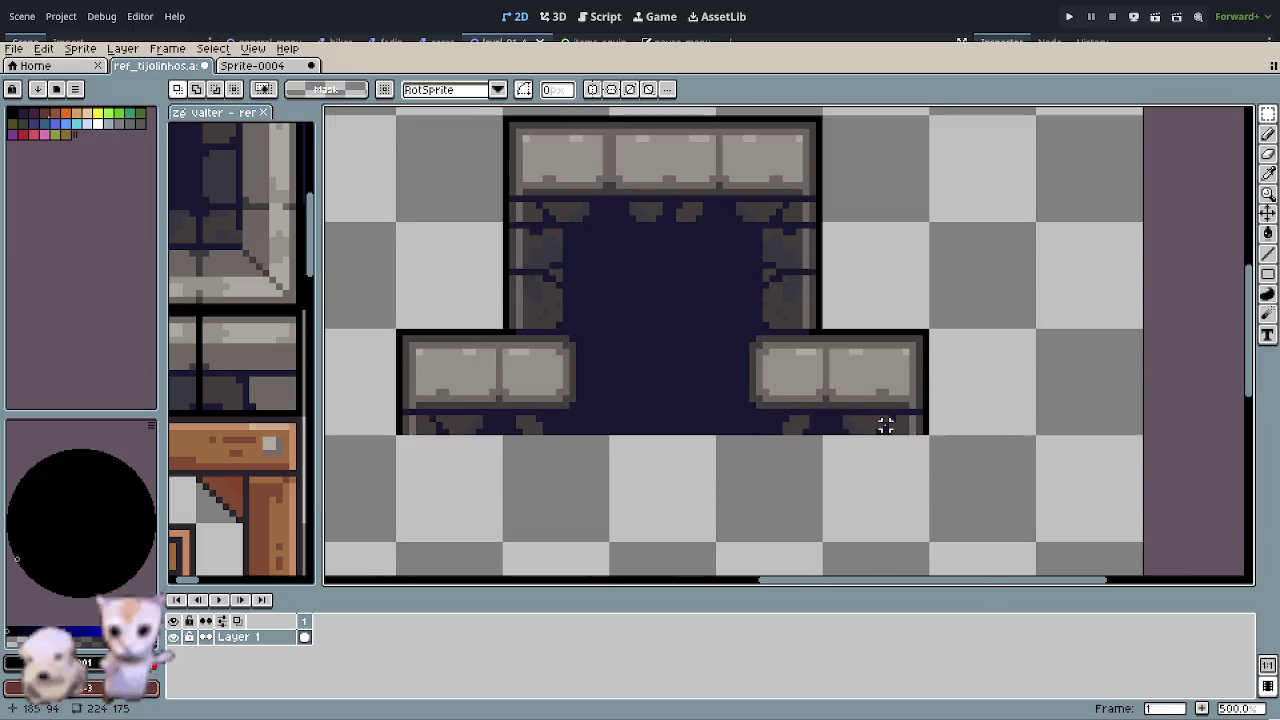
pyautogui.moveTo(794, 426)
pyautogui.mouseDown()
pyautogui.moveTo(734, 428)
pyautogui.moveTo(750, 449)
pyautogui.mouseUp()
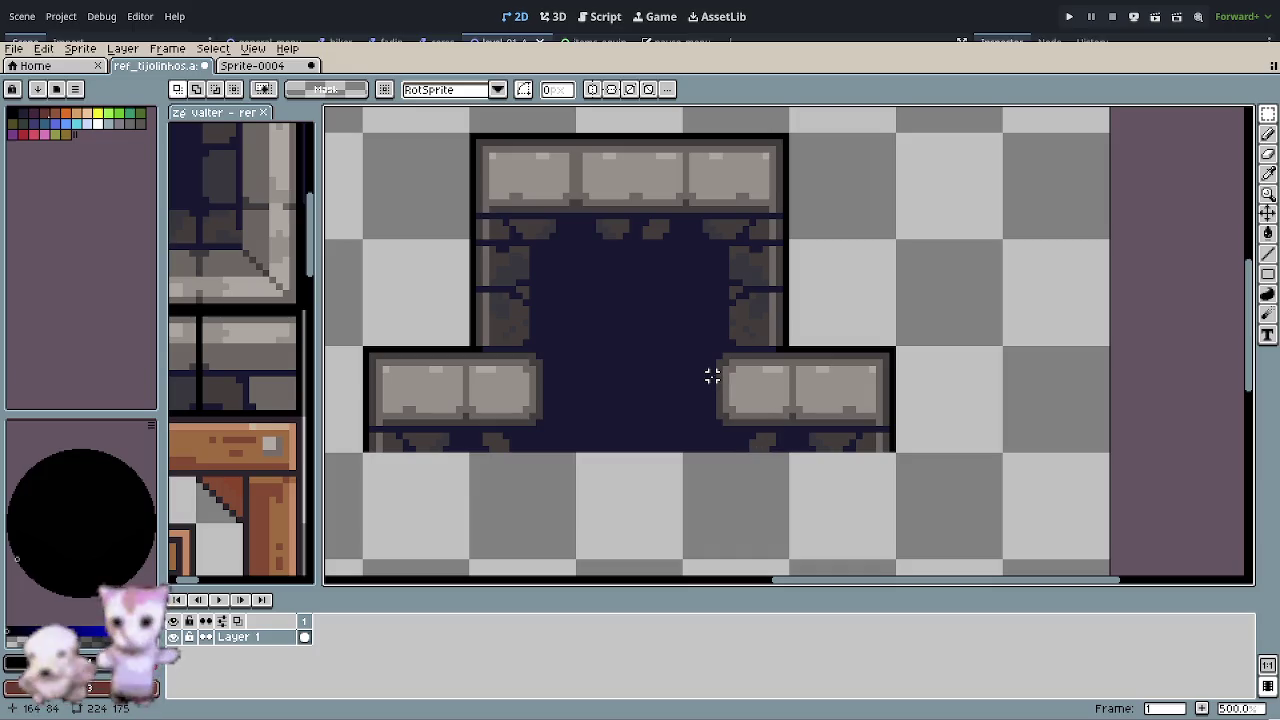
pyautogui.scroll(-1, 632, 370)
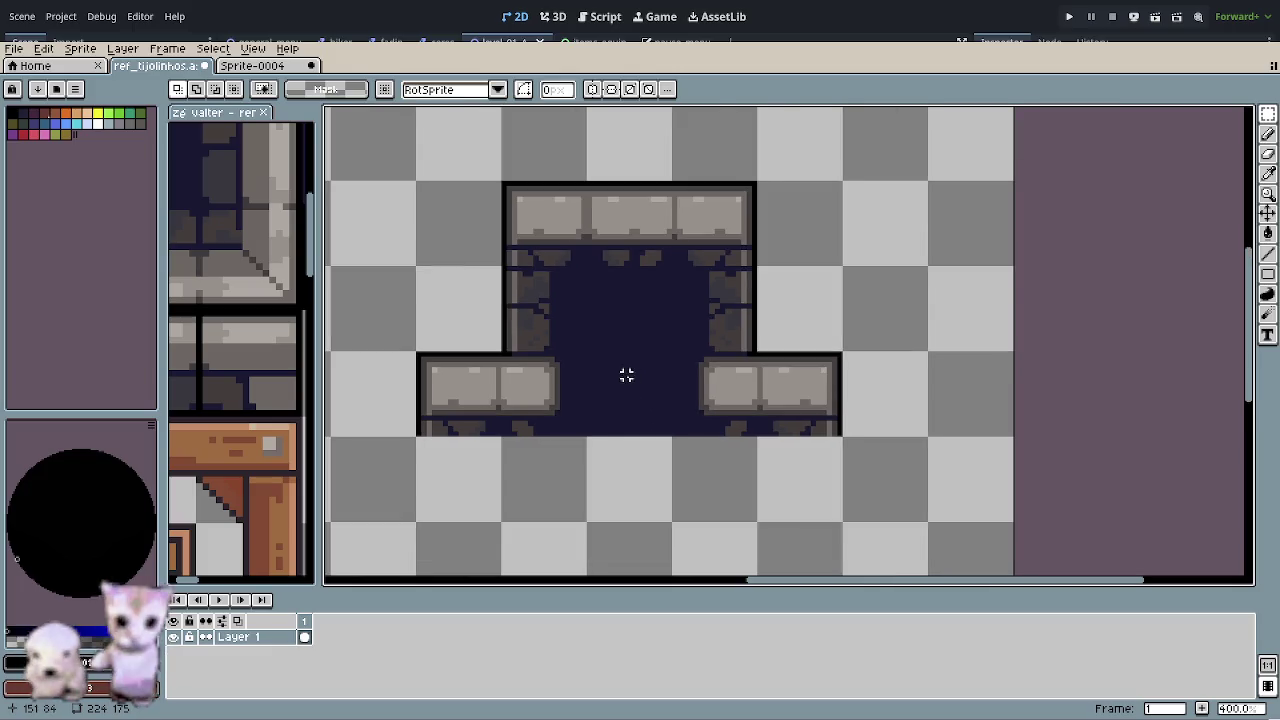
pyautogui.scroll(-1, 626, 374)
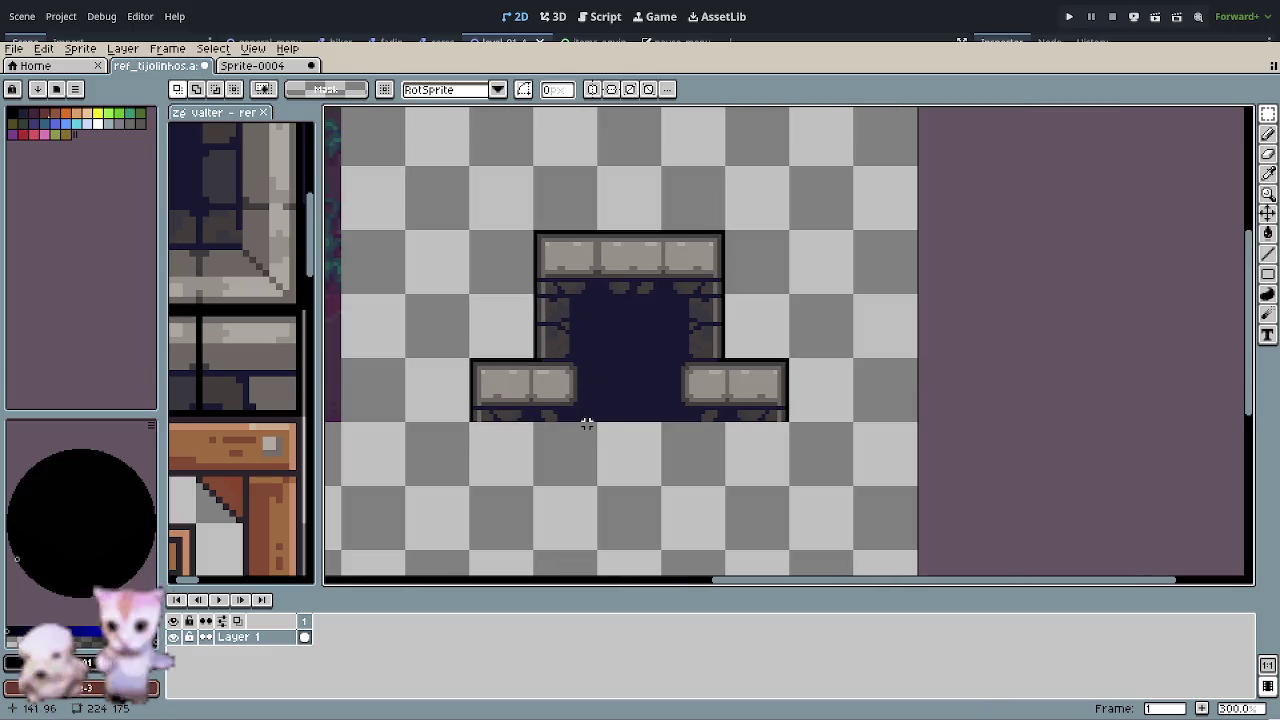
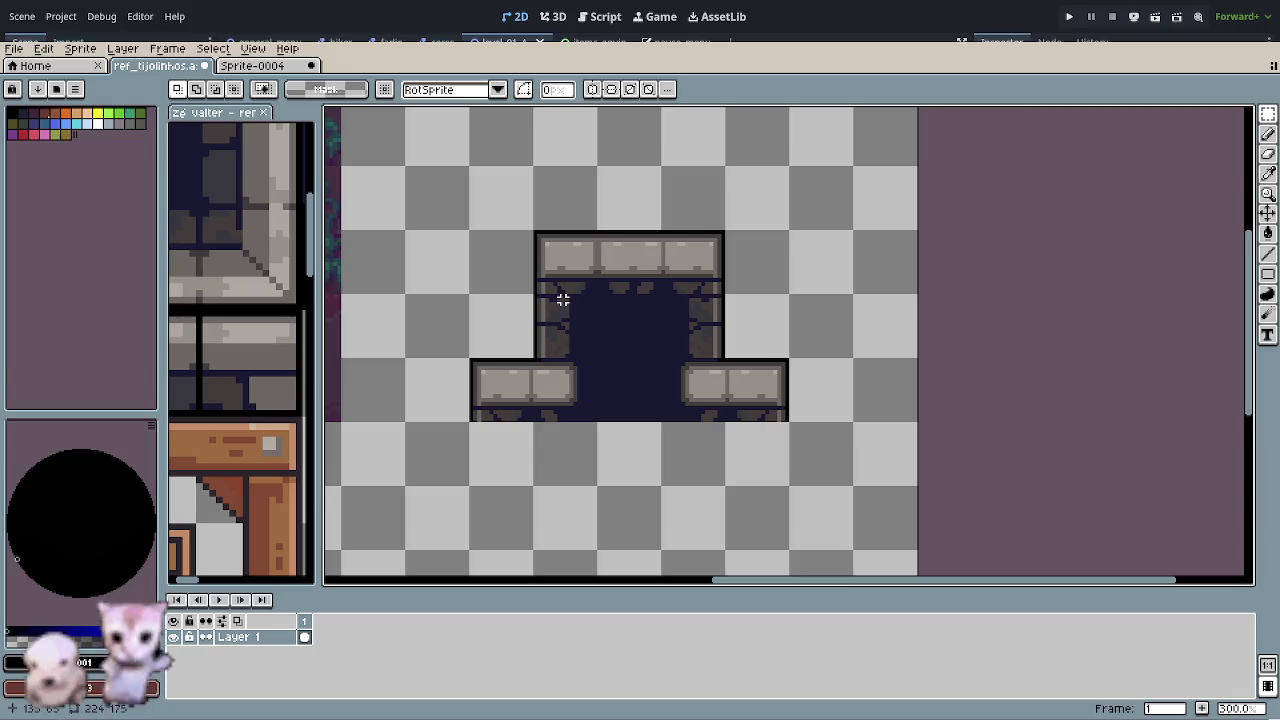
# - Move two 16x16 inner wall blocks down to the pit's lower left and lower right
pyautogui.moveTo(677, 451); pyautogui.dragTo(677, 414)
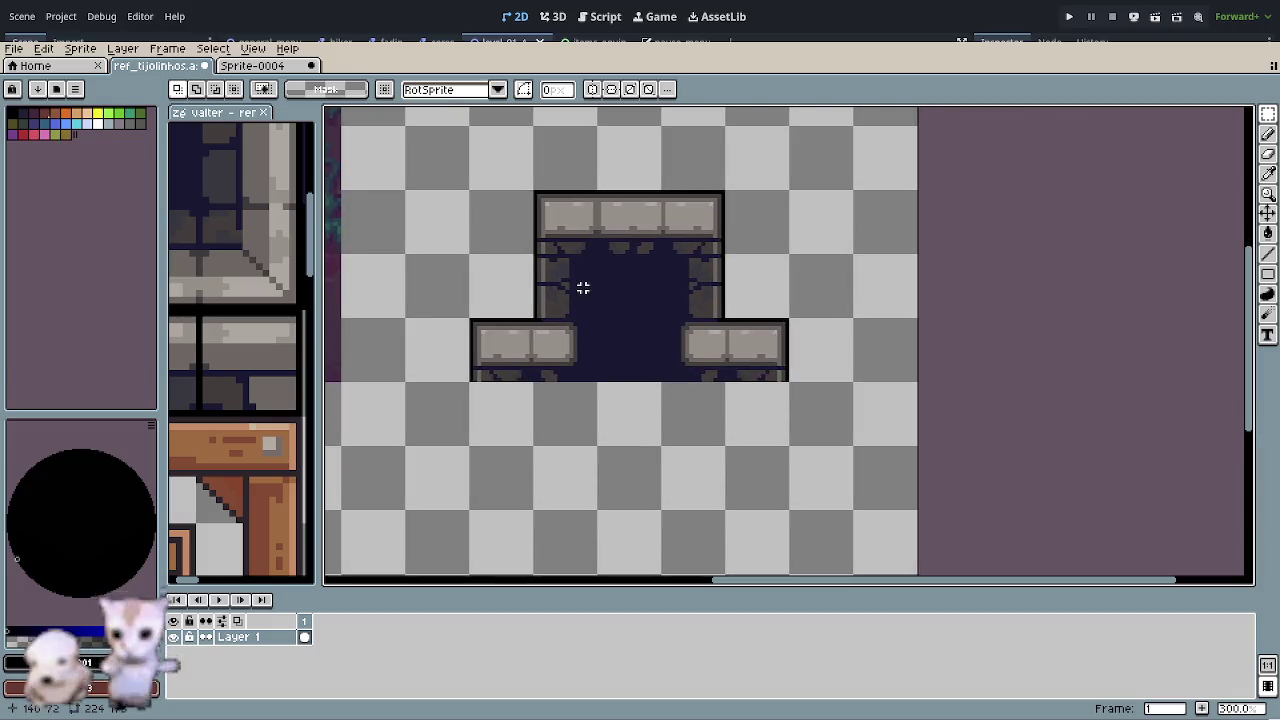
pyautogui.moveTo(578, 287)
pyautogui.mouseDown()
pyautogui.moveTo(588, 297)
pyautogui.moveTo(512, 424)
pyautogui.moveTo(488, 435)
pyautogui.mouseUp()
pyautogui.scroll(1, 500, 430)
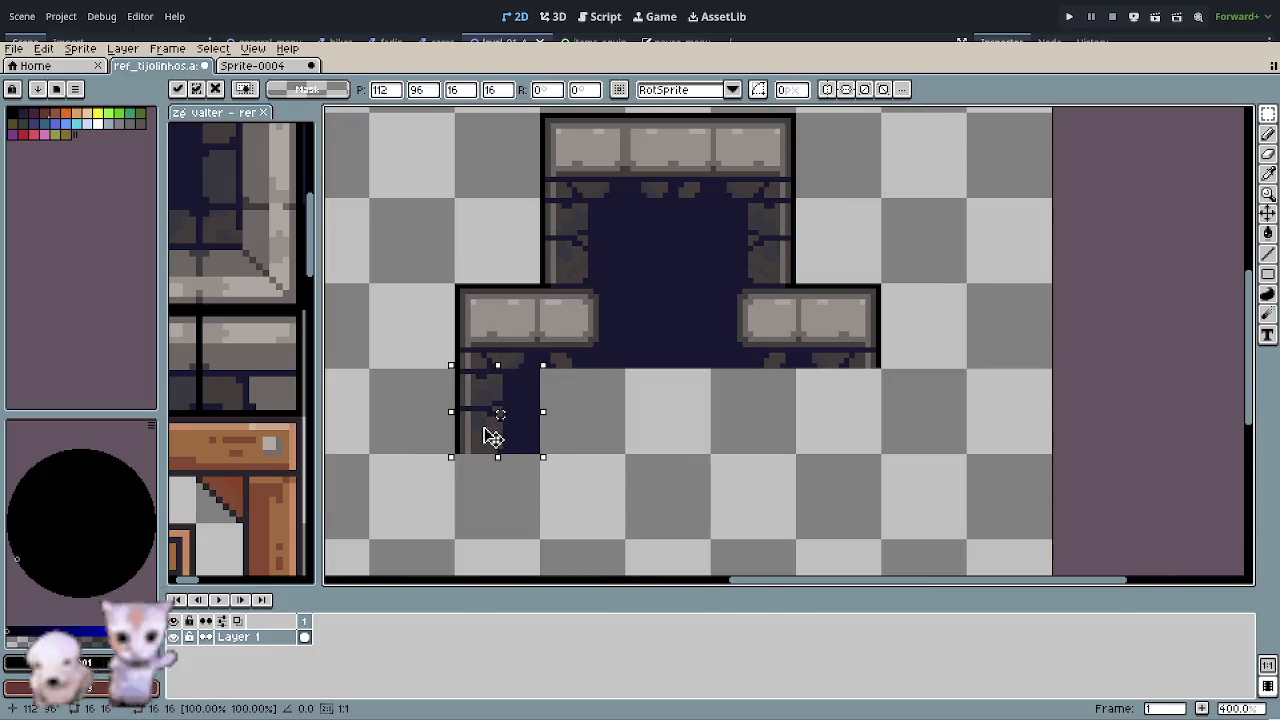
pyautogui.click(650, 440)
pyautogui.moveTo(745, 242); pyautogui.dragTo(841, 432)
pyautogui.click(877, 520)
# - Fill the gap between the two lower wall blocks with dark navy
pyautogui.moveTo(540, 368); pyautogui.dragTo(797, 455)
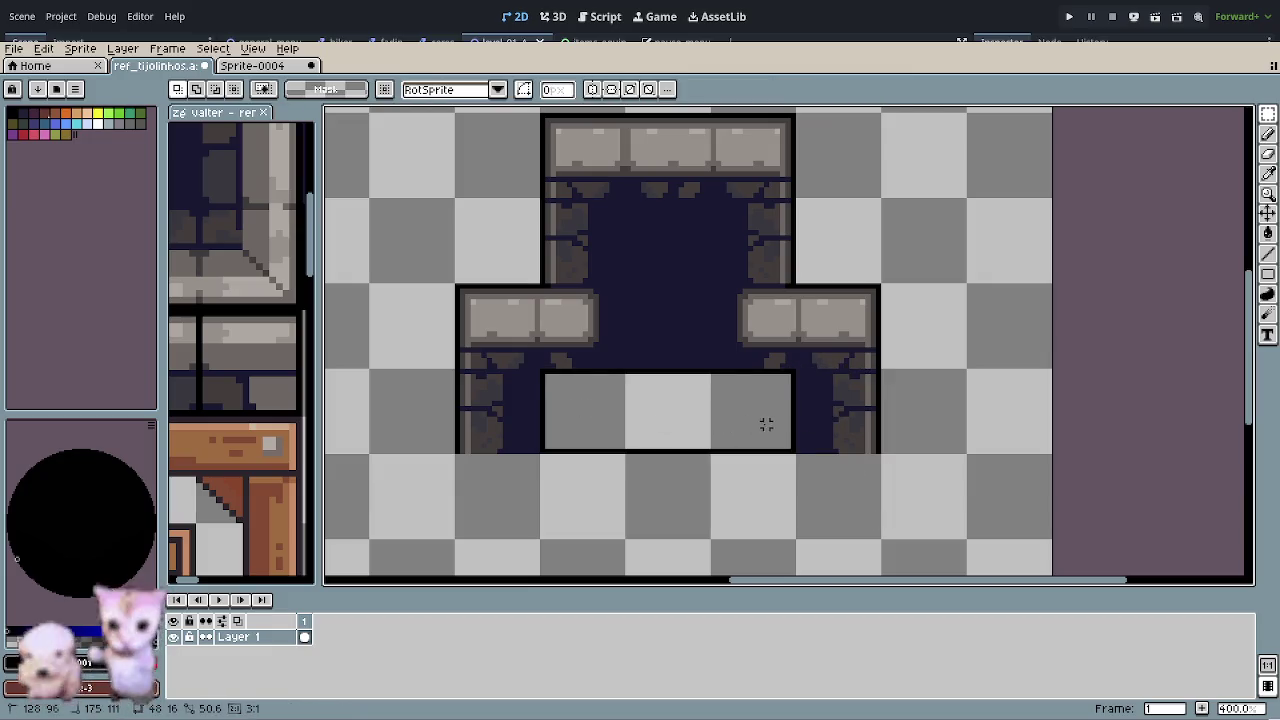
pyautogui.click(723, 394)
pyautogui.click(694, 497)
pyautogui.scroll(-2, 703, 490)
pyautogui.moveTo(703, 490); pyautogui.dragTo(614, 418)
pyautogui.scroll(-2, 614, 418)
pyautogui.scroll(2, 614, 418)
pyautogui.scroll(1, 614, 418)
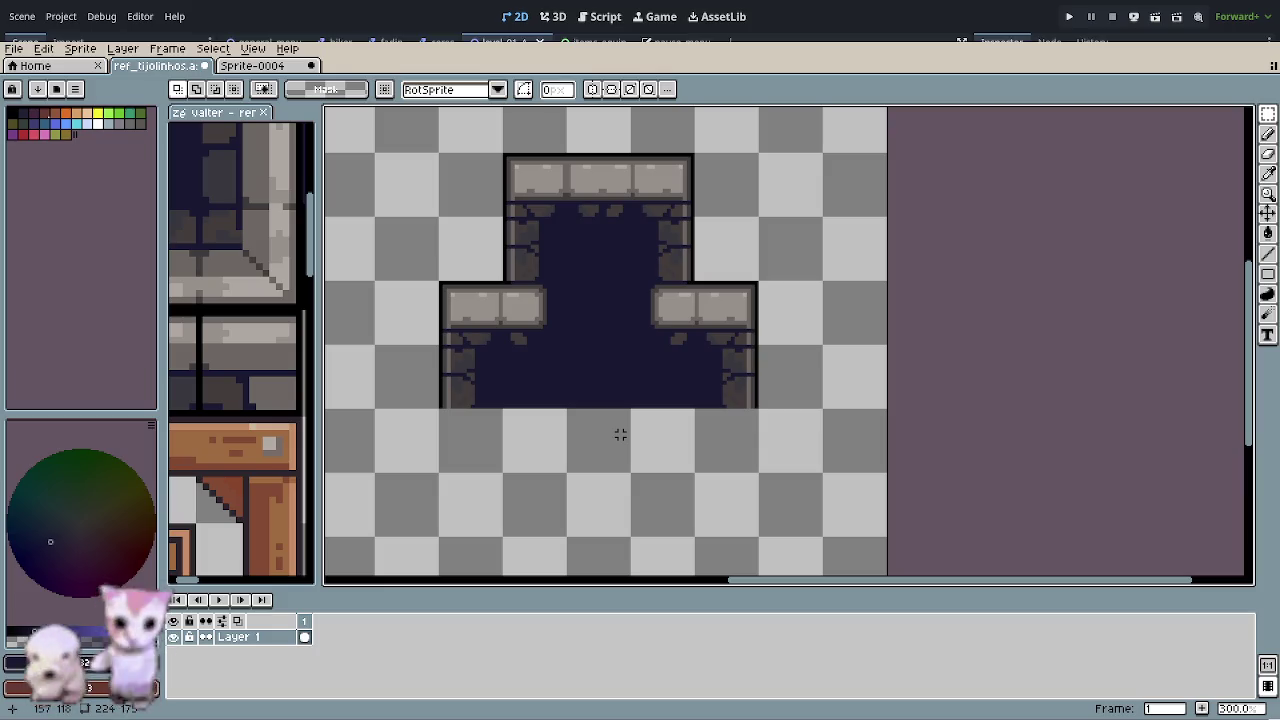
pyautogui.scroll(-1, 474, 438)
pyautogui.scroll(-1, 484, 434)
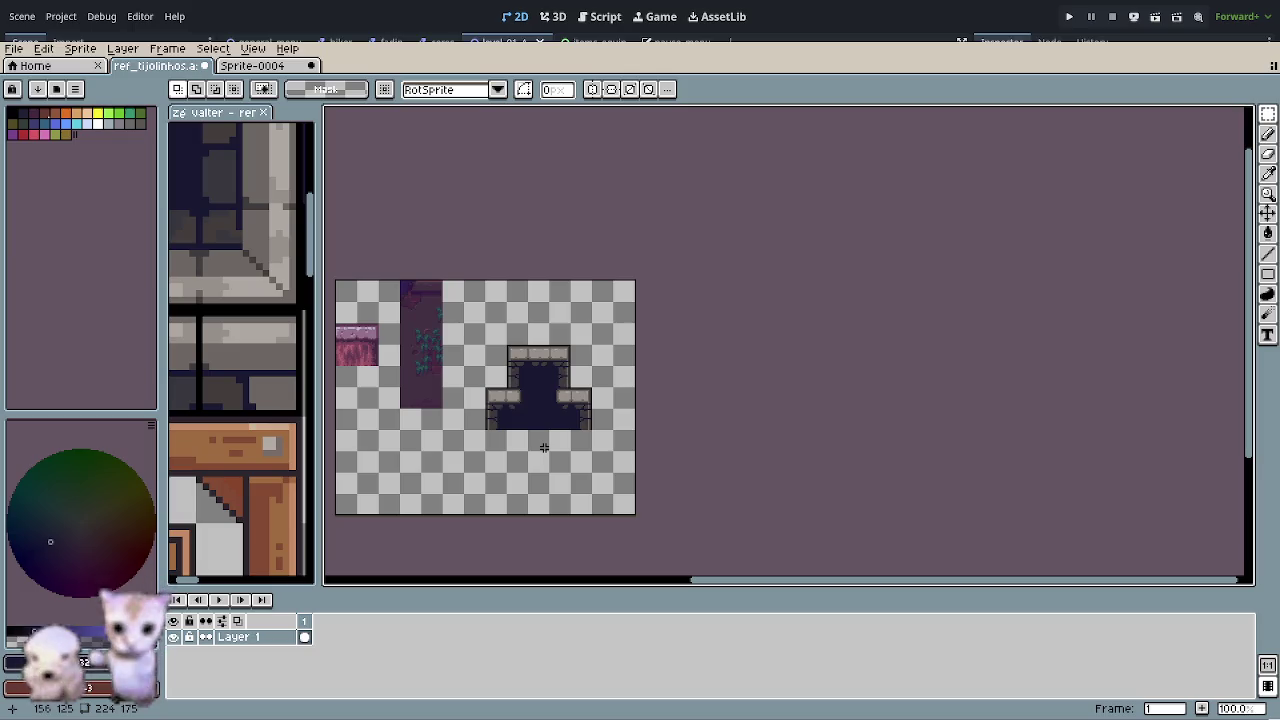
pyautogui.scroll(2, 533, 433)
pyautogui.moveTo(637, 406); pyautogui.dragTo(531, 443)
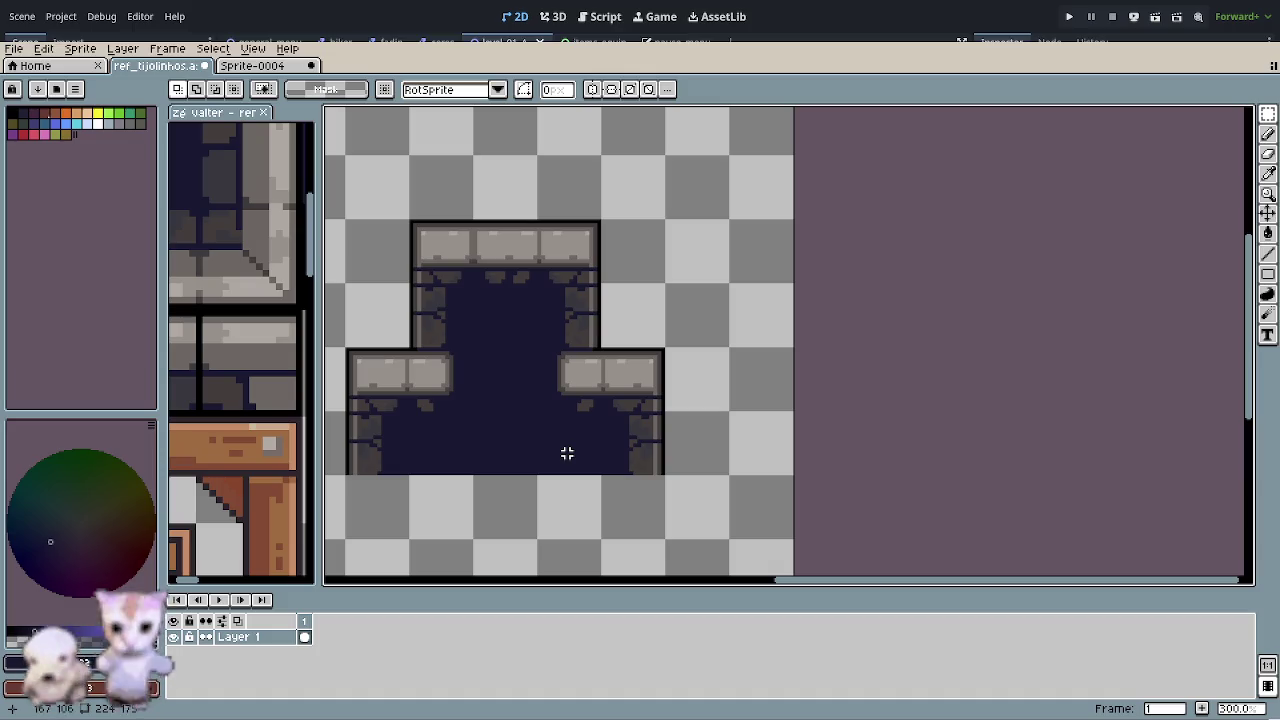
pyautogui.scroll(-5, 523, 426)
pyautogui.scroll(3, 477, 392)
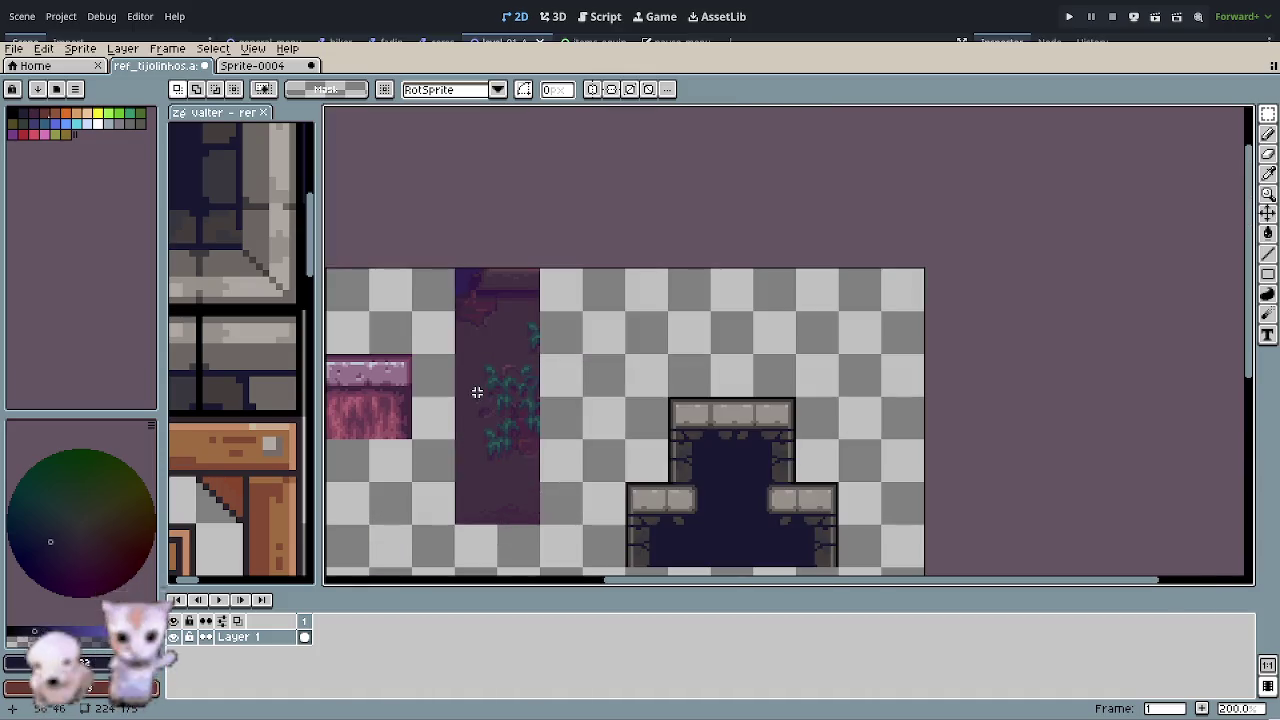
pyautogui.moveTo(485, 423); pyautogui.dragTo(503, 369)
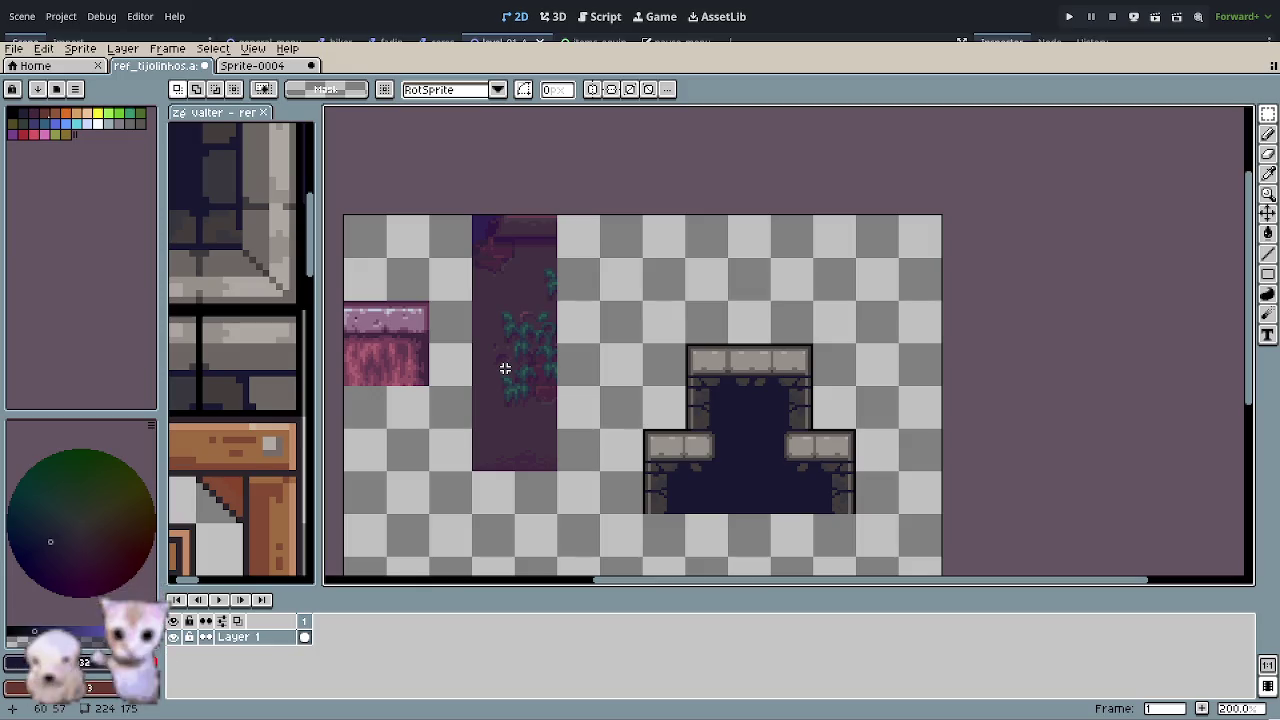
pyautogui.scroll(-2, 271, 320)
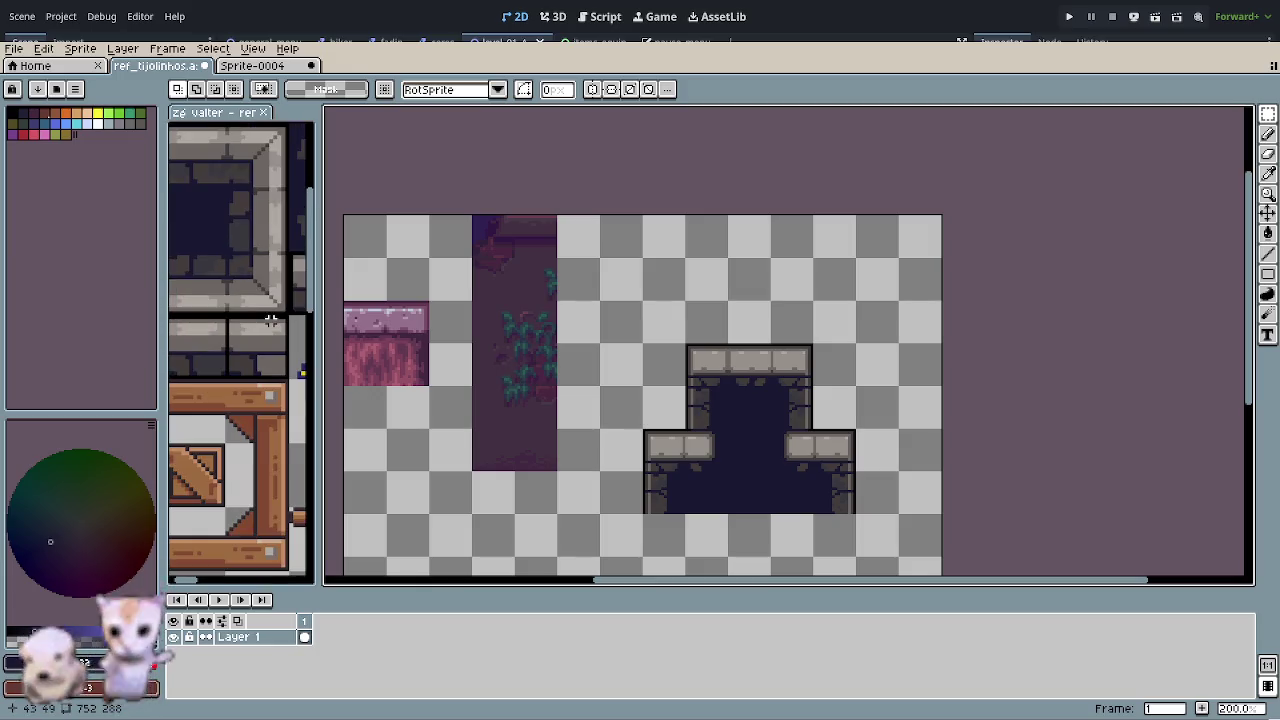
pyautogui.scroll(-1, 271, 320)
pyautogui.scroll(-1, 262, 310)
pyautogui.scroll(1, 256, 300)
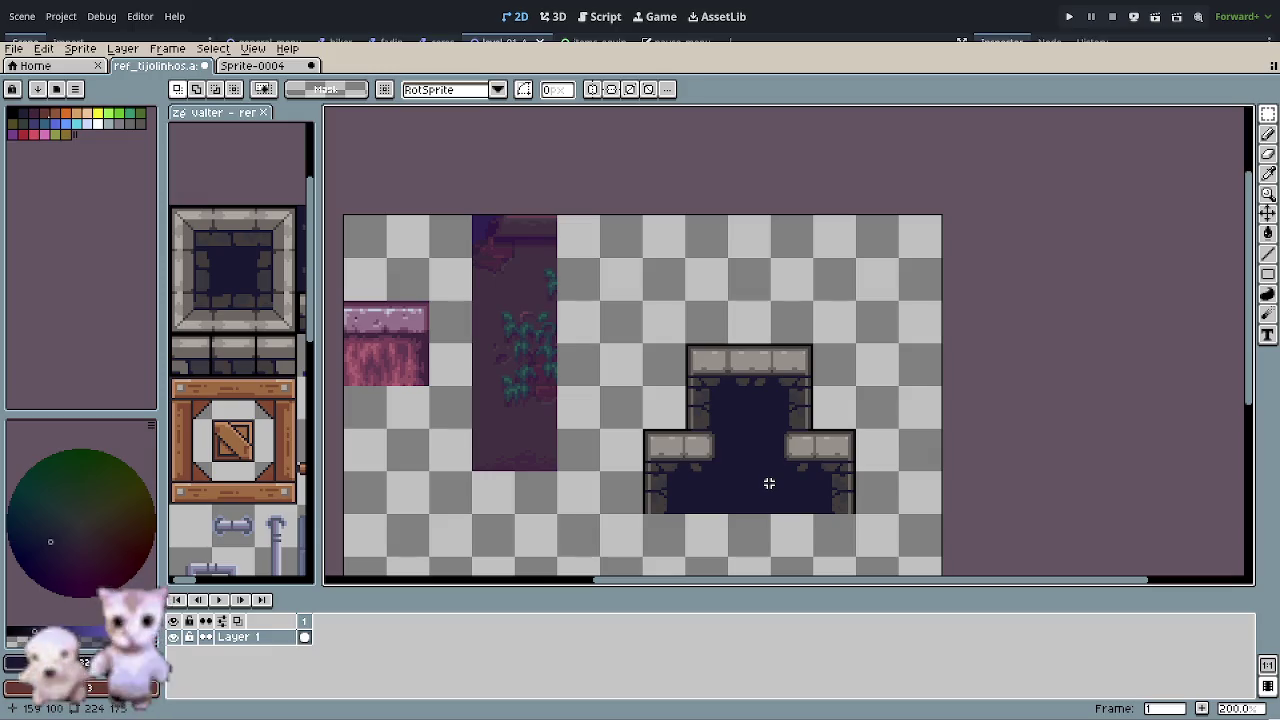
pyautogui.scroll(1, 767, 486)
pyautogui.moveTo(763, 489); pyautogui.dragTo(637, 426)
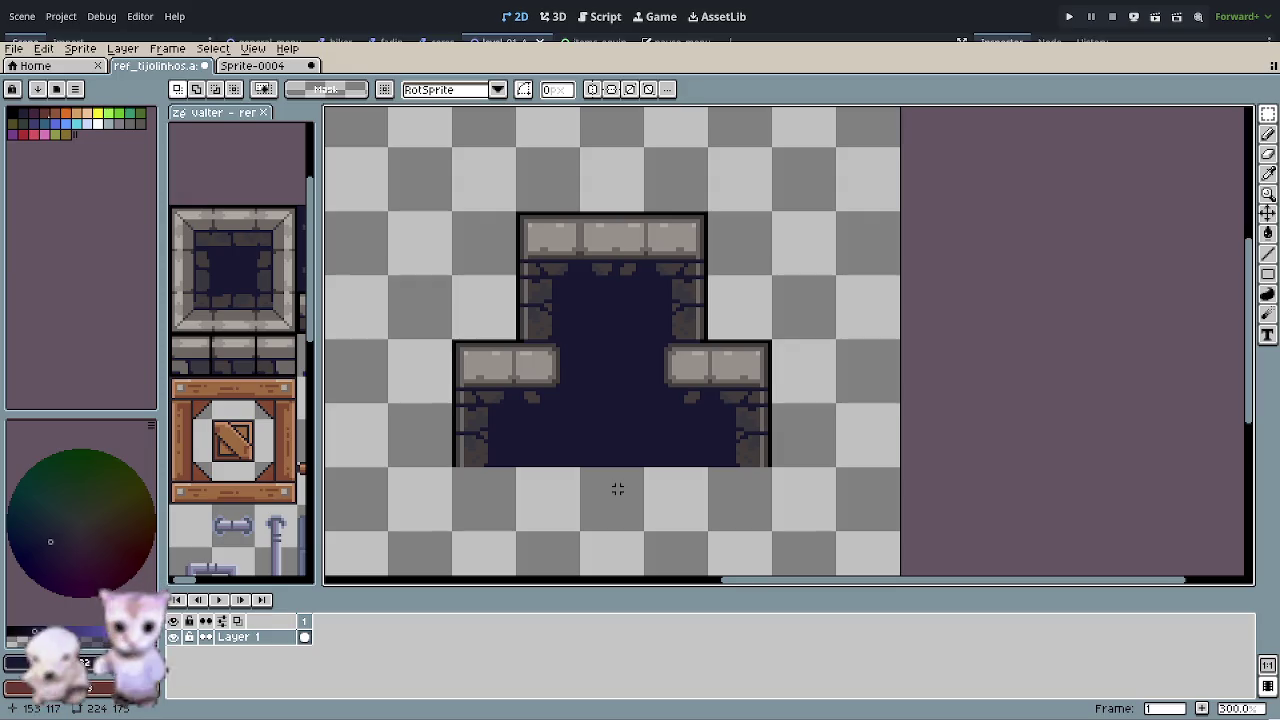
# - Duplicate the top slab row and place the copy along the pit's bottom
pyautogui.press('m')
pyautogui.moveTo(516, 212); pyautogui.dragTo(708, 277)
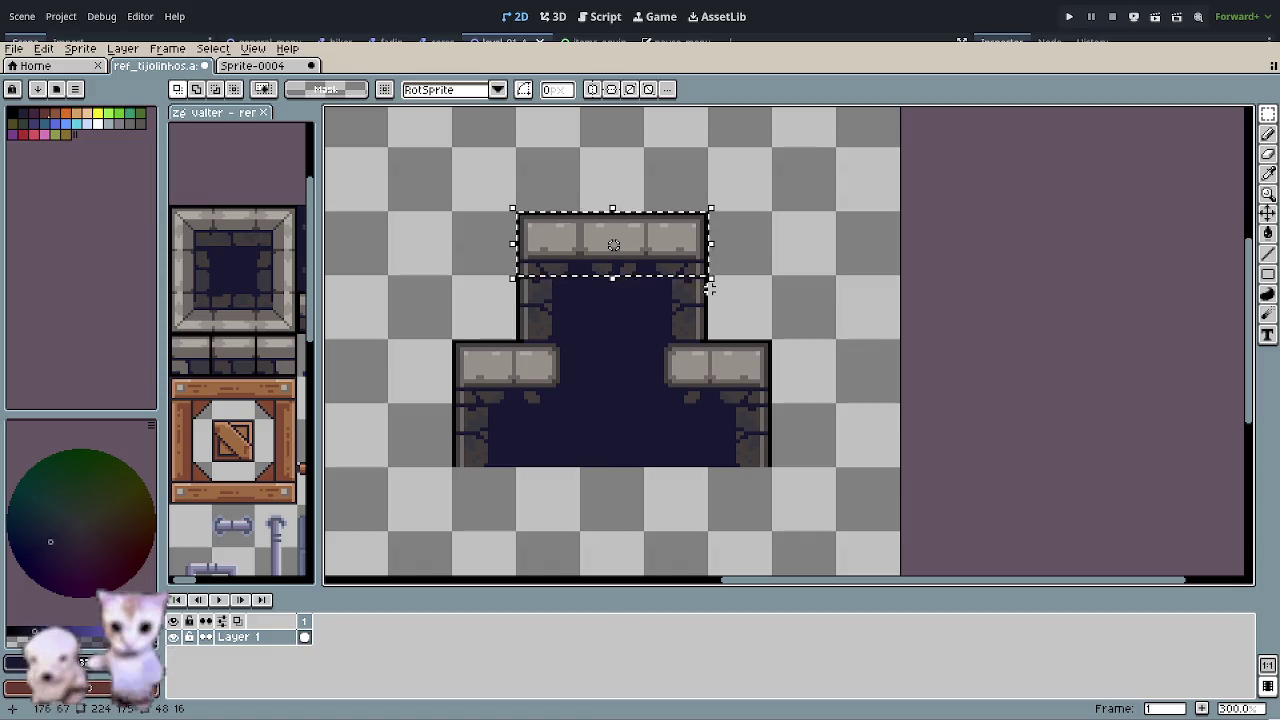
pyautogui.hotkey('ctrl', 'c')
pyautogui.hotkey('ctrl', 'v')
pyautogui.moveTo(678, 262)
pyautogui.mouseDown()
pyautogui.moveTo(690, 516)
pyautogui.moveTo(503, 519)
pyautogui.mouseUp()
pyautogui.scroll(2, 461, 504)
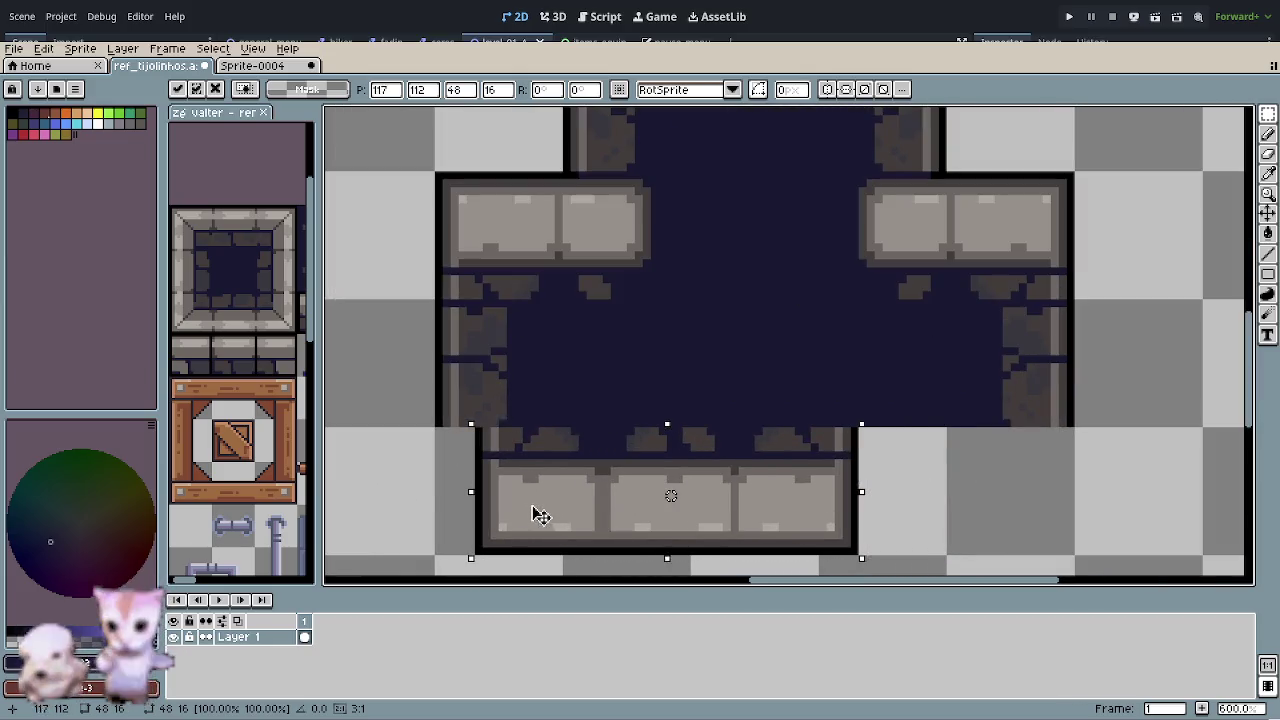
pyautogui.scroll(-2, 716, 488)
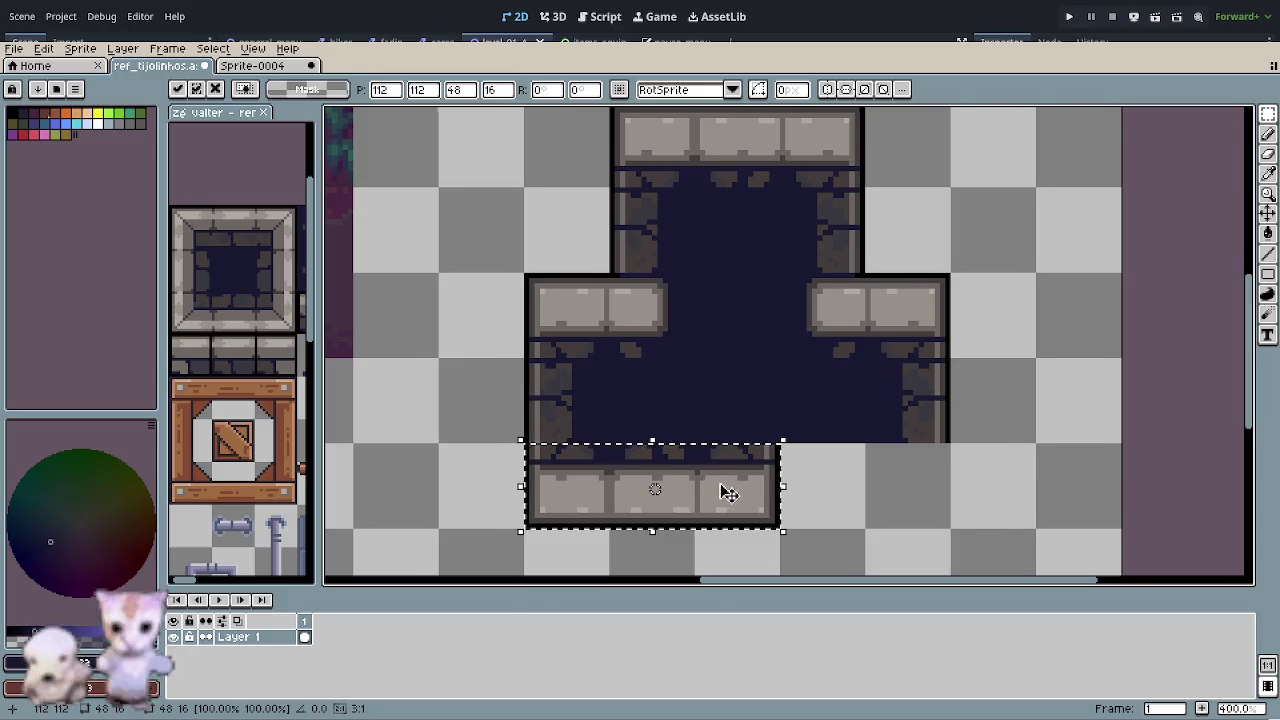
pyautogui.click(719, 441)
# - Shift the bottom-right slab block and a middle slab tile further right
pyautogui.moveTo(622, 411); pyautogui.dragTo(705, 494)
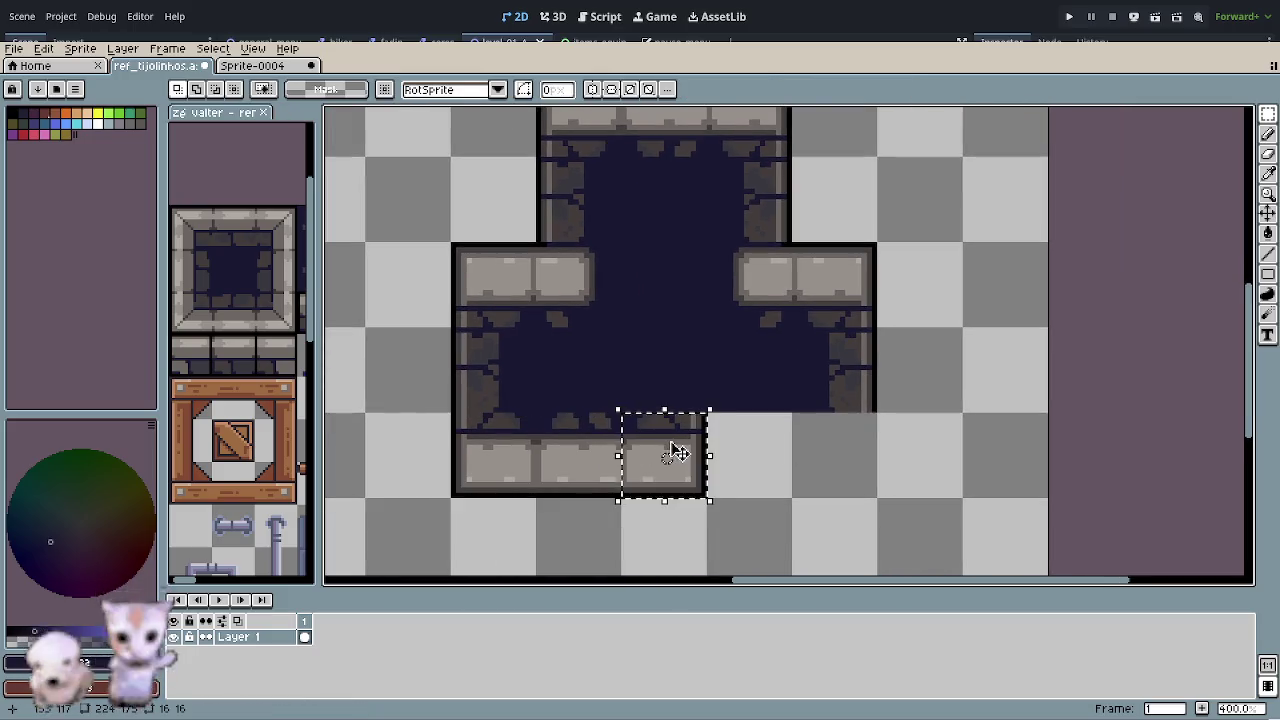
pyautogui.moveTo(671, 449); pyautogui.dragTo(843, 451)
pyautogui.click(637, 471)
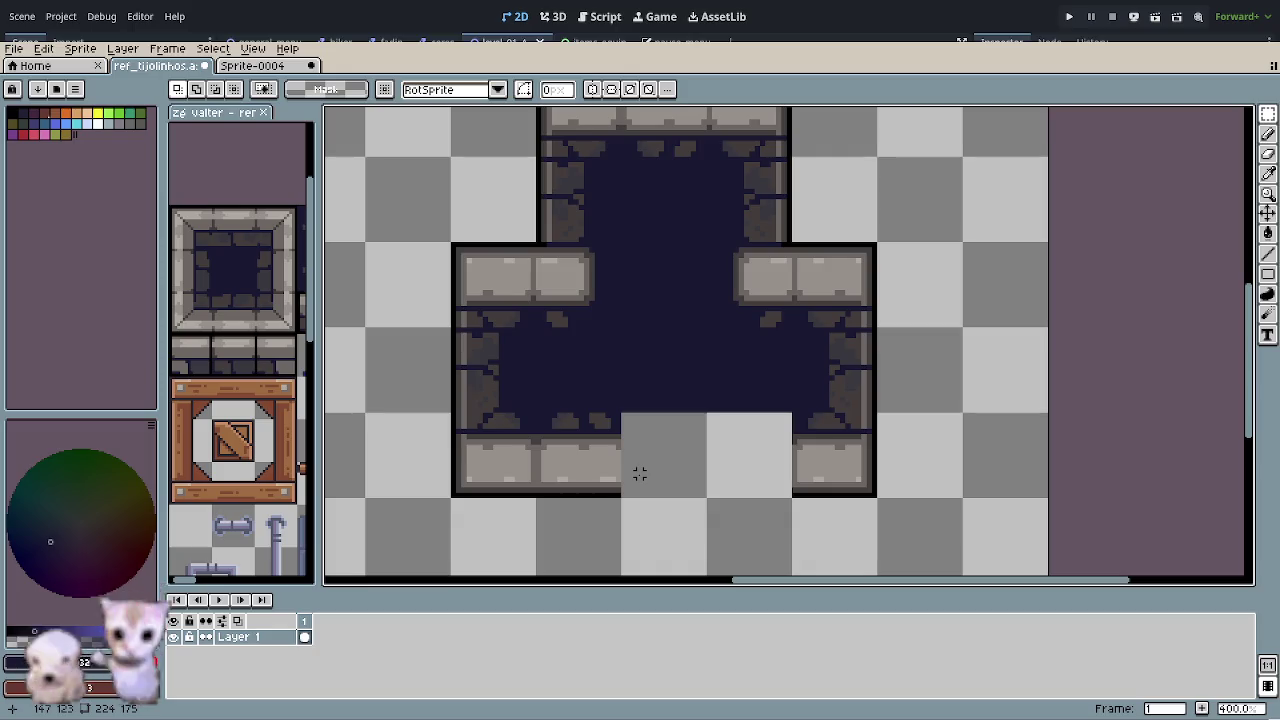
pyautogui.click(591, 469)
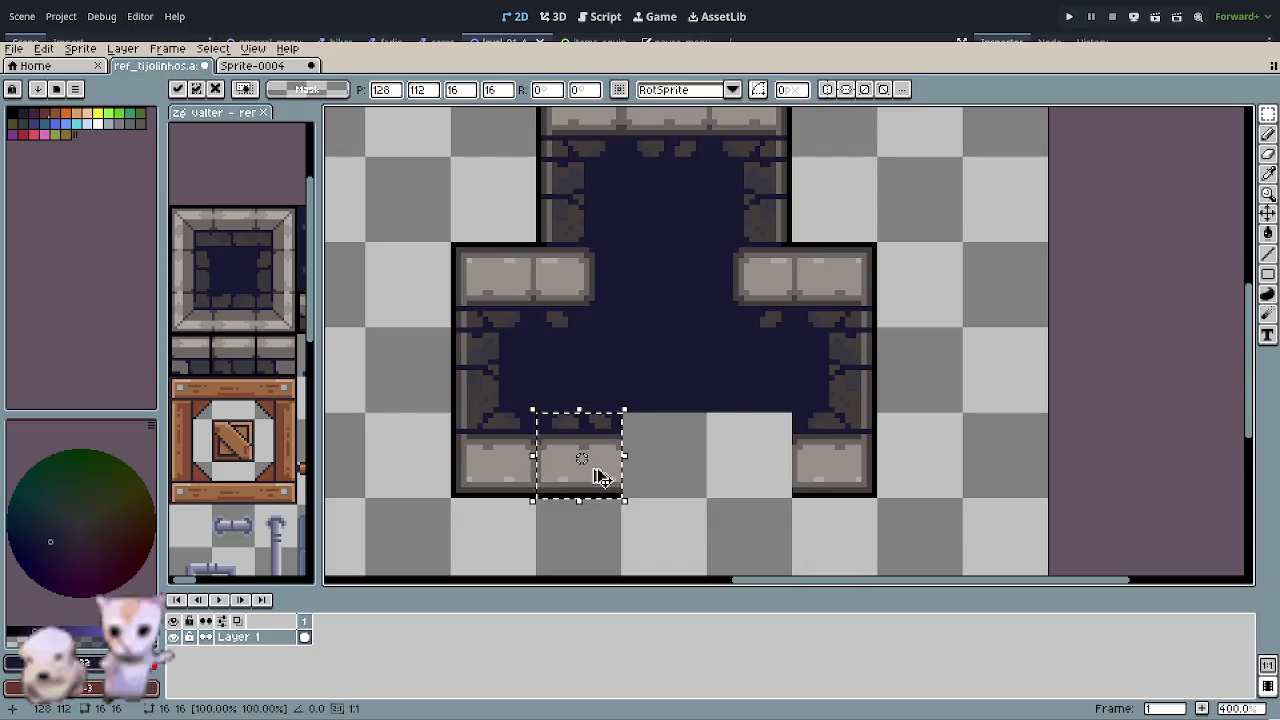
pyautogui.moveTo(598, 467); pyautogui.dragTo(686, 481)
pyautogui.click(762, 484)
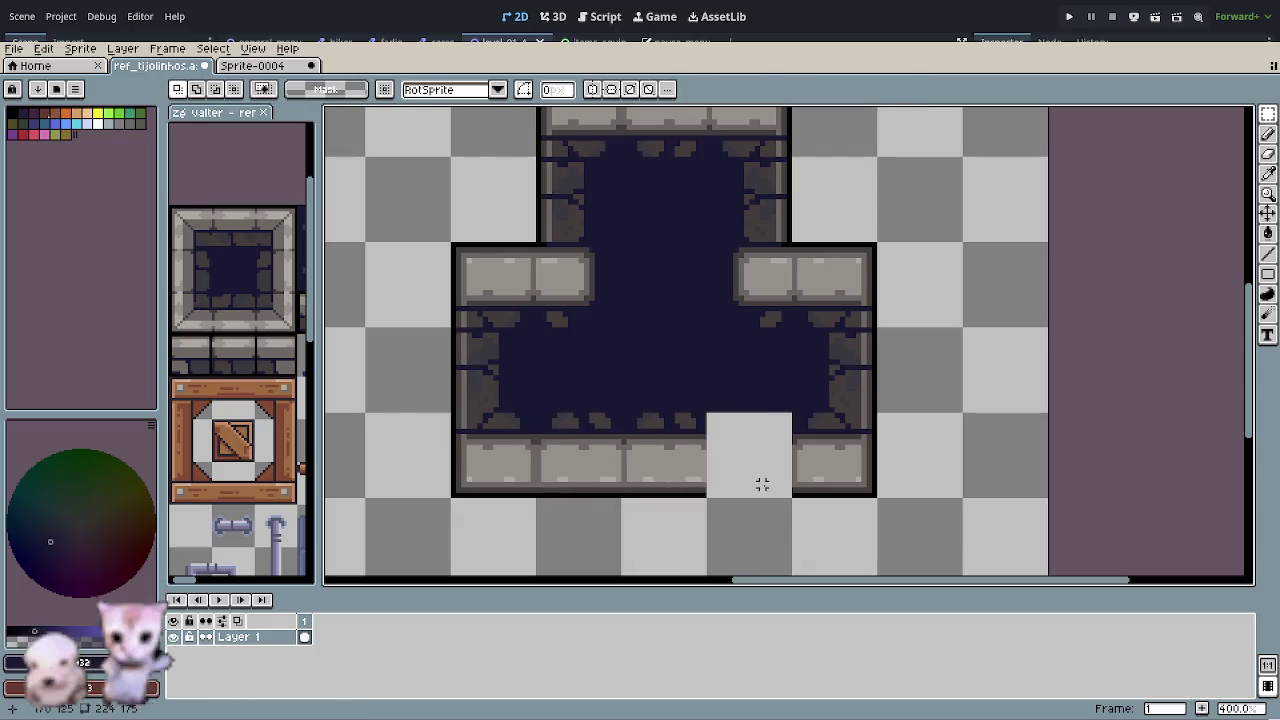
# - Undo the tile moves and delete the middle slab tile from the bottom row
pyautogui.hotkey('ctrl', 'z')
pyautogui.hotkey('ctrl', 'z')
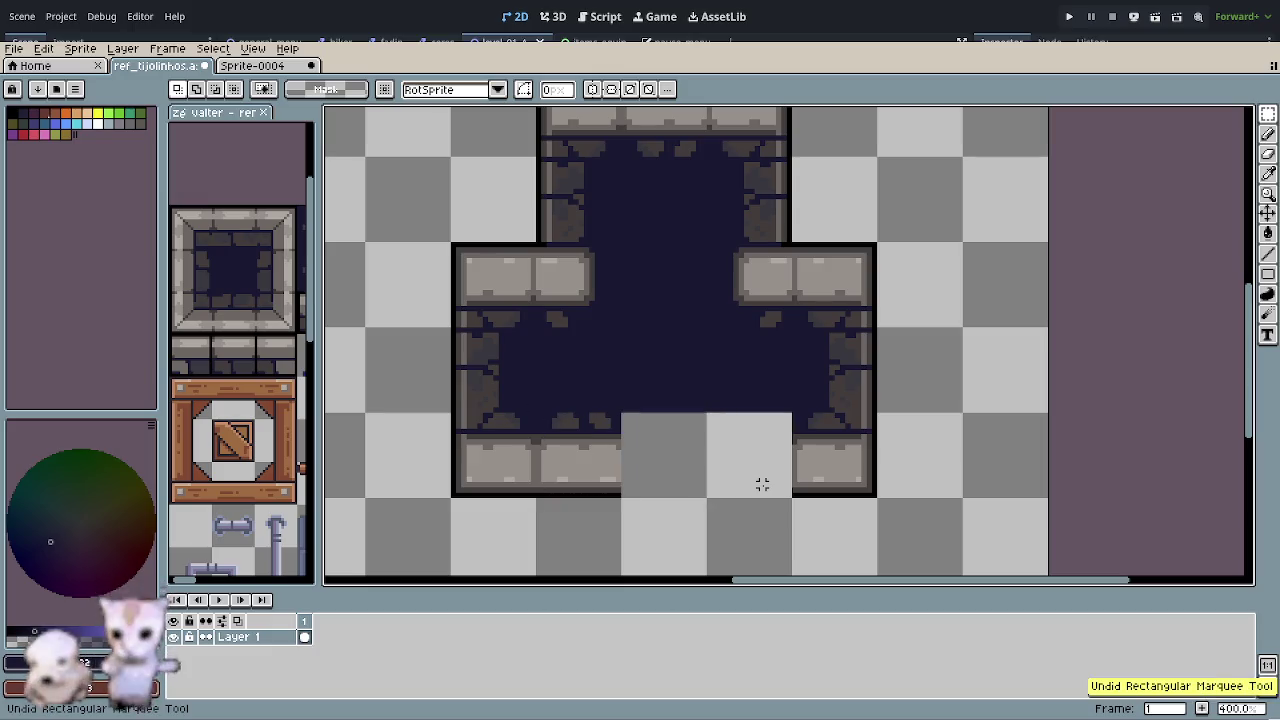
pyautogui.click(589, 469)
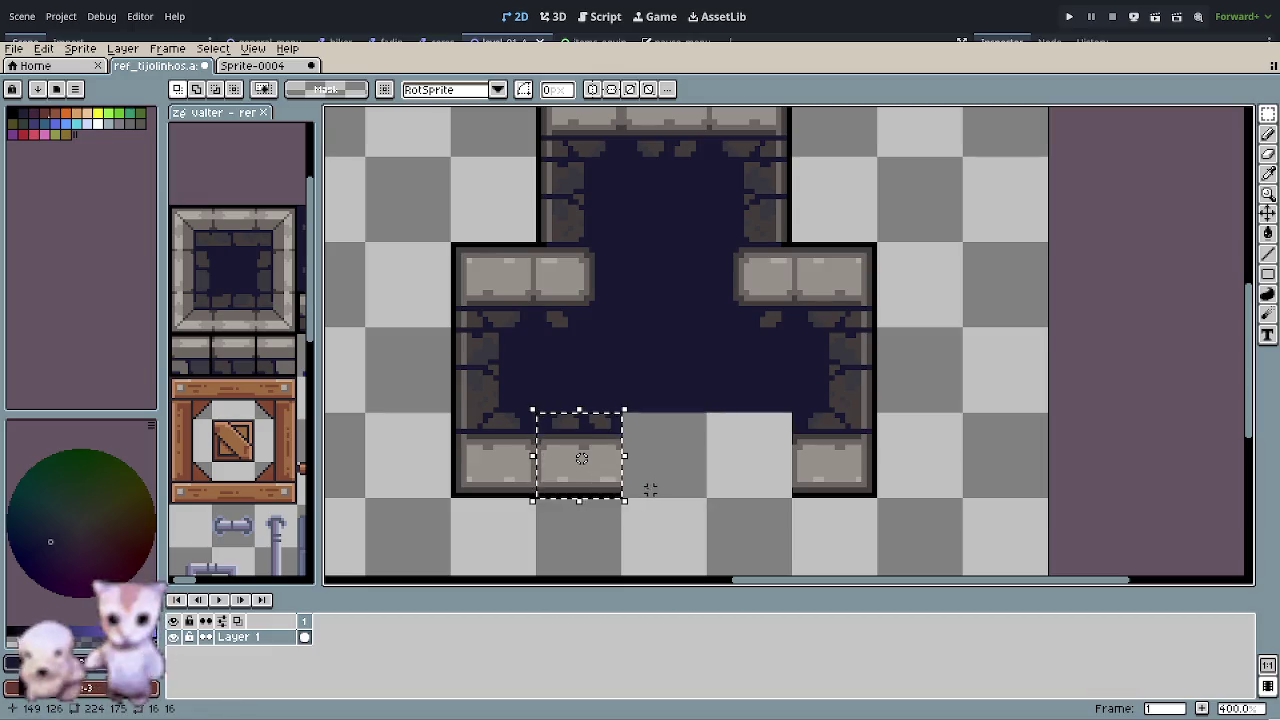
pyautogui.press('Delete')
pyautogui.scroll(-1, 483, 443)
pyautogui.scroll(-1, 506, 449)
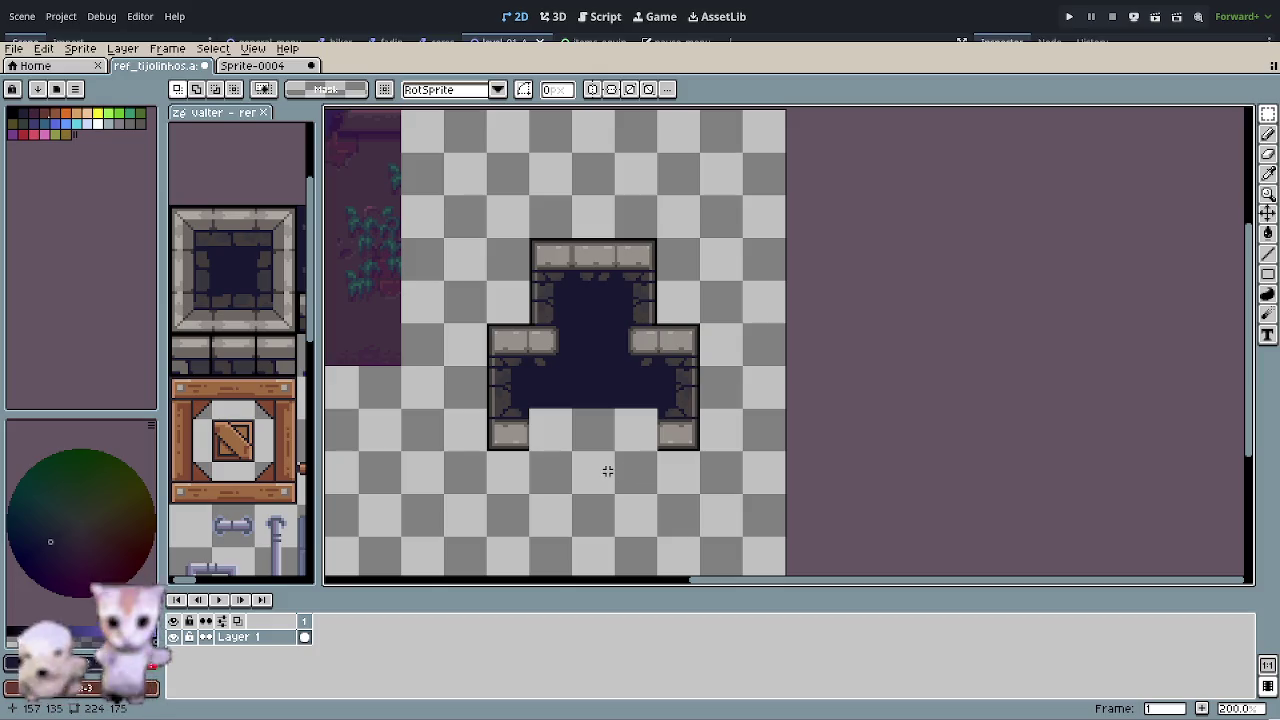
pyautogui.scroll(1, 608, 471)
pyautogui.moveTo(492, 122); pyautogui.dragTo(652, 216)
pyautogui.click(531, 177)
pyautogui.moveTo(492, 122)
pyautogui.mouseDown()
pyautogui.moveTo(640, 263)
pyautogui.moveTo(620, 457)
pyautogui.moveTo(612, 449)
pyautogui.mouseUp()
pyautogui.hotkey('shift', 'v')
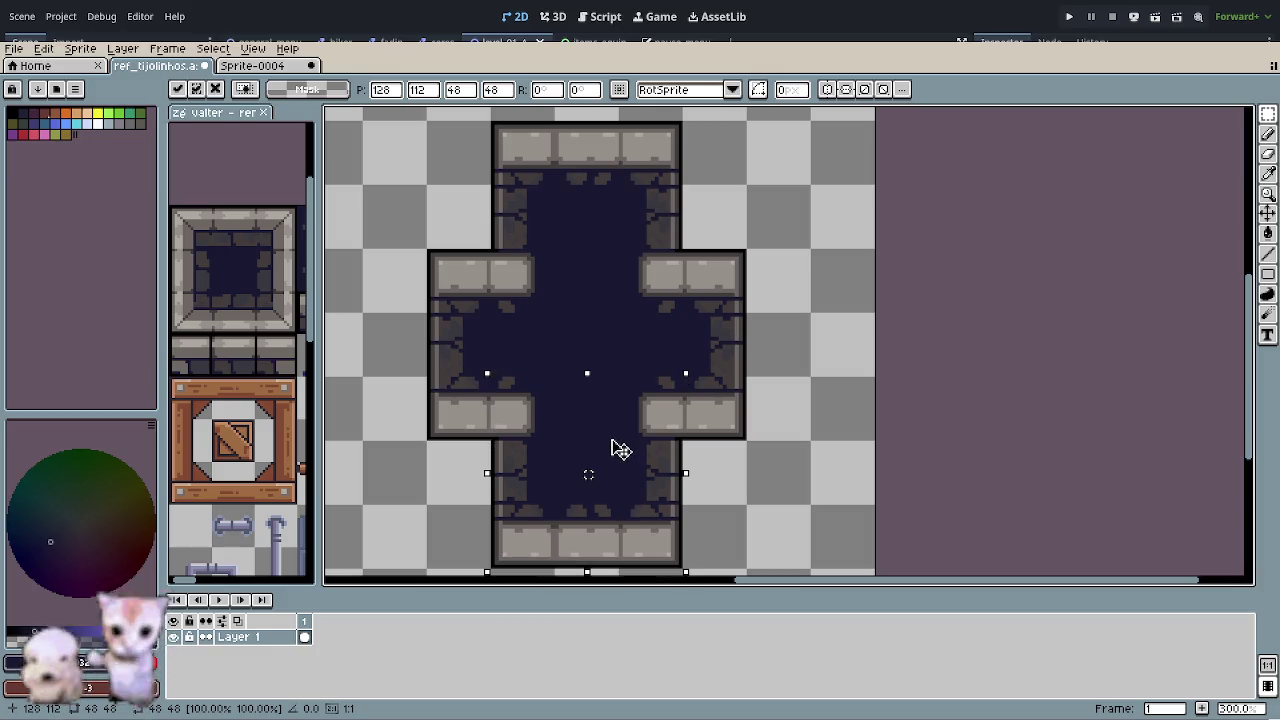
pyautogui.click(770, 480)
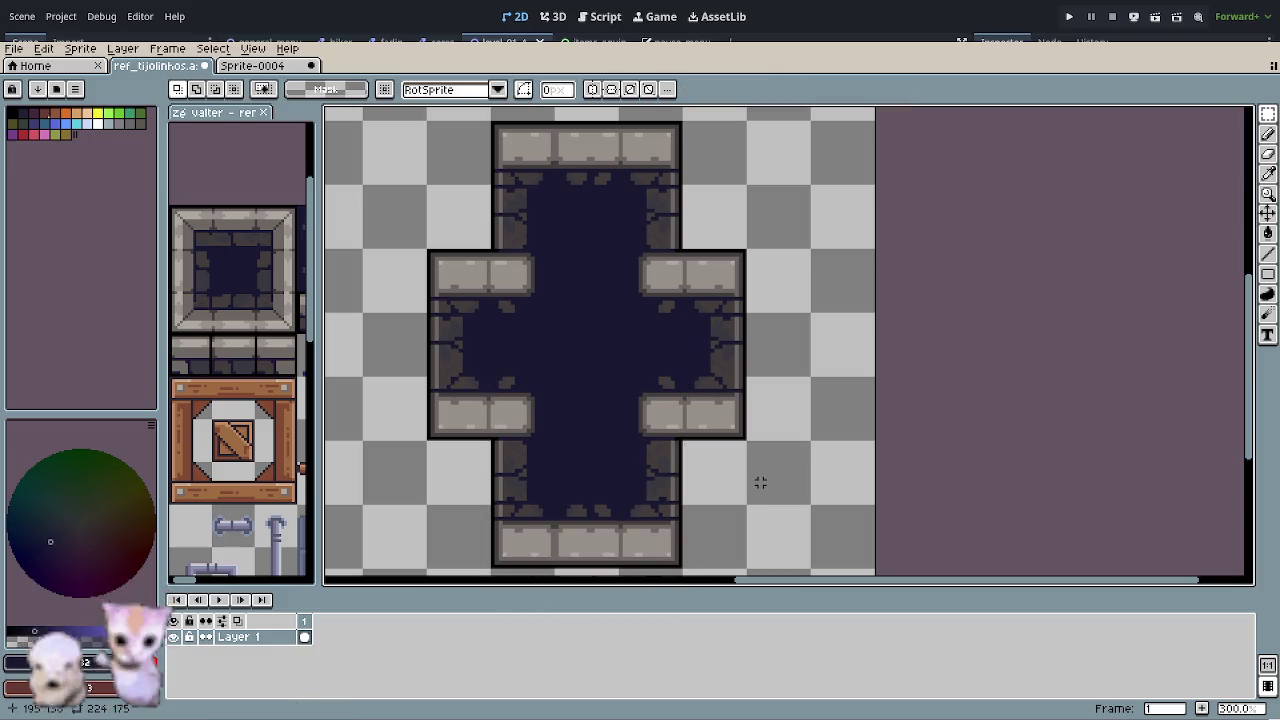
pyautogui.scroll(-2, 757, 484)
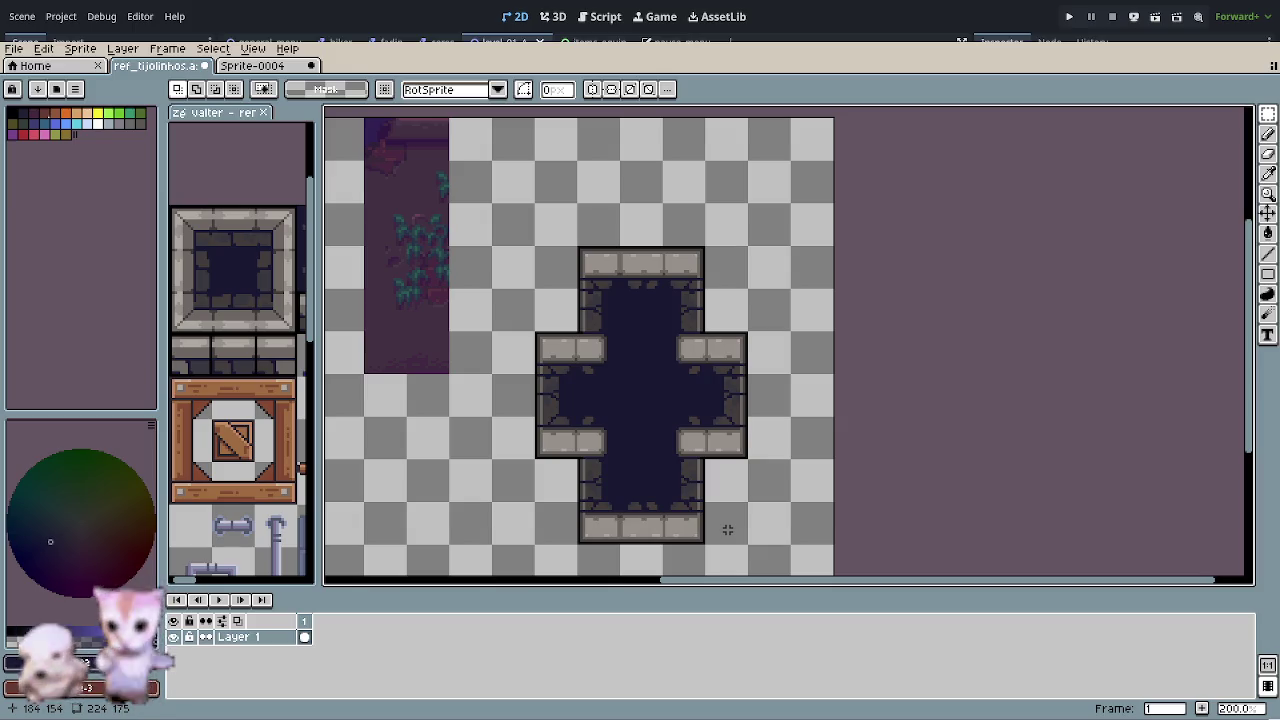
pyautogui.hotkey('ctrl', 'z')
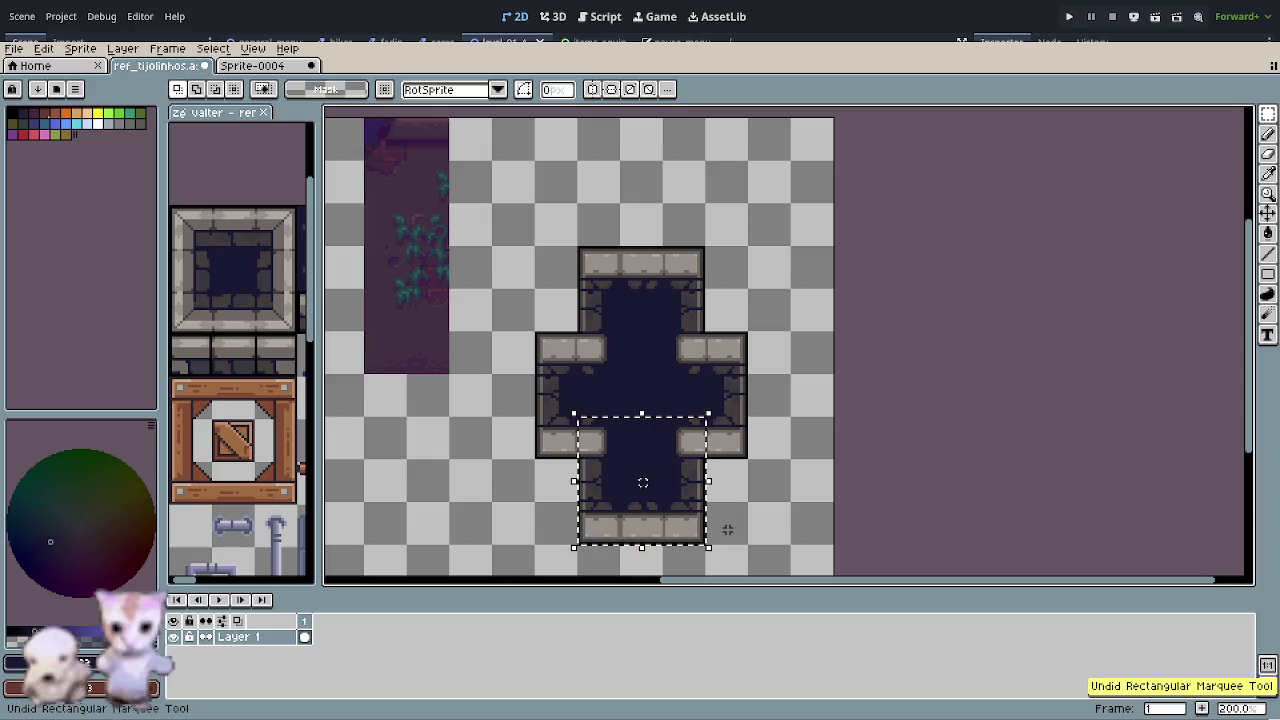
pyautogui.hotkey('ctrl', 'z')
pyautogui.hotkey('ctrl', 'z')
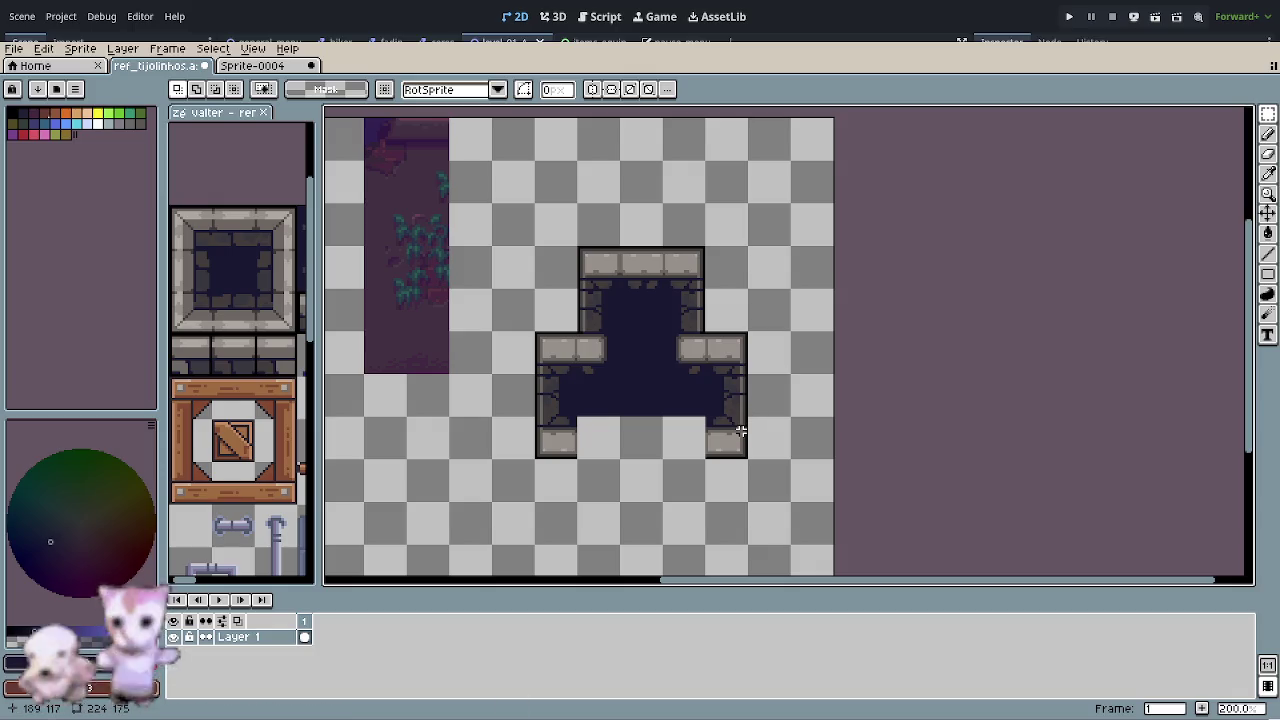
pyautogui.scroll(1, 643, 403)
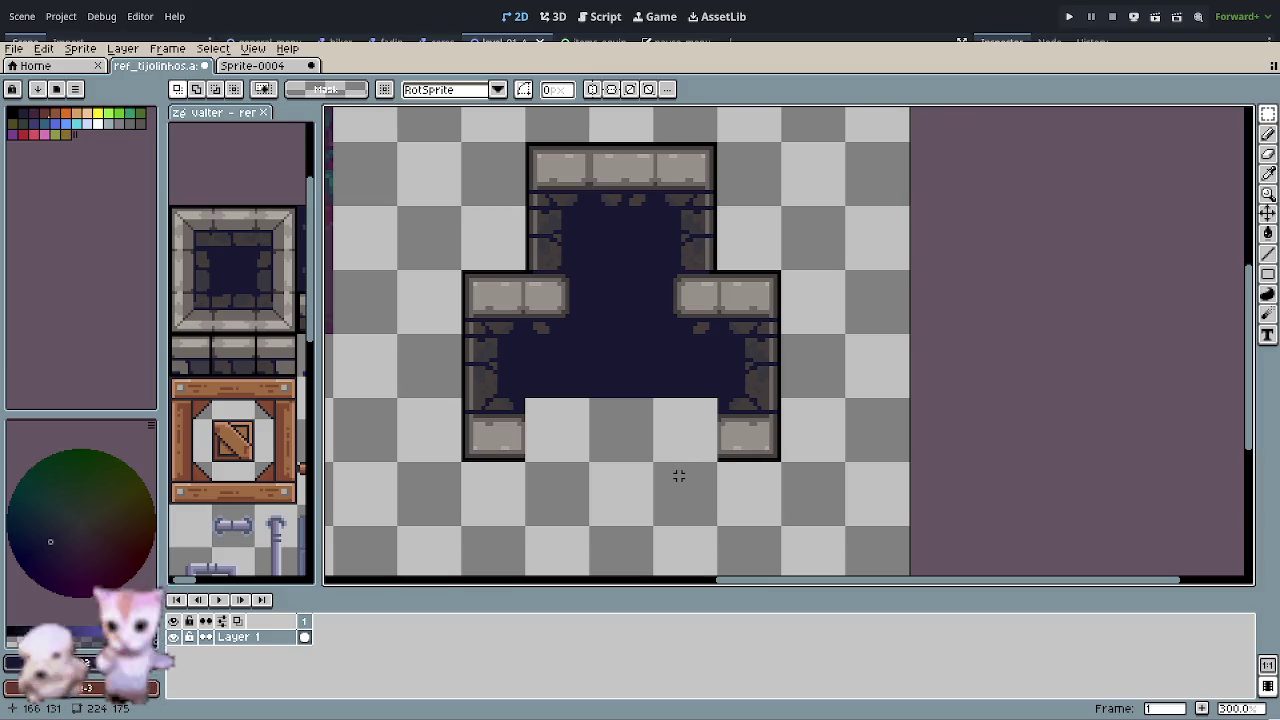
# - Cut the left inner wall block and erase the doorway's right wall column
pyautogui.press('m')
pyautogui.moveTo(526, 204); pyautogui.dragTo(591, 271)
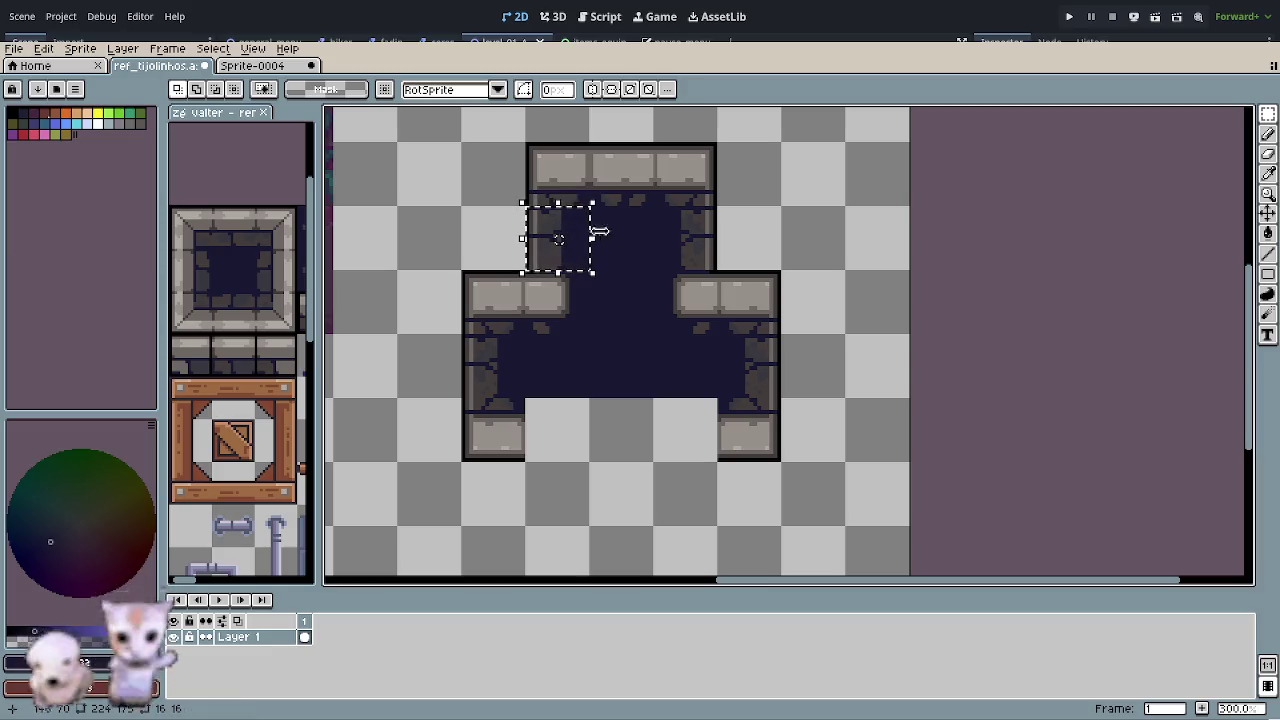
pyautogui.scroll(2, 616, 216)
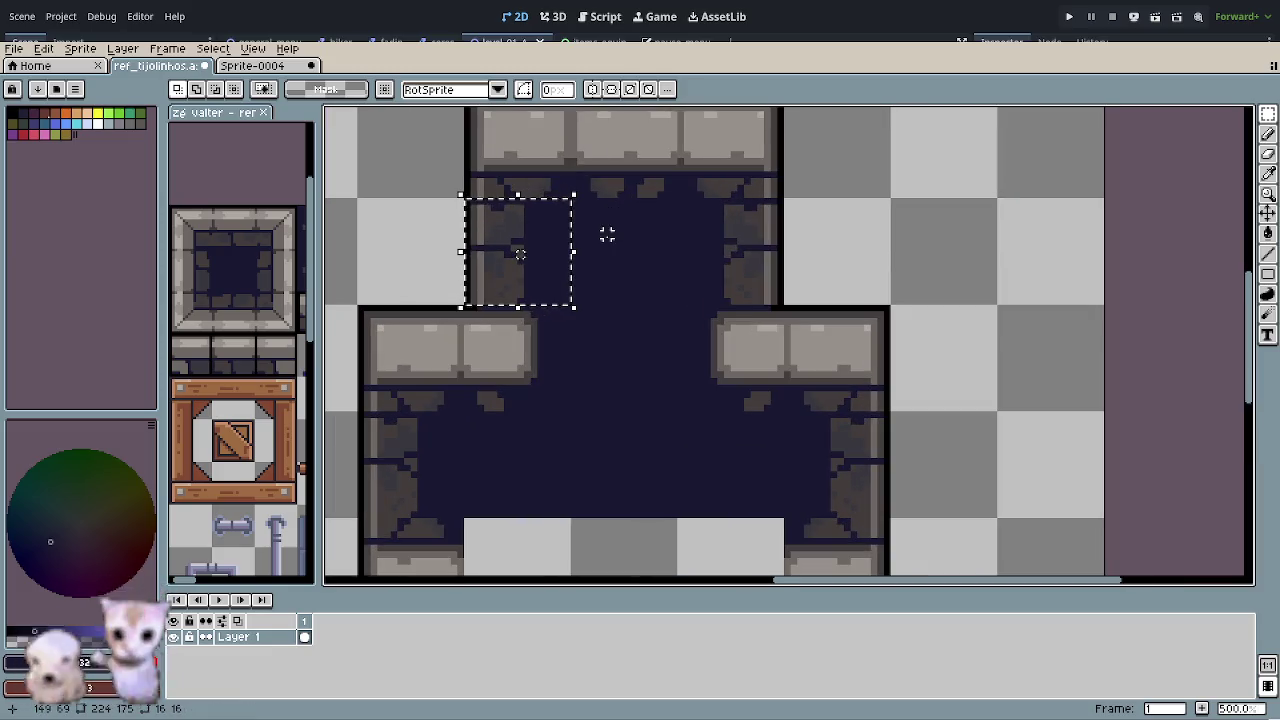
pyautogui.hotkey('ctrl', 'x')
pyautogui.scroll(1, 553, 174)
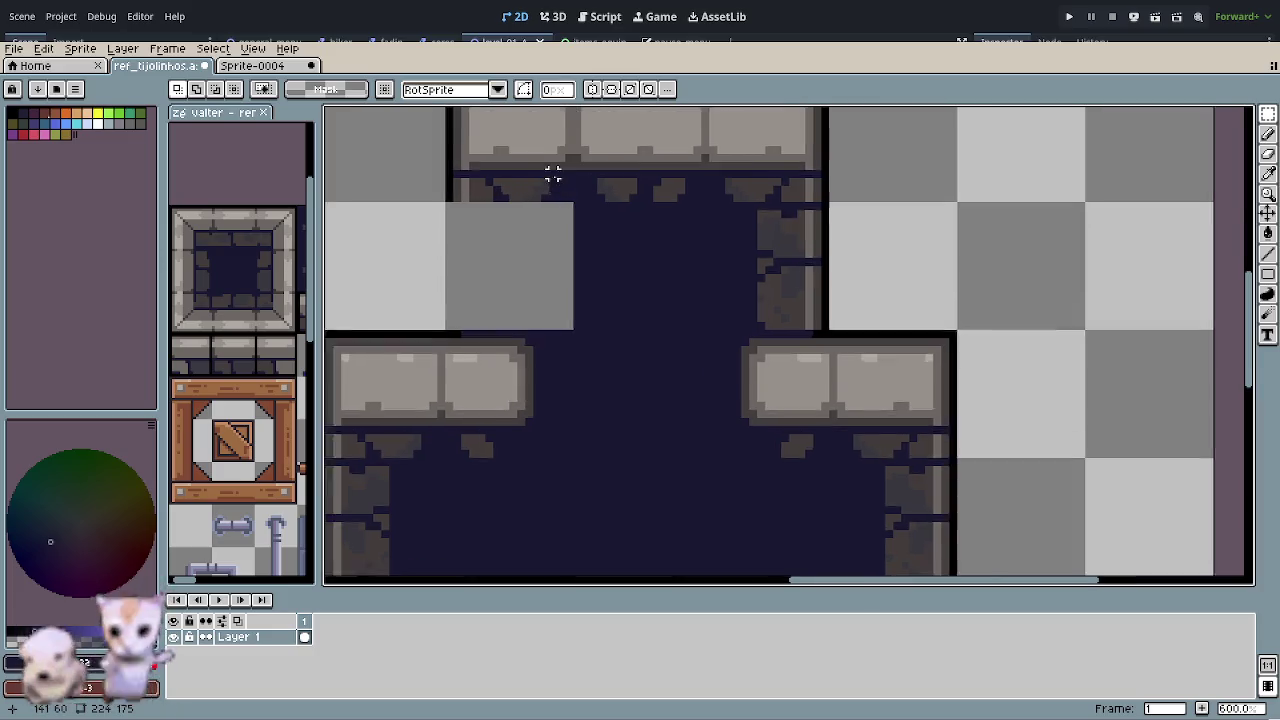
pyautogui.hscroll(-1, 623, 177)
pyautogui.hscroll(-1, 691, 246)
pyautogui.moveTo(740, 247); pyautogui.dragTo(796, 292)
pyautogui.press('Delete')
pyautogui.scroll(3, 771, 394)
pyautogui.hscroll(3, 771, 394)
# - Paste a slab piece, rotate it 90° upright along the right wall, and commit
pyautogui.hotkey('ctrl', 'v')
pyautogui.moveTo(662, 132)
pyautogui.mouseDown()
pyautogui.moveTo(670, 176)
pyautogui.moveTo(629, 243)
pyautogui.moveTo(733, 357)
pyautogui.mouseUp()
pyautogui.press('Return')
pyautogui.click(843, 357)
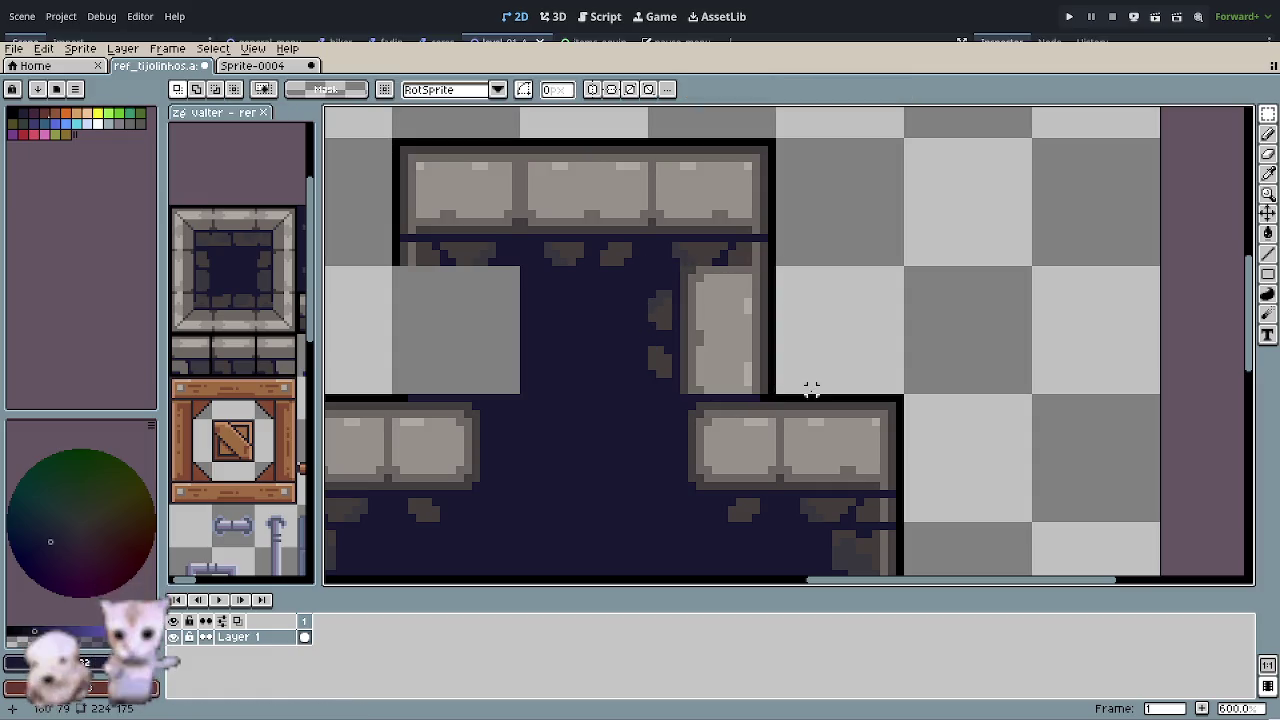
pyautogui.hotkey('ctrl', 'z')
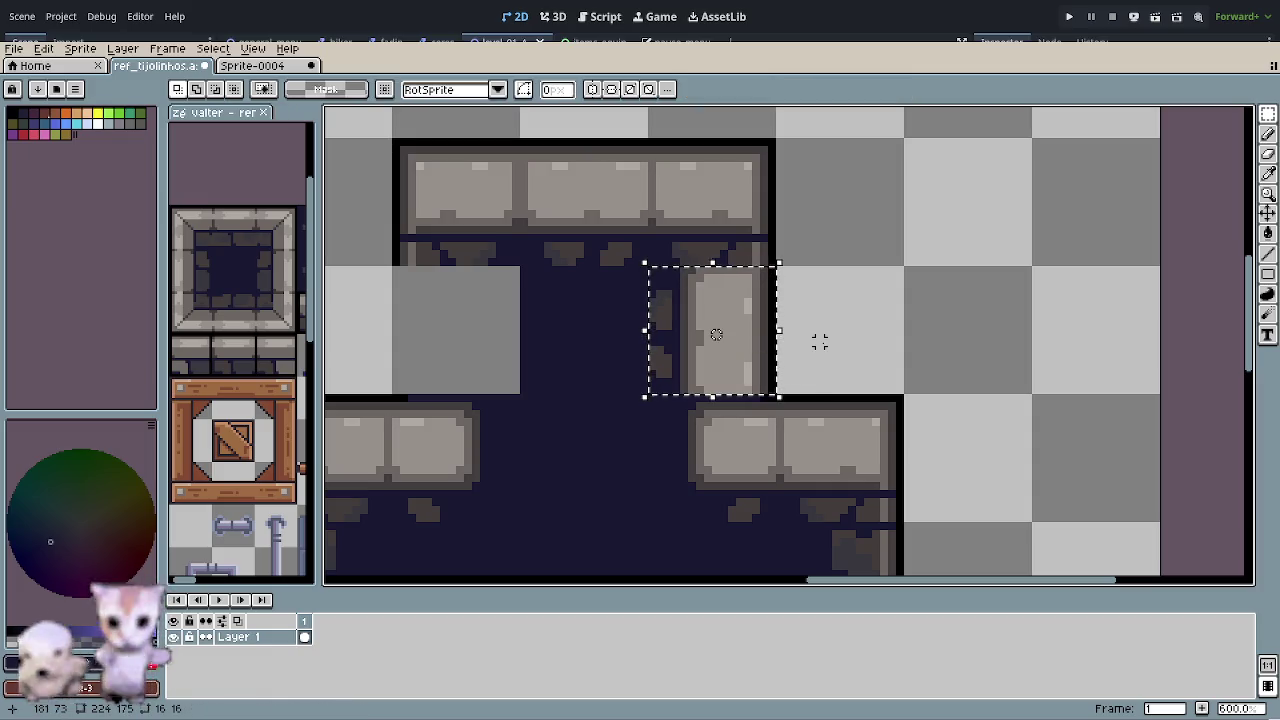
pyautogui.click(818, 341)
pyautogui.scroll(-2, 826, 341)
pyautogui.moveTo(826, 341); pyautogui.dragTo(768, 343)
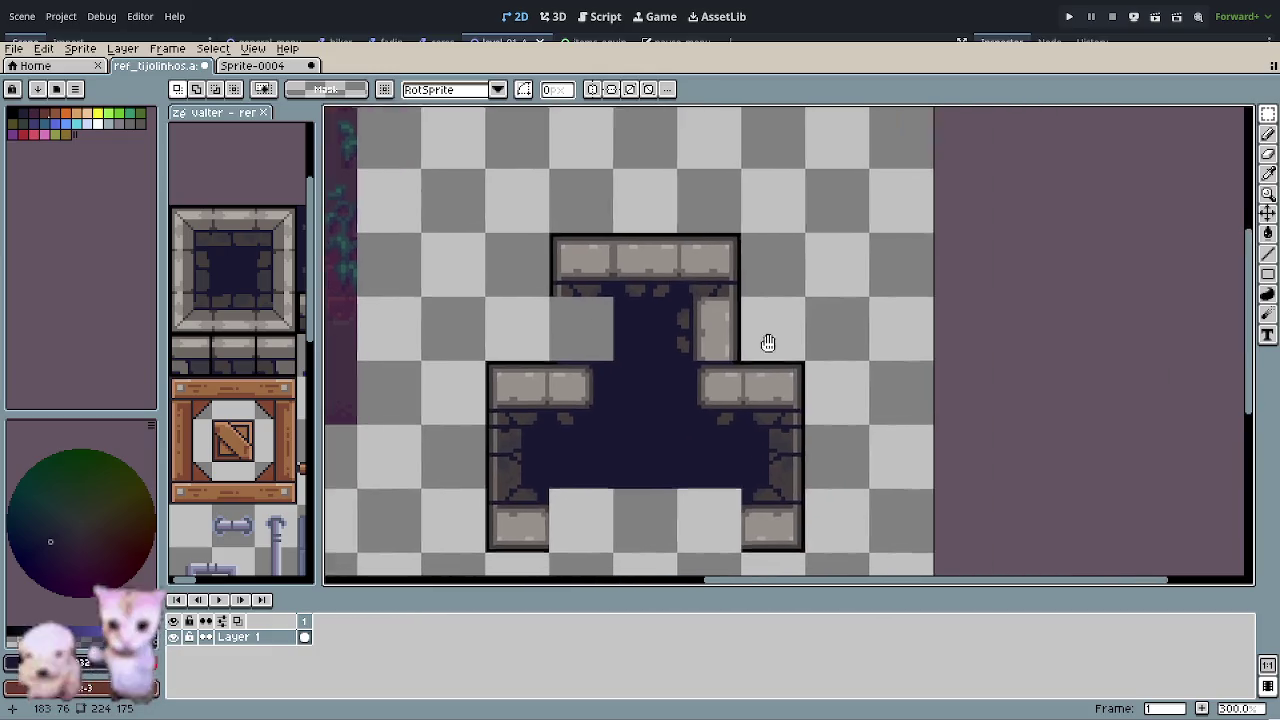
pyautogui.scroll(-1, 768, 343)
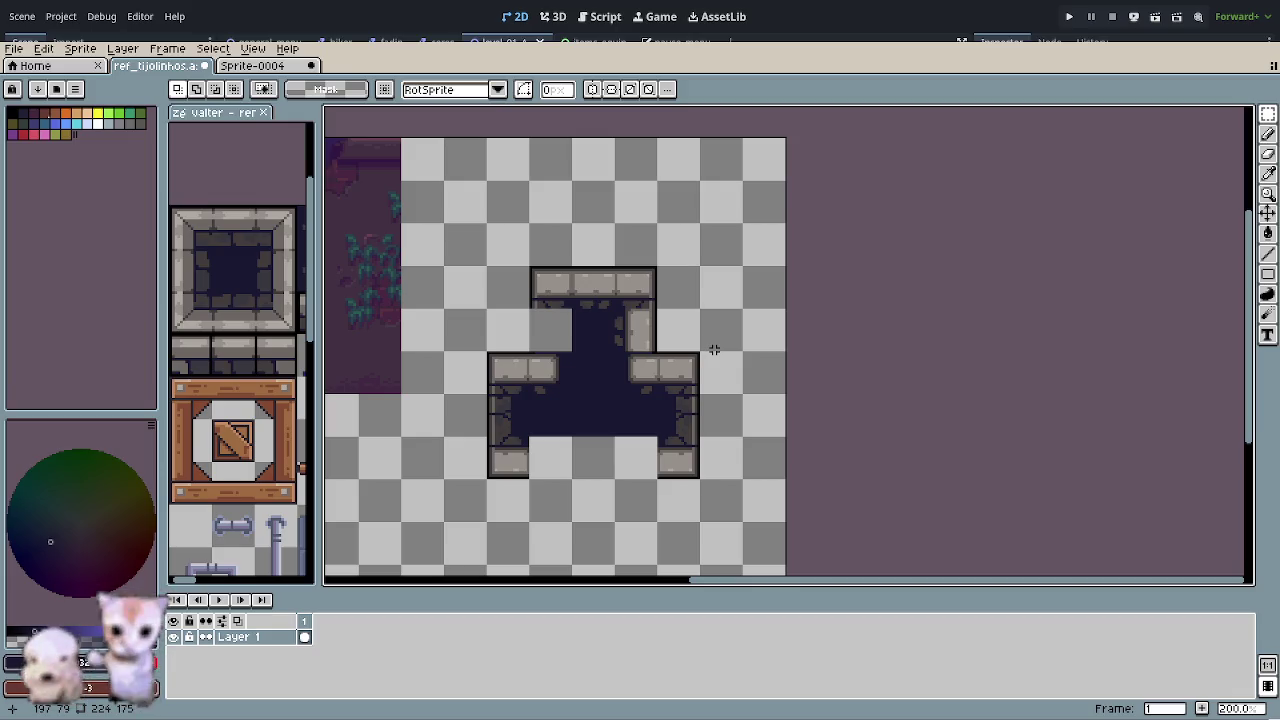
# - Zoom in and select the corner where the top slab wall meets the upright slab
pyautogui.scroll(1, 646, 346)
pyautogui.scroll(1, 640, 350)
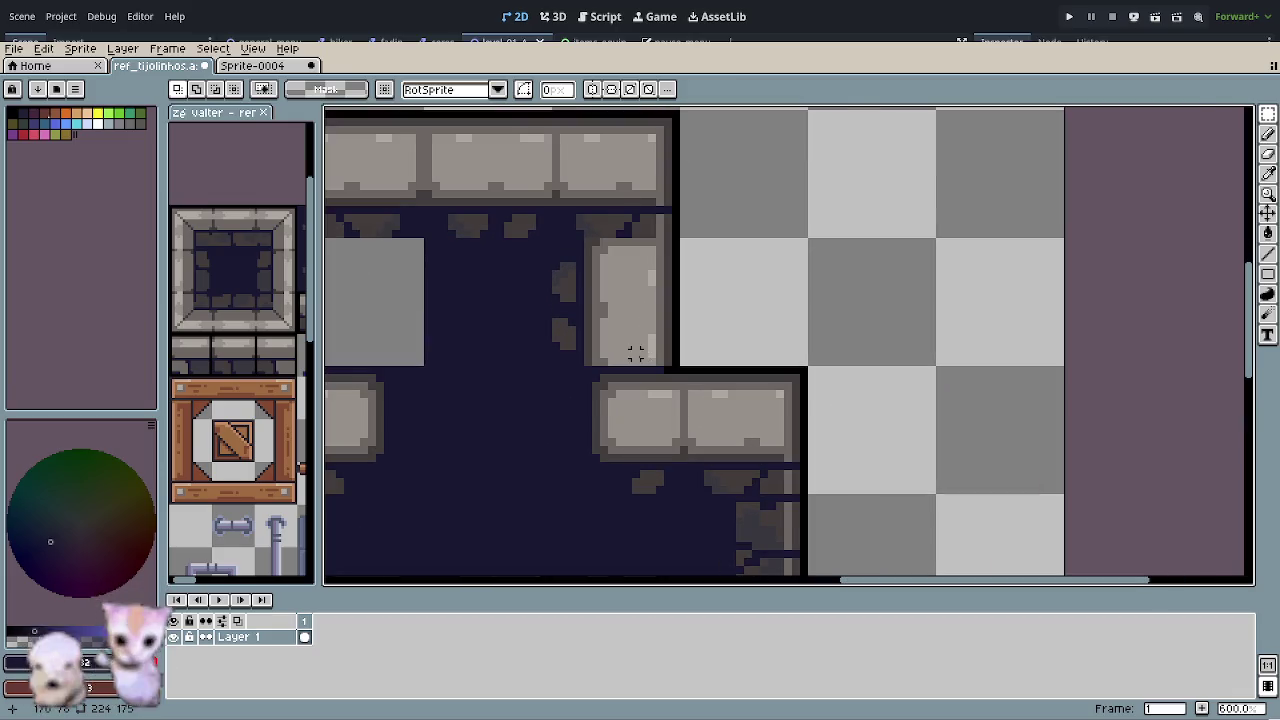
pyautogui.scroll(1, 636, 352)
pyautogui.scroll(1, 620, 340)
pyautogui.click(614, 280)
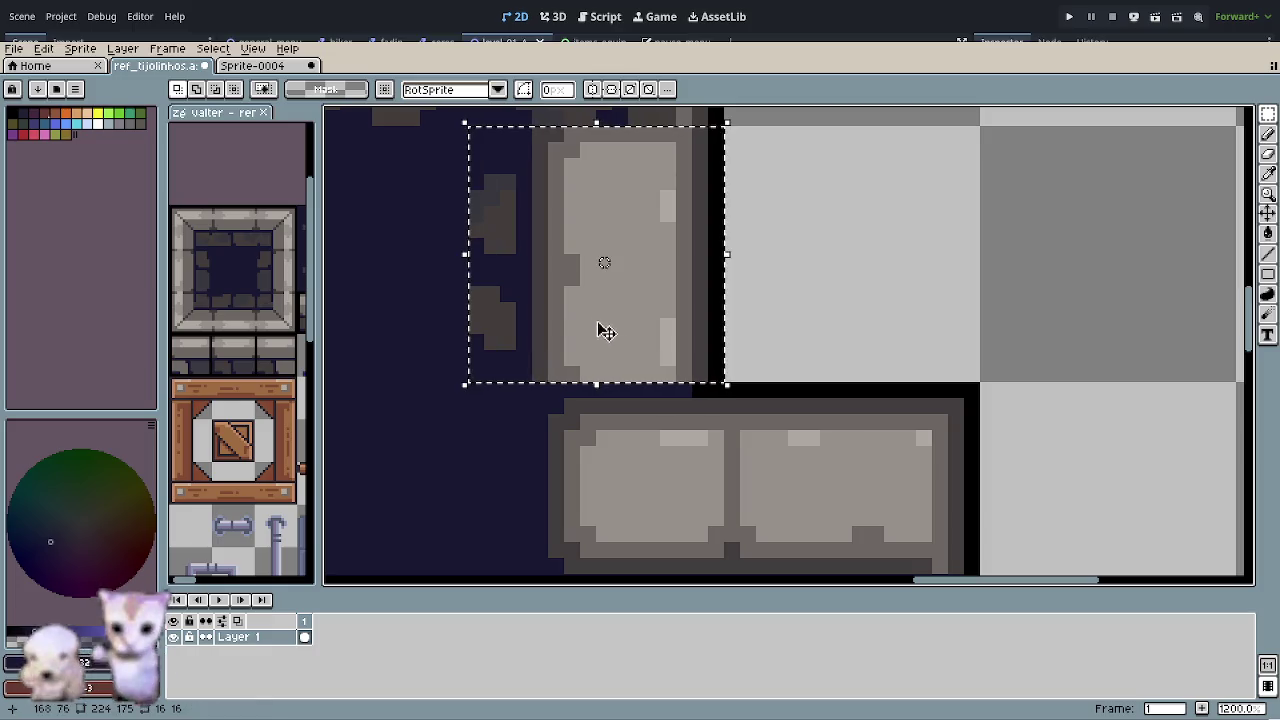
pyautogui.scroll(3, 630, 360)
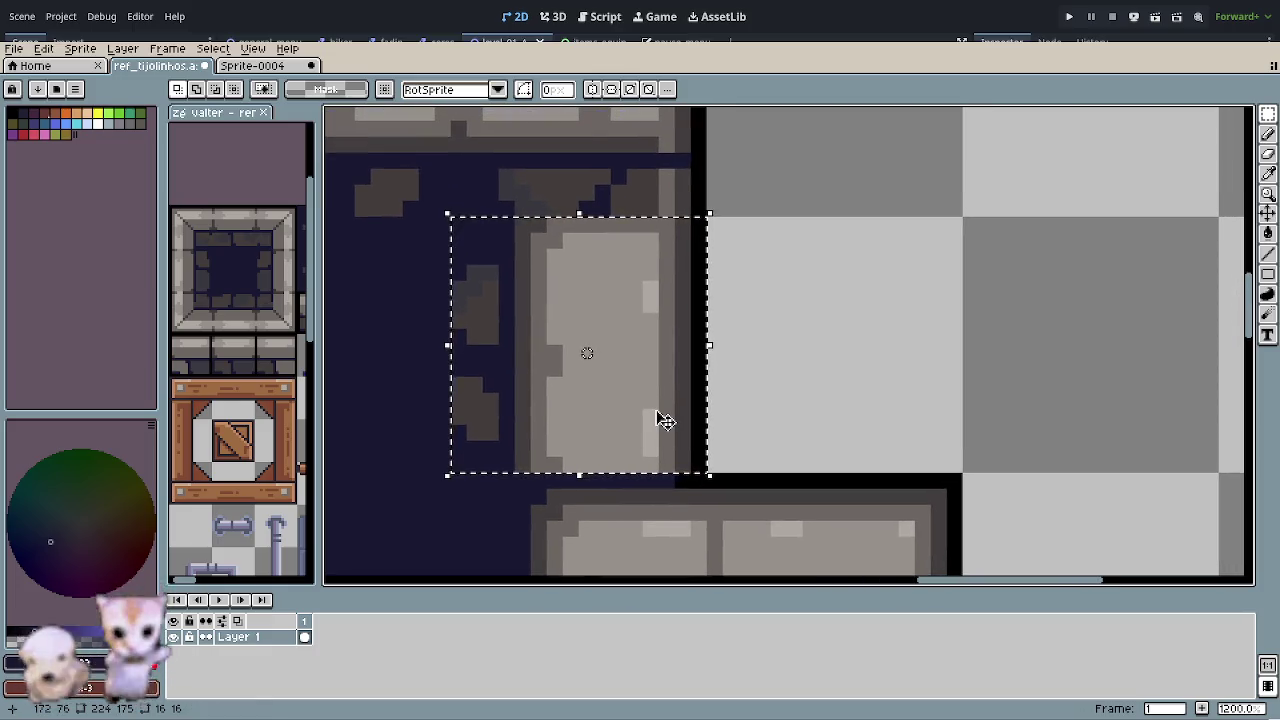
pyautogui.scroll(-1, 665, 421)
pyautogui.scroll(-1, 663, 423)
pyautogui.scroll(-1, 663, 423)
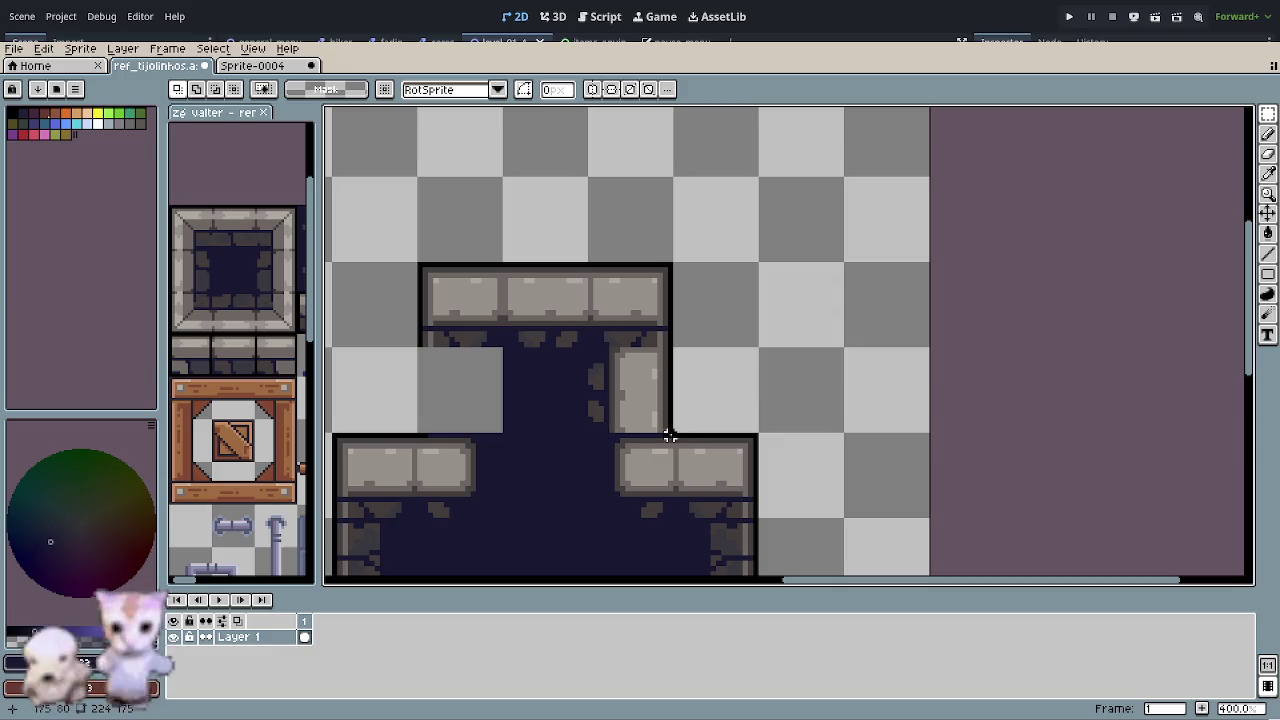
pyautogui.scroll(1, 662, 424)
pyautogui.scroll(2, 645, 398)
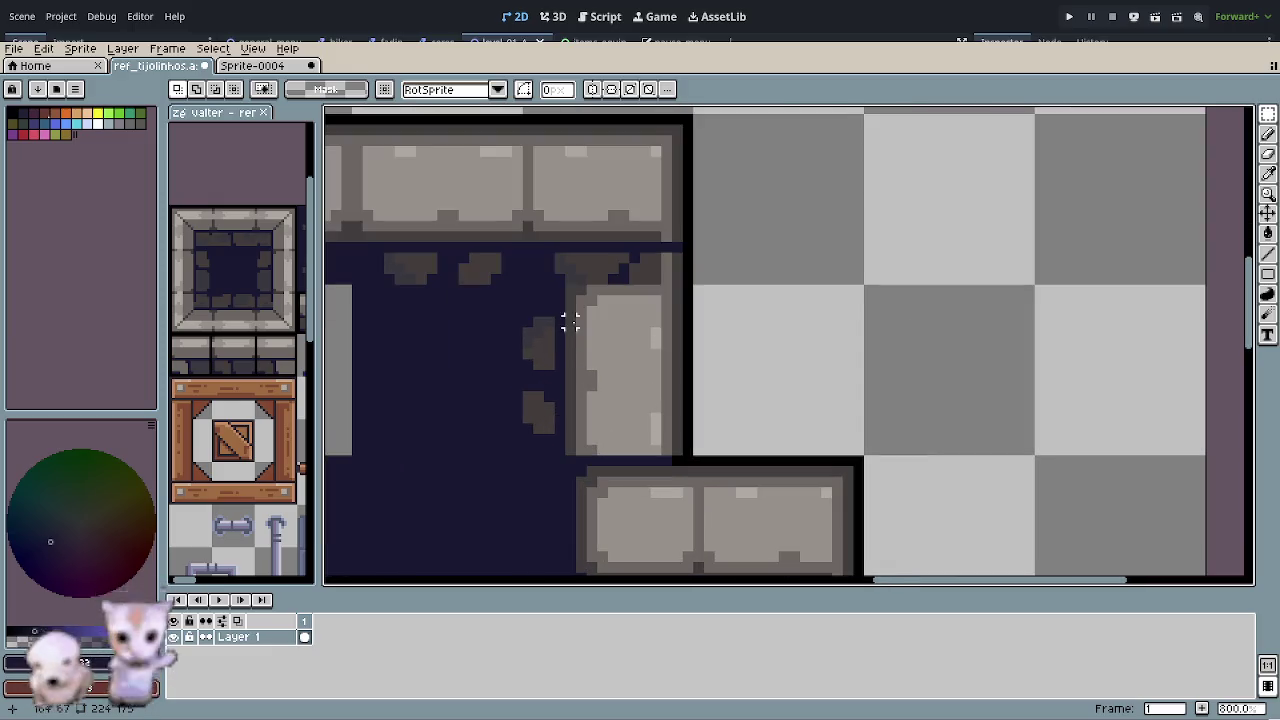
pyautogui.moveTo(521, 123)
pyautogui.mouseDown()
pyautogui.moveTo(690, 286)
pyautogui.moveTo(632, 374)
pyautogui.mouseUp()
pyautogui.scroll(2, 640, 249)
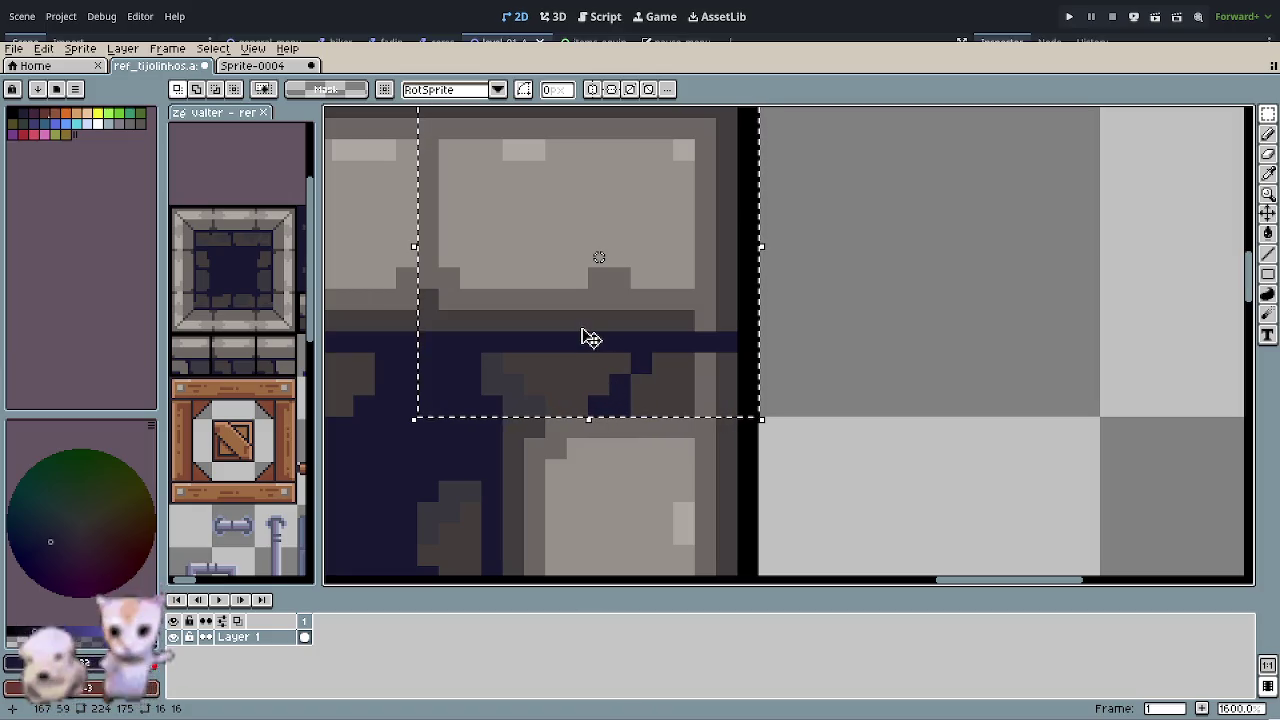
# - Pencil a light-grey ledge strip with a mid-grey edge and navy gap line beneath
pyautogui.press('o')
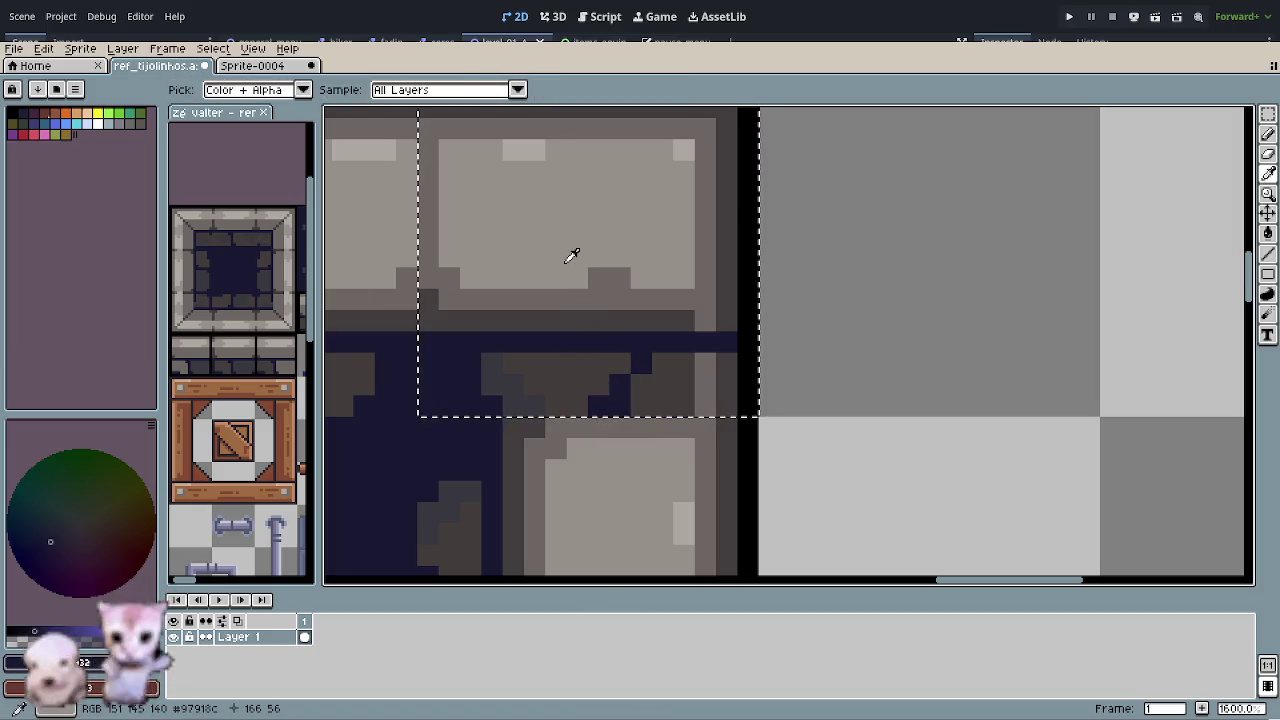
pyautogui.click(568, 259)
pyautogui.press('b')
pyautogui.moveTo(531, 390)
pyautogui.mouseDown()
pyautogui.moveTo(669, 349)
pyautogui.moveTo(597, 387)
pyautogui.moveTo(698, 397)
pyautogui.mouseUp()
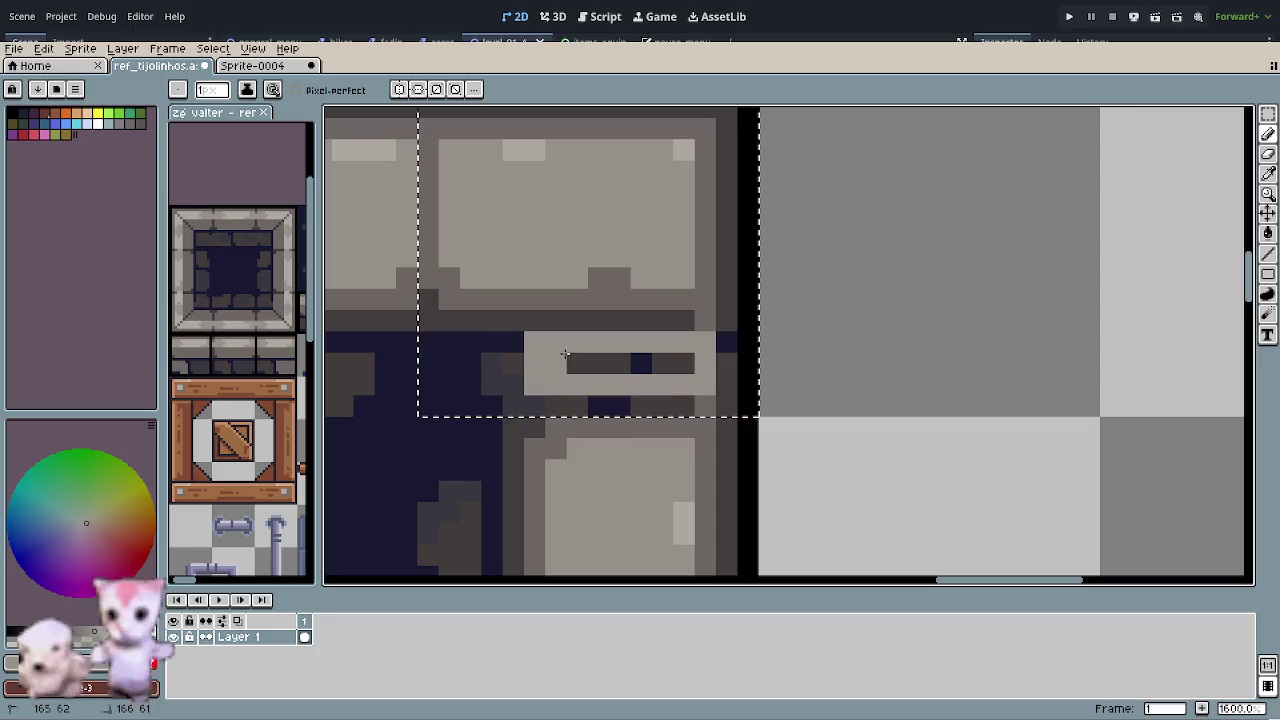
pyautogui.keyDown('alt'); pyautogui.click(711, 397); pyautogui.keyUp('alt')
pyautogui.moveTo(705, 398); pyautogui.dragTo(704, 346)
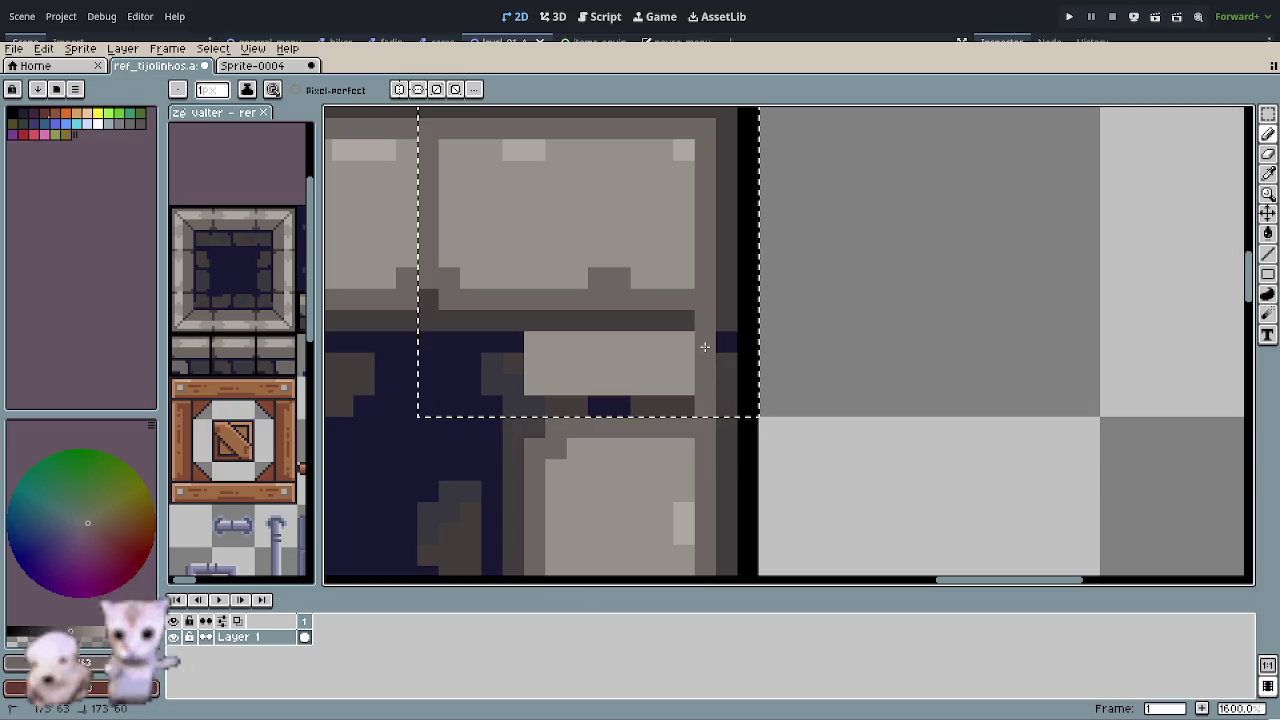
pyautogui.keyDown('alt'); pyautogui.click(726, 340); pyautogui.keyUp('alt')
pyautogui.moveTo(726, 340); pyautogui.dragTo(543, 337)
# - Outline the ledge strip's rows in darker grey
pyautogui.scroll(-2, 640, 445)
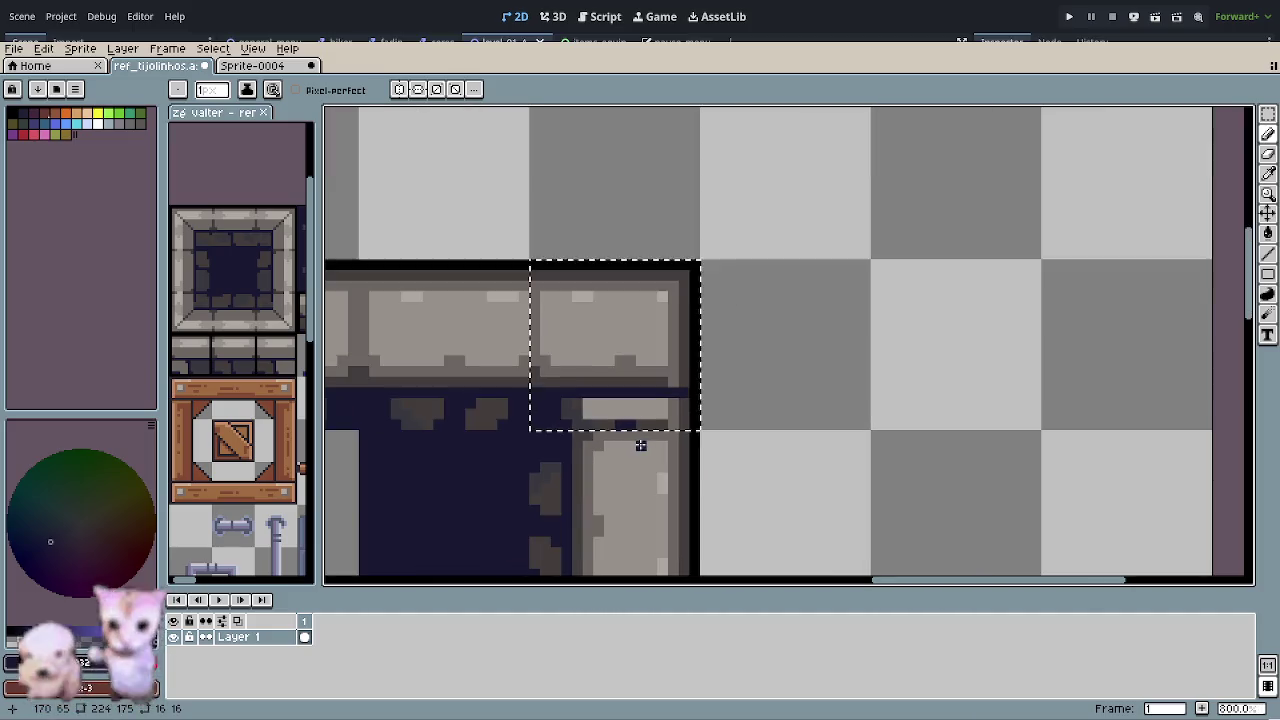
pyautogui.scroll(-1, 640, 445)
pyautogui.scroll(-1, 694, 448)
pyautogui.scroll(5, 521, 393)
pyautogui.keyDown('alt'); pyautogui.click(521, 393); pyautogui.keyUp('alt')
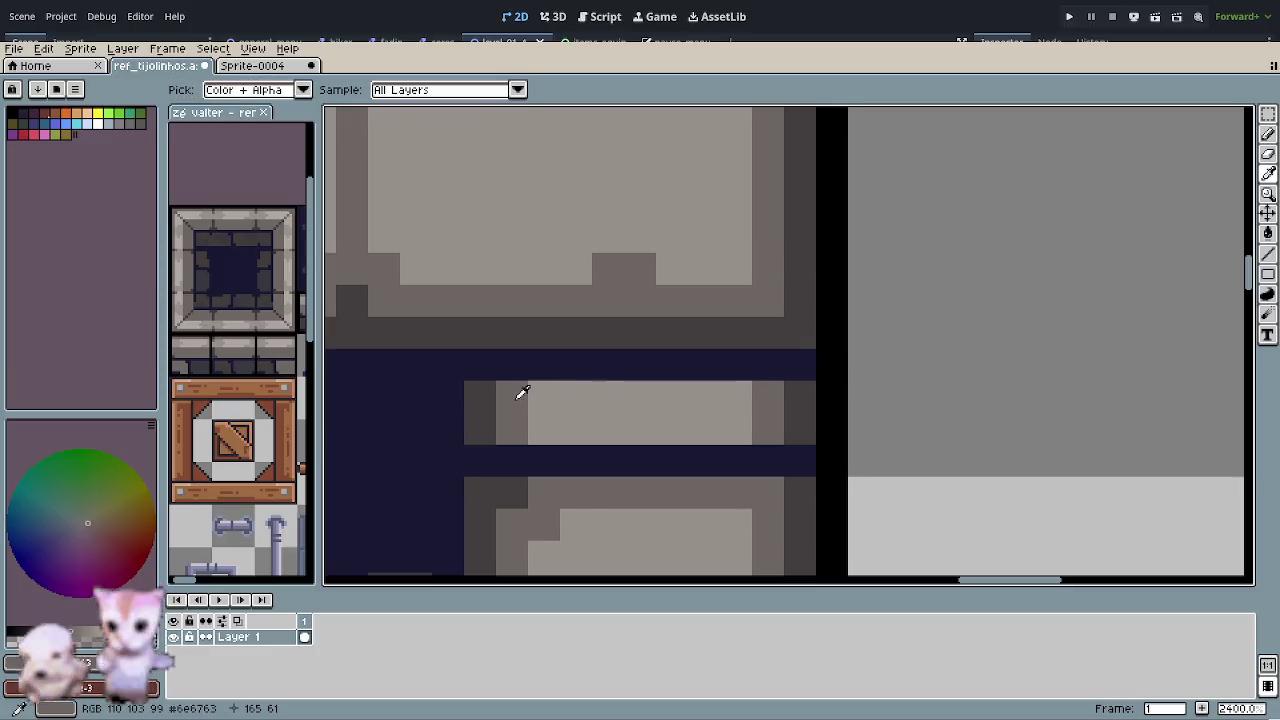
pyautogui.moveTo(537, 394); pyautogui.dragTo(734, 394)
pyautogui.moveTo(575, 428)
pyautogui.mouseDown()
pyautogui.moveTo(543, 428)
pyautogui.moveTo(717, 422)
pyautogui.moveTo(734, 460)
pyautogui.mouseUp()
pyautogui.scroll(-4, 700, 420)
pyautogui.scroll(-2, 660, 400)
pyautogui.scroll(-1, 639, 389)
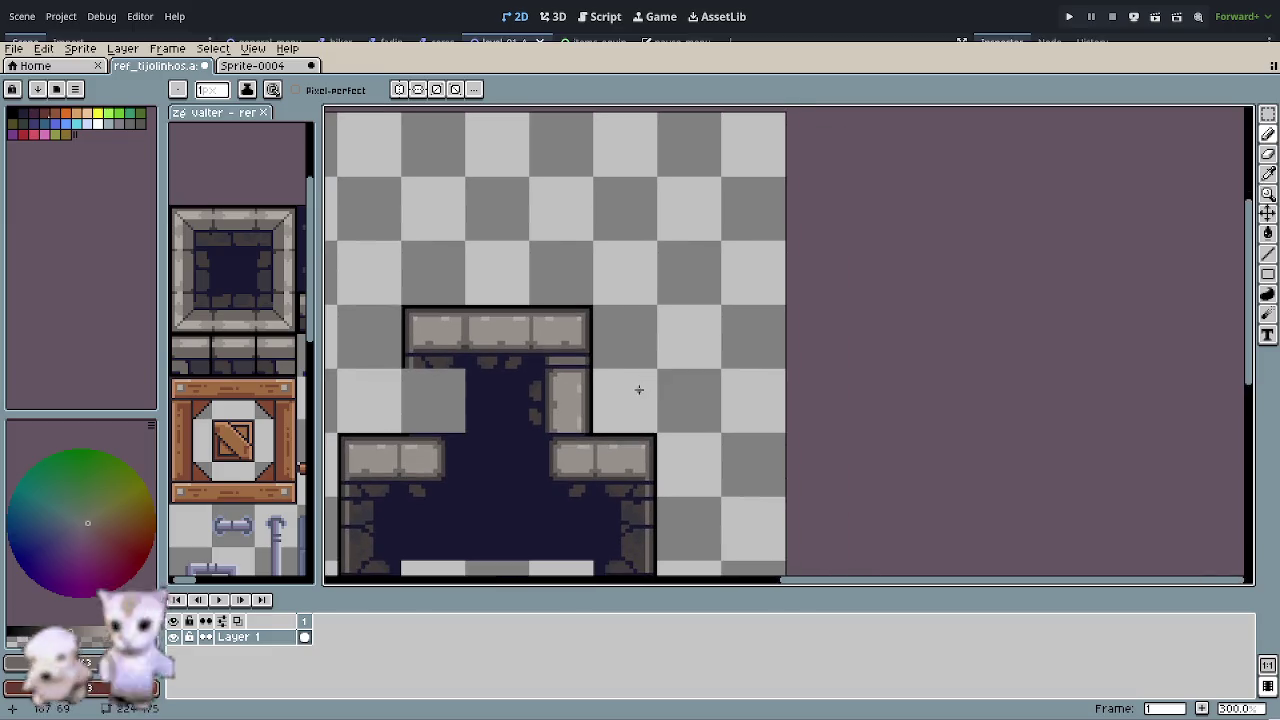
pyautogui.scroll(-1, 639, 389)
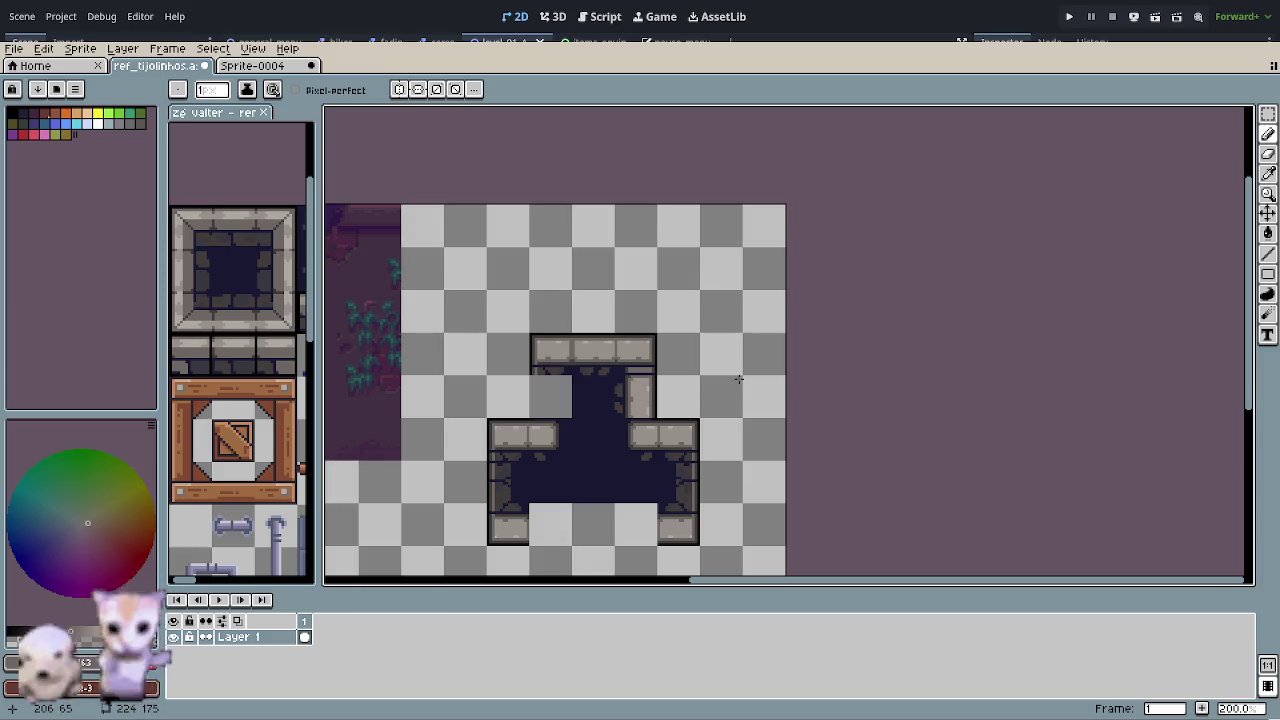
# - Delete the top-left slab tile and move the top wall tile two tiles left
pyautogui.scroll(2, 738, 378)
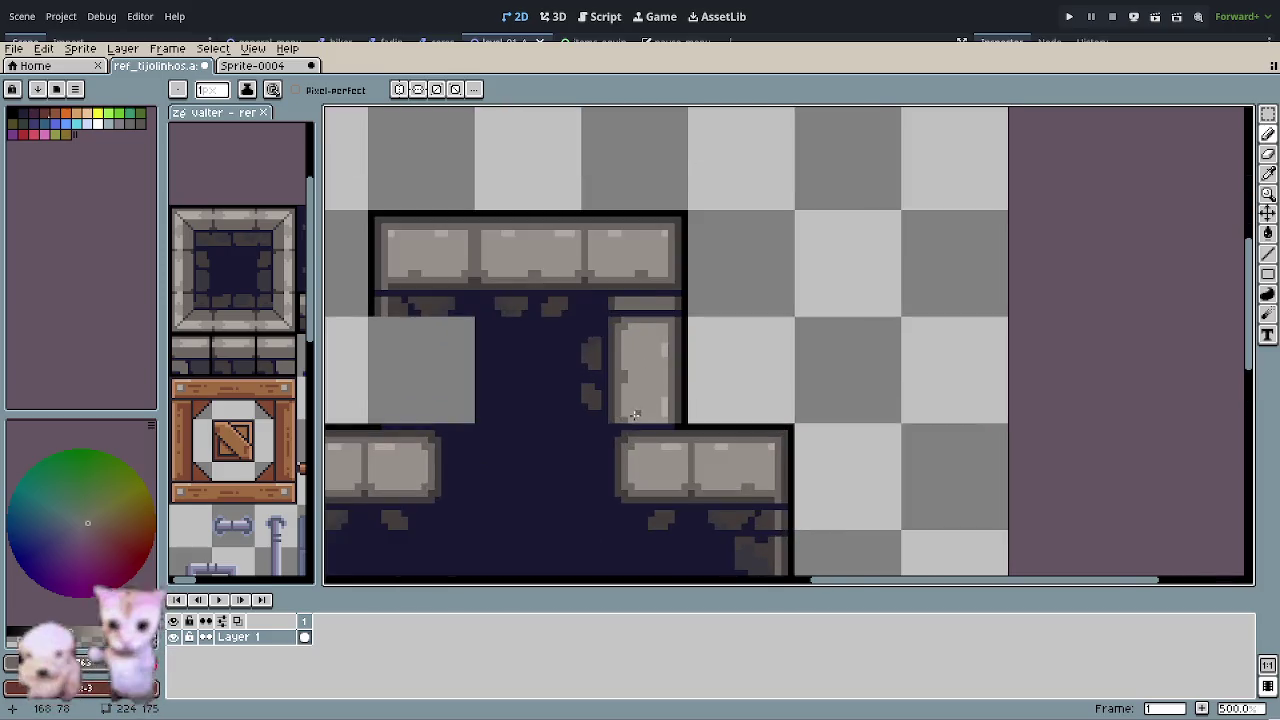
pyautogui.scroll(2, 600, 320)
pyautogui.moveTo(580, 309); pyautogui.dragTo(671, 383)
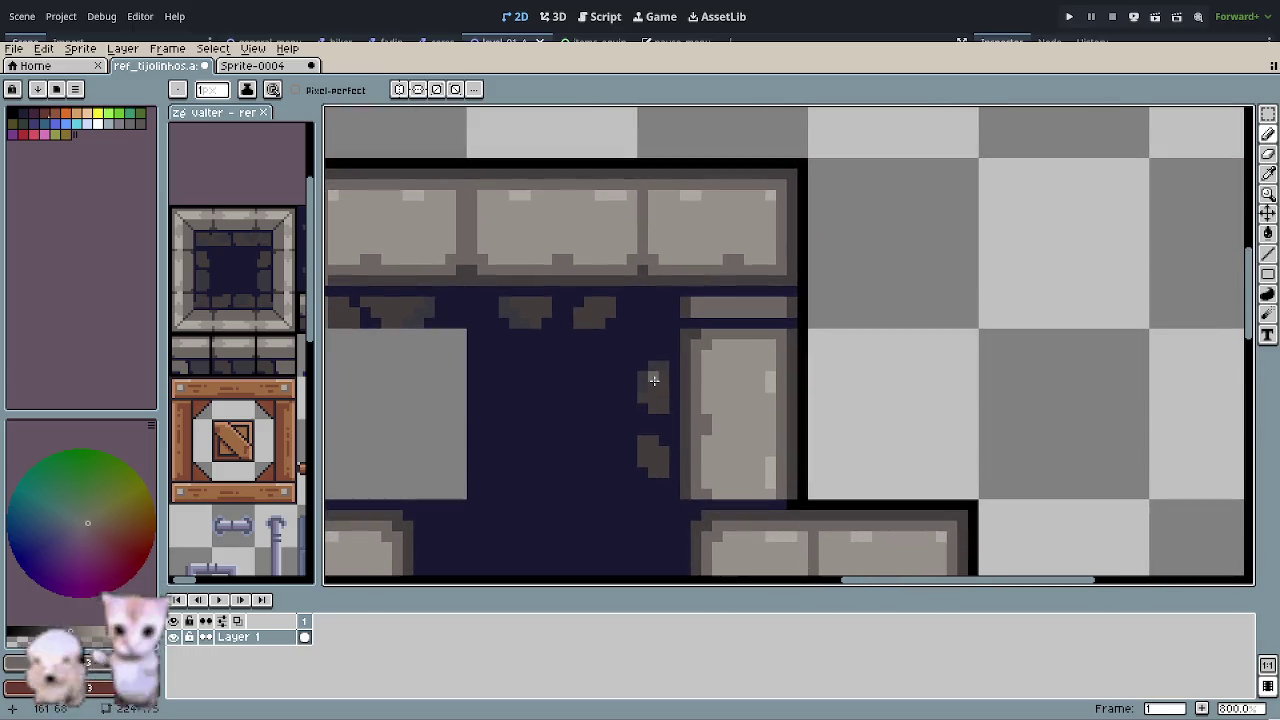
pyautogui.scroll(-1, 582, 355)
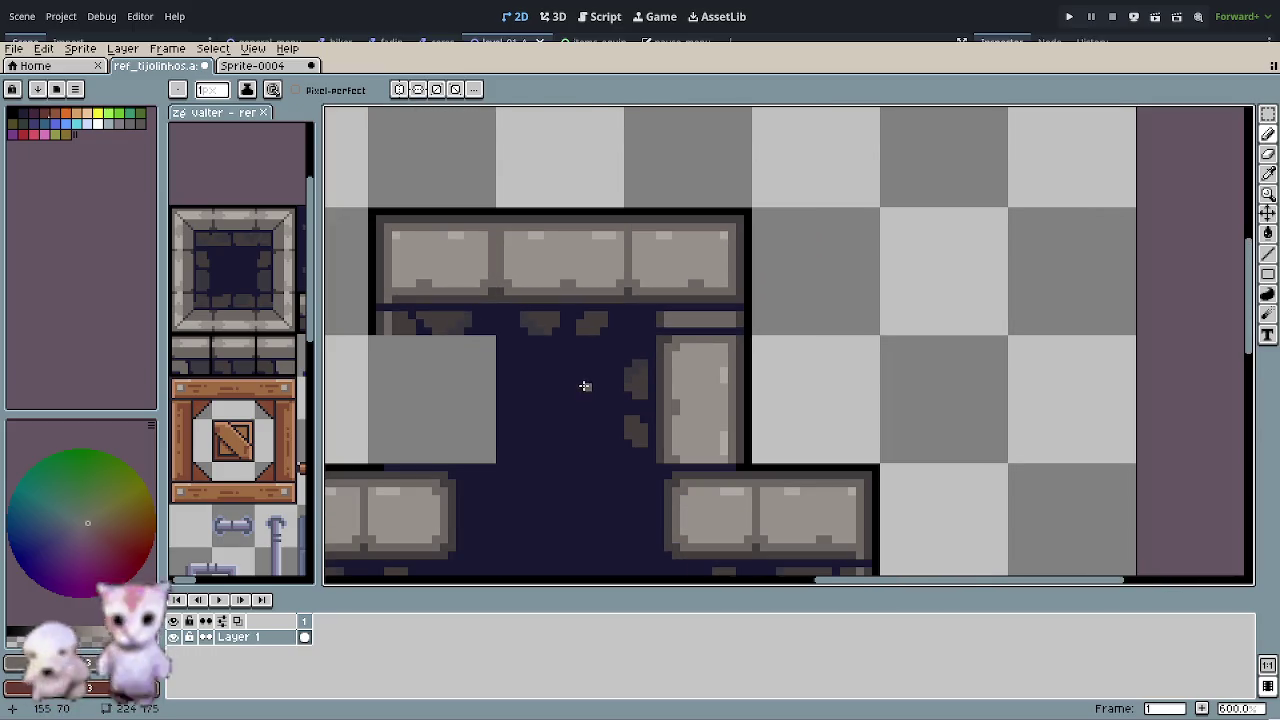
pyautogui.press('r')
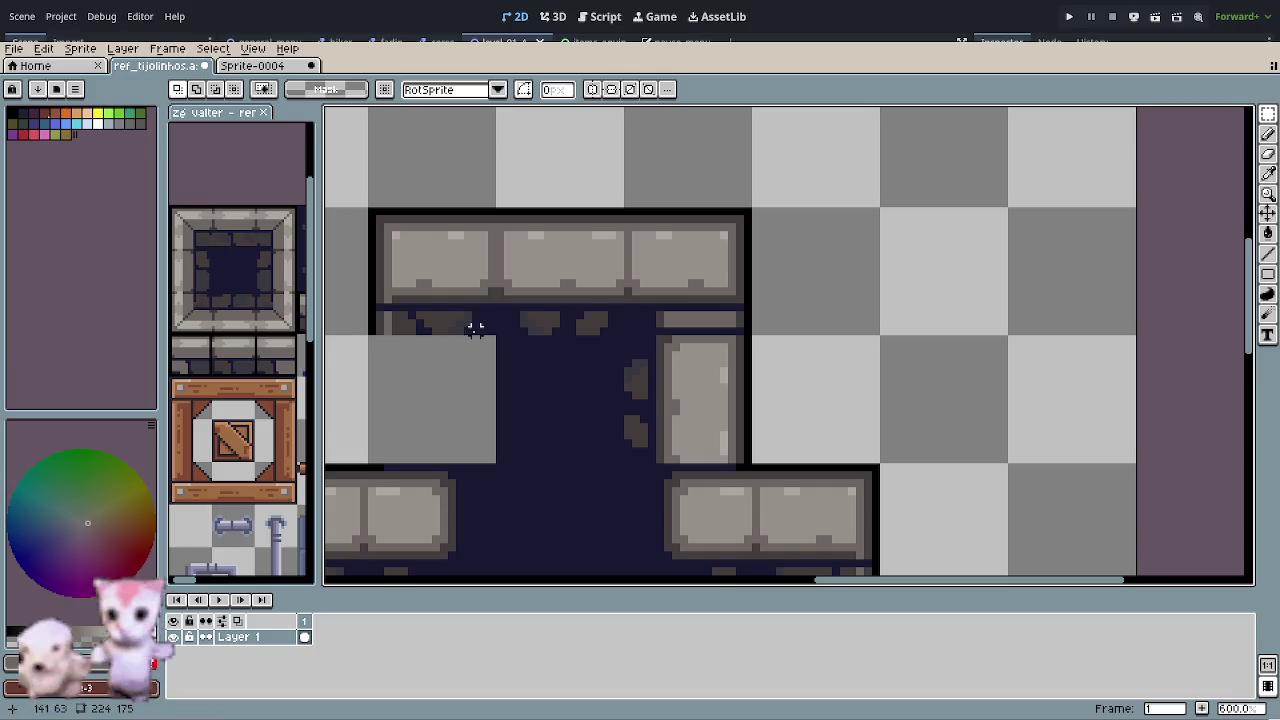
pyautogui.moveTo(443, 289); pyautogui.dragTo(447, 301)
pyautogui.press('Delete')
pyautogui.moveTo(652, 307)
pyautogui.mouseDown()
pyautogui.moveTo(664, 317)
pyautogui.moveTo(694, 297)
pyautogui.mouseUp()
pyautogui.click(664, 317)
pyautogui.moveTo(688, 277); pyautogui.dragTo(420, 285)
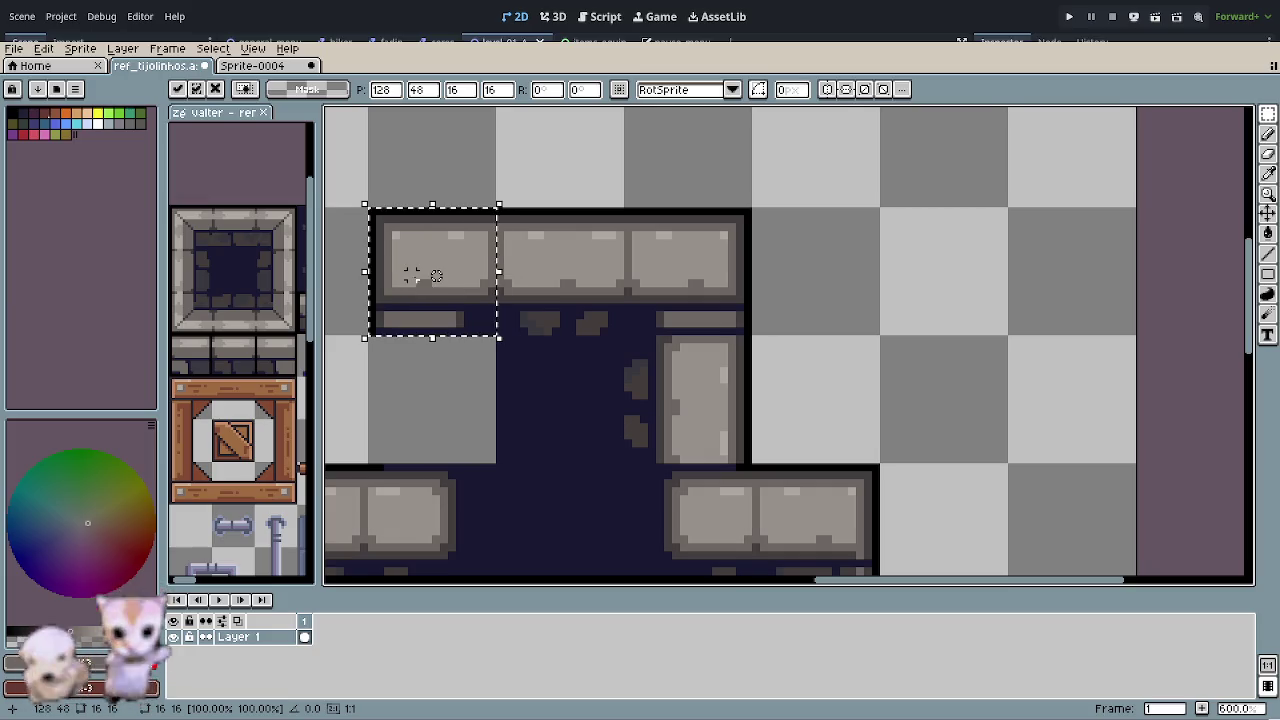
pyautogui.click(743, 409)
# - Flip a copy of the right upright slab horizontally and place it on the doorway's left side
pyautogui.moveTo(714, 386); pyautogui.dragTo(727, 398)
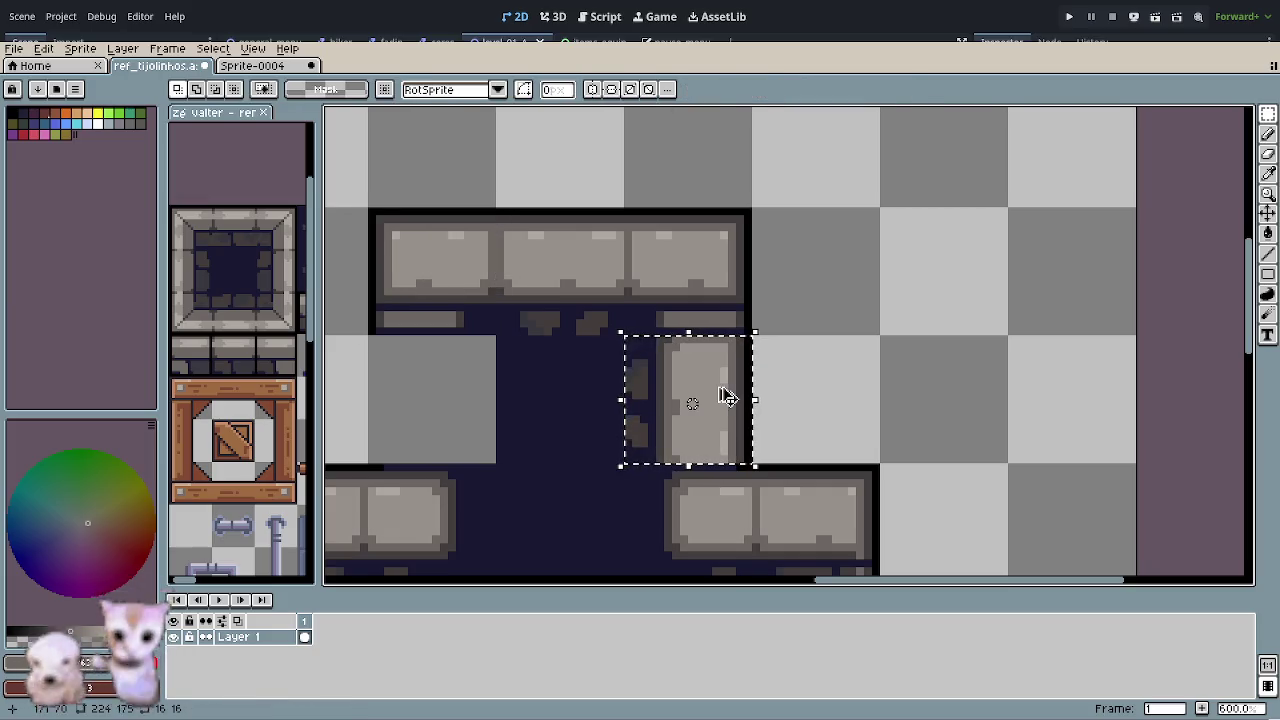
pyautogui.hotkey('shift', 'h')
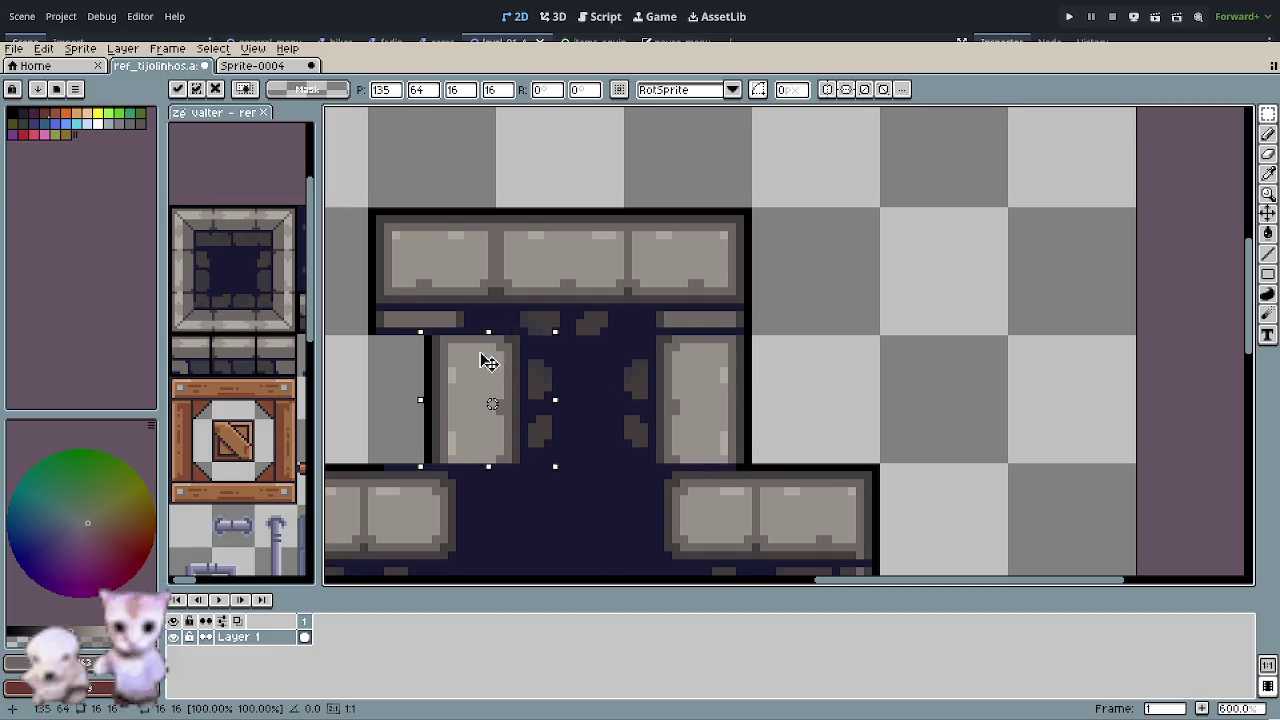
pyautogui.moveTo(692, 366); pyautogui.dragTo(436, 358)
pyautogui.click(732, 443)
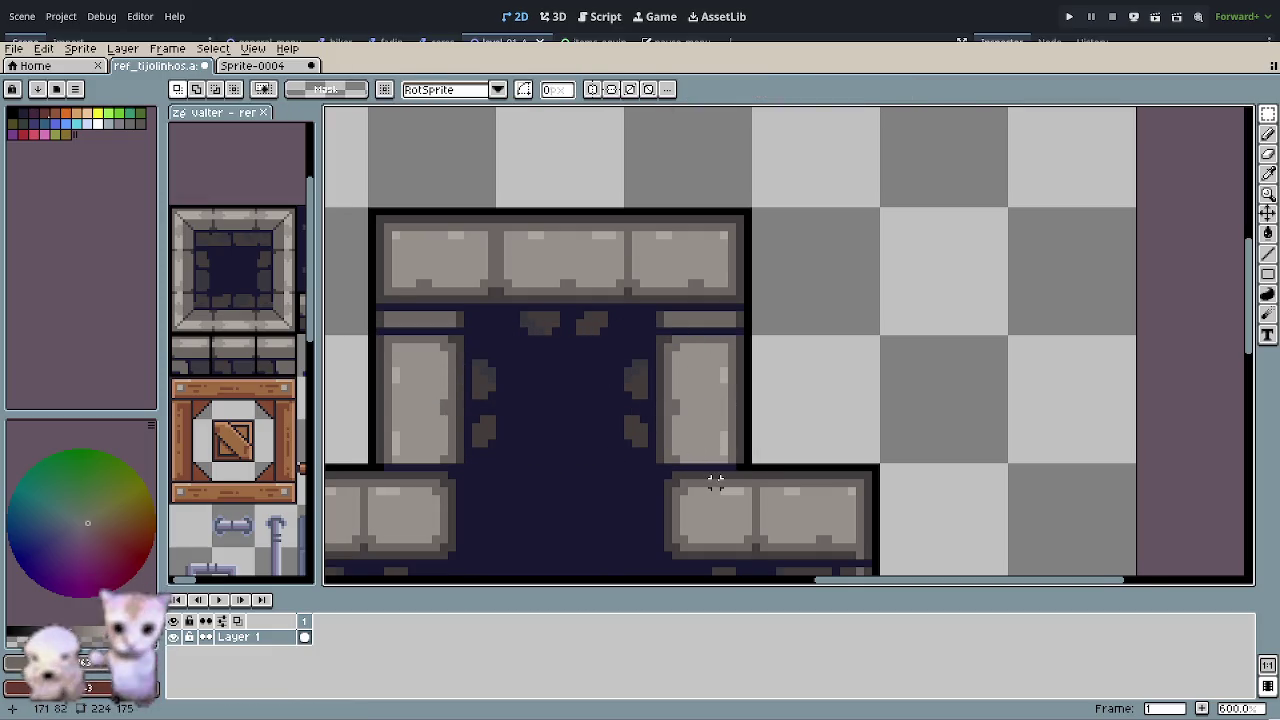
pyautogui.scroll(-2, 709, 477)
pyautogui.scroll(-2, 703, 486)
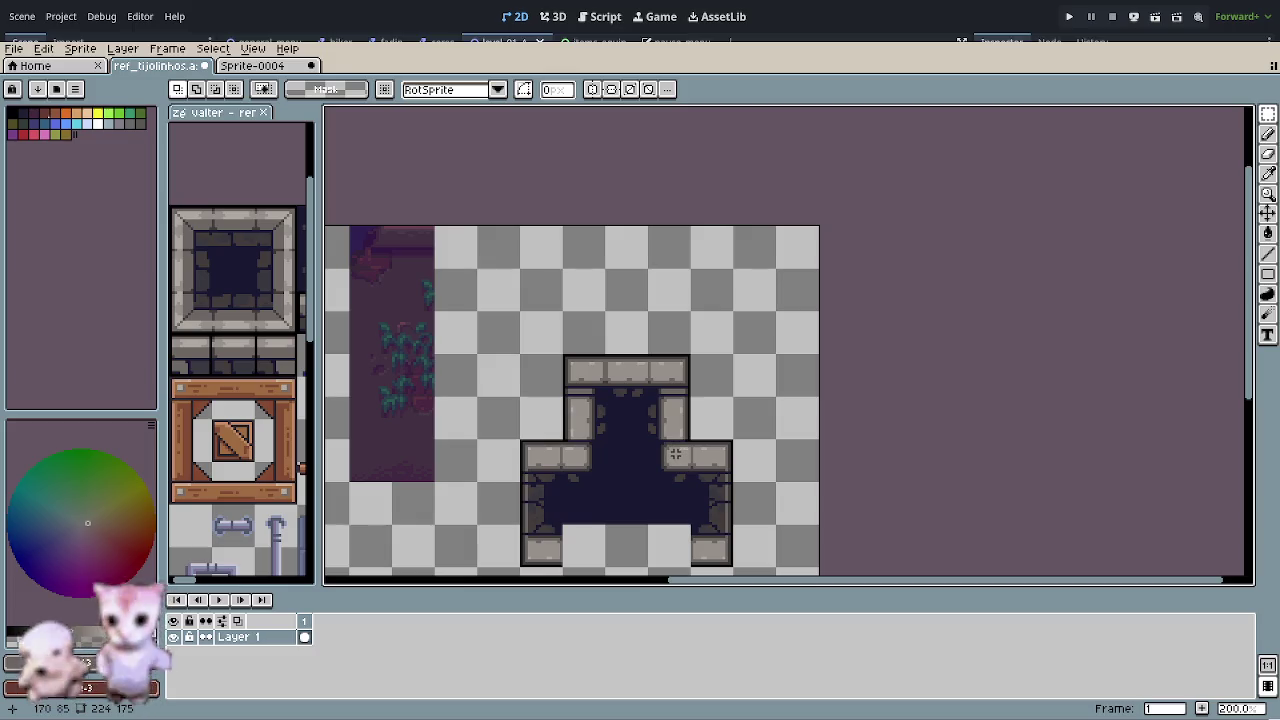
pyautogui.scroll(-1, 676, 455)
pyautogui.scroll(3, 645, 438)
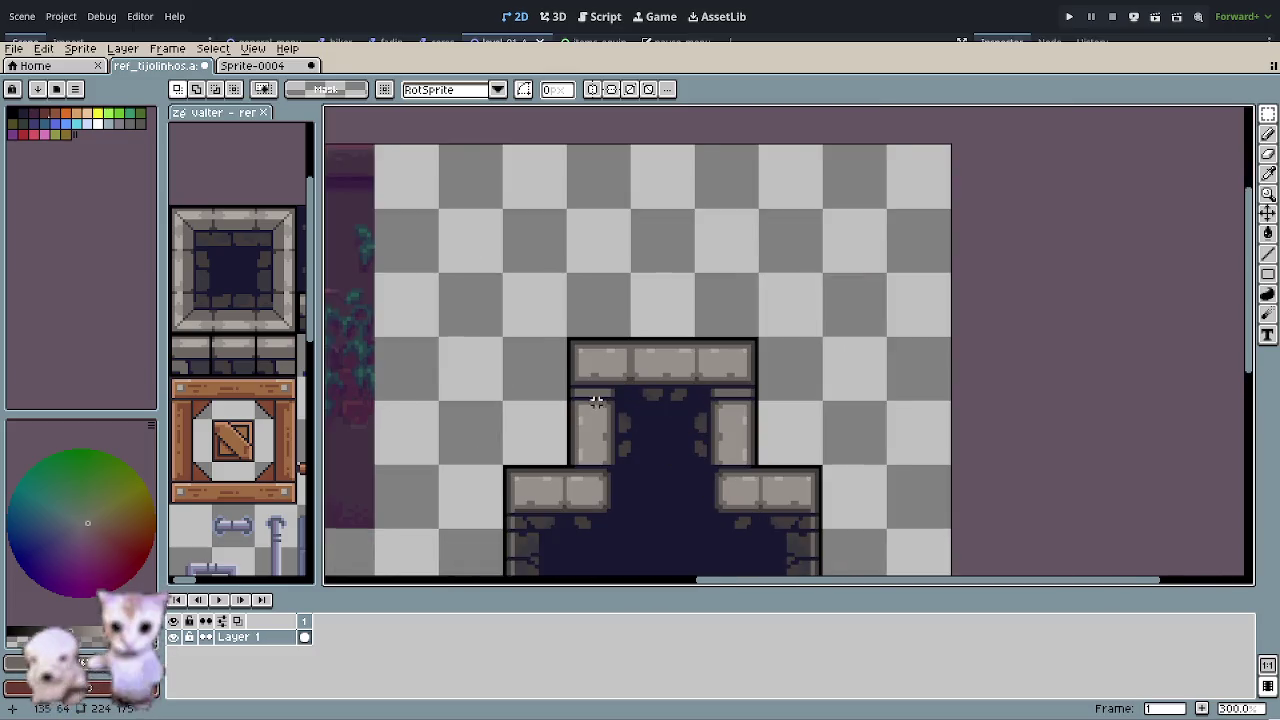
pyautogui.scroll(2, 596, 402)
pyautogui.press('o')
pyautogui.click(575, 406)
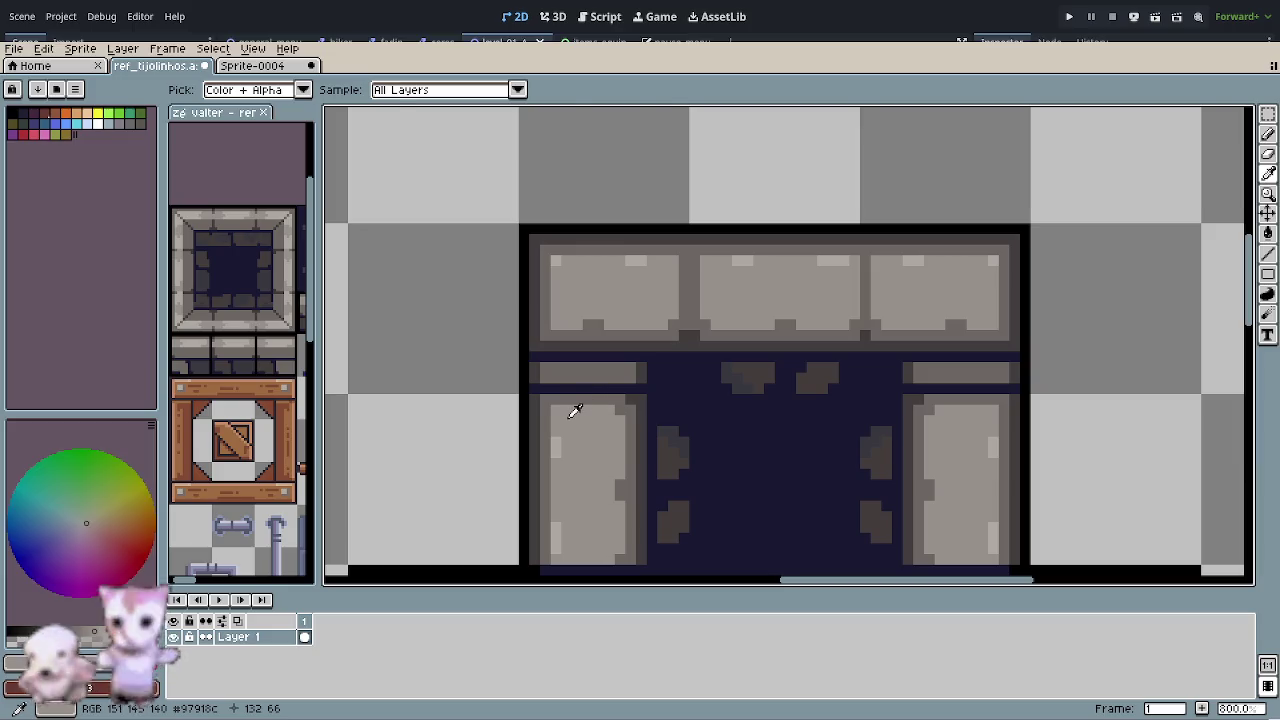
pyautogui.press('b')
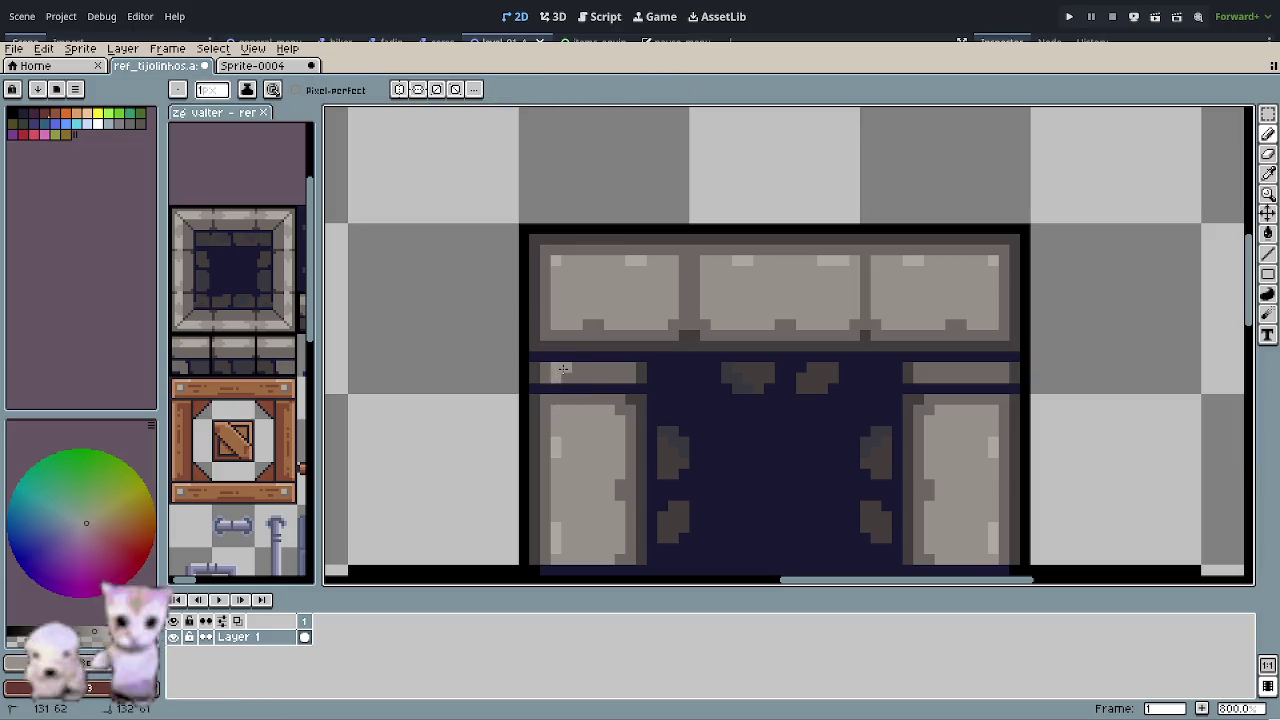
pyautogui.scroll(-1, 637, 514)
pyautogui.scroll(-1, 632, 505)
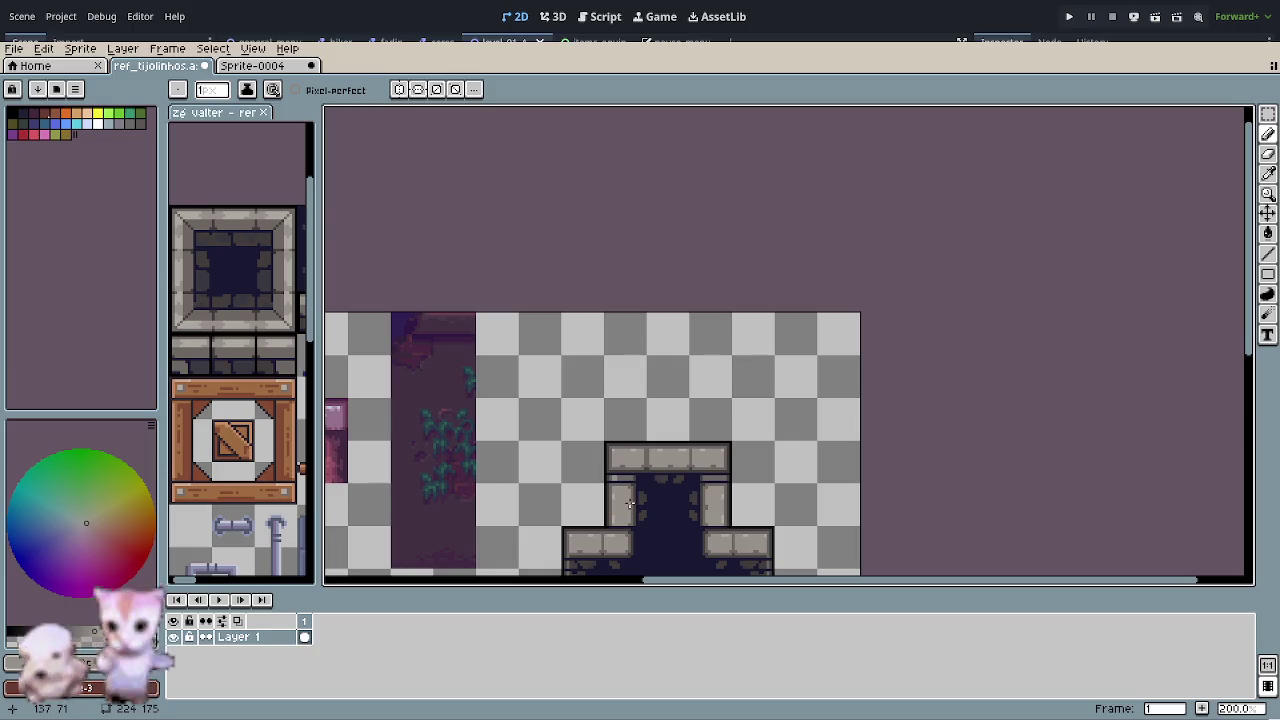
pyautogui.scroll(3, 638, 479)
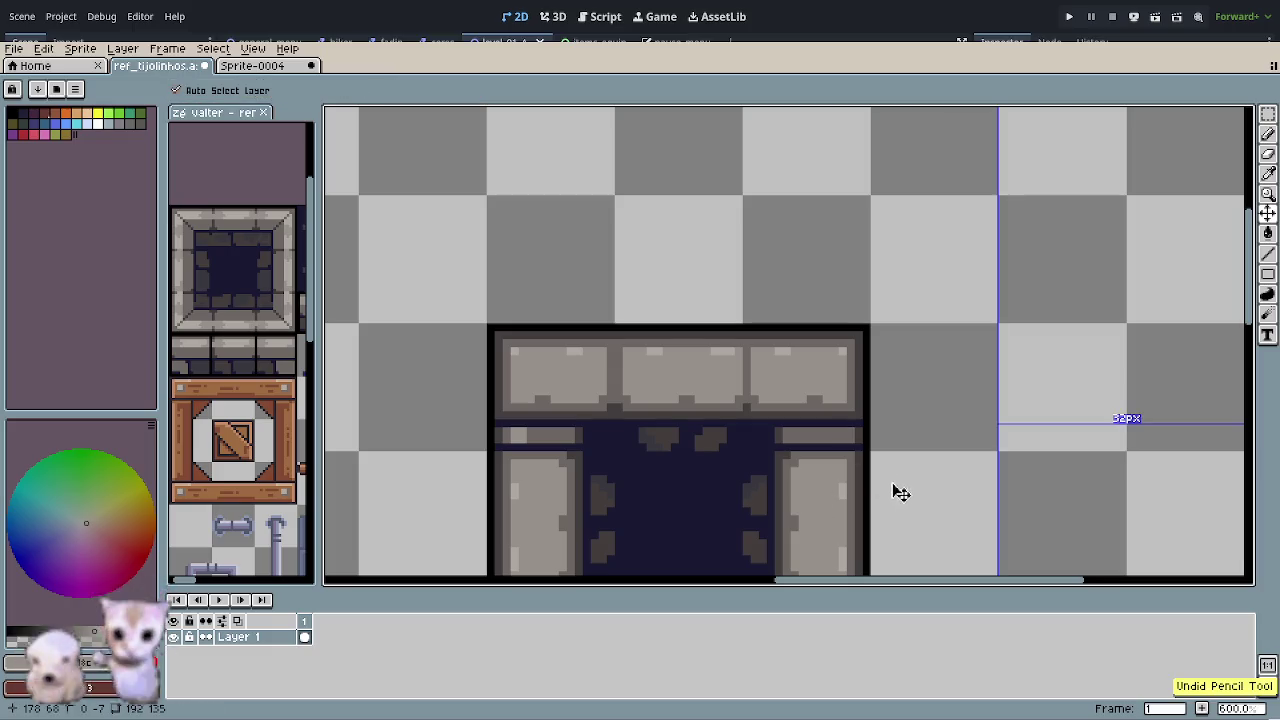
pyautogui.scroll(2, 852, 462)
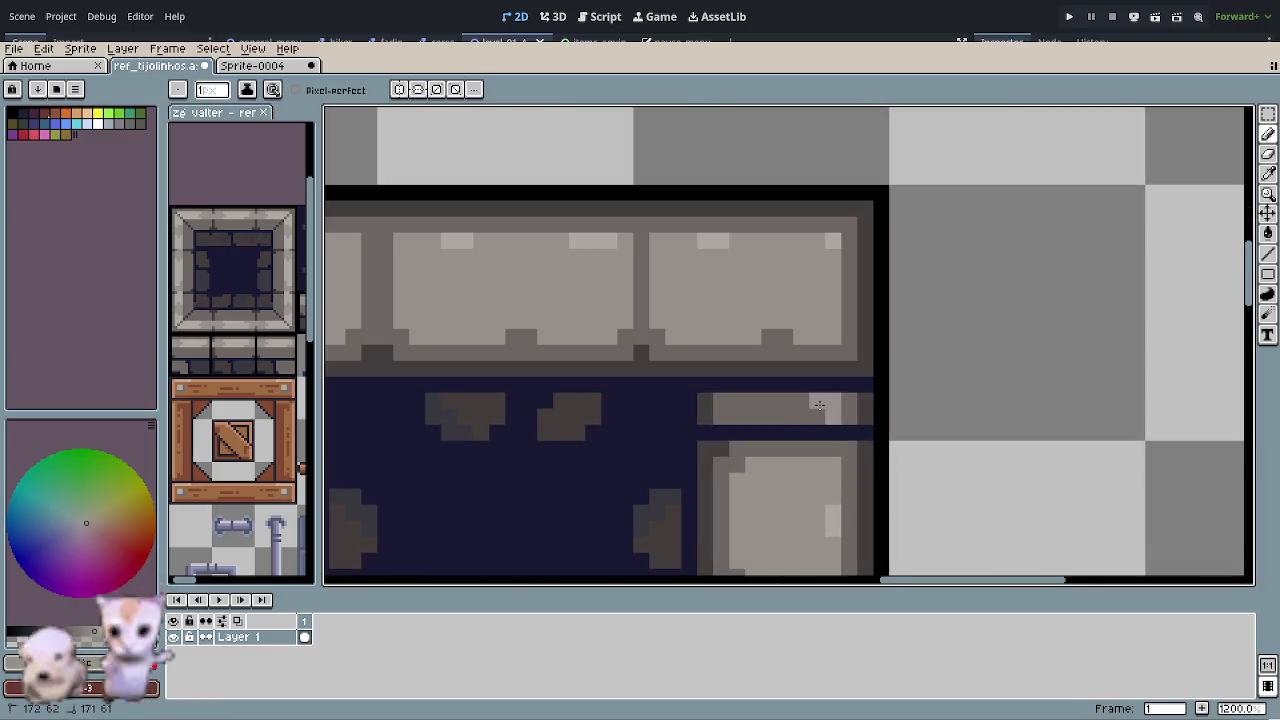
pyautogui.scroll(-3, 752, 450)
pyautogui.moveTo(620, 466)
pyautogui.mouseDown()
pyautogui.moveTo(676, 458)
pyautogui.moveTo(659, 428)
pyautogui.mouseUp()
pyautogui.scroll(-1, 672, 460)
pyautogui.scroll(-1, 672, 460)
pyautogui.scroll(2, 566, 400)
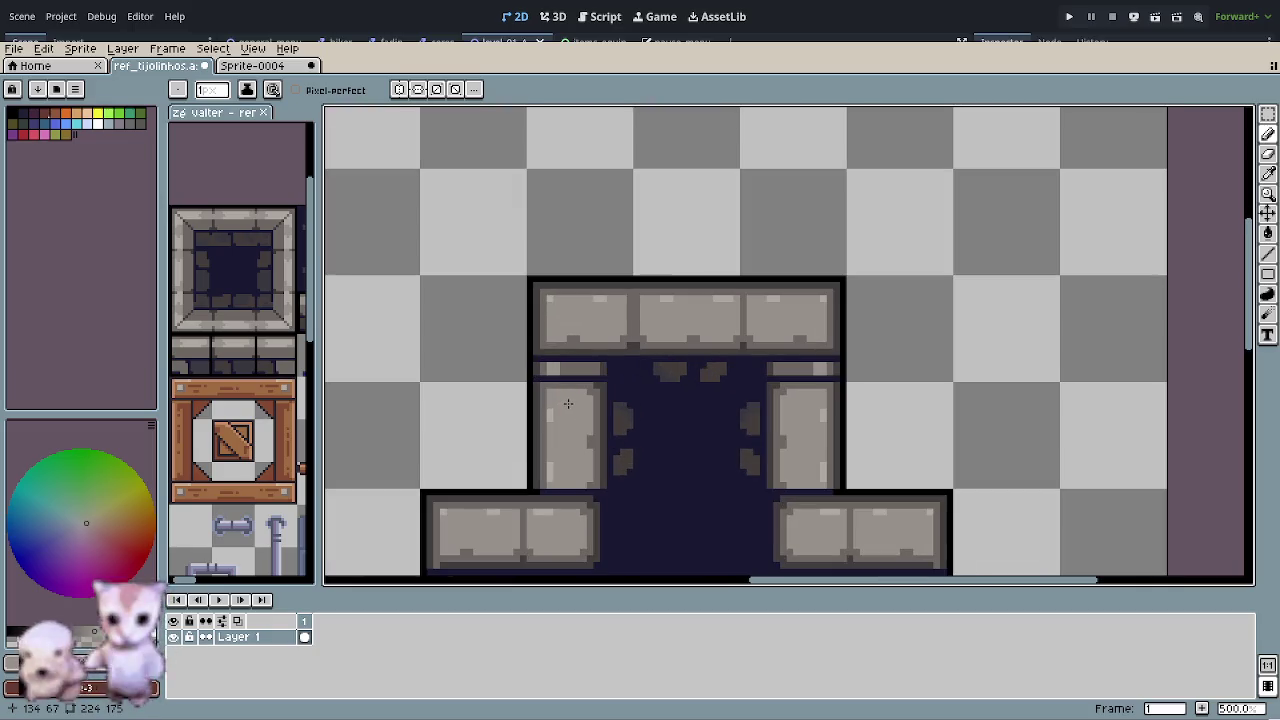
pyautogui.scroll(1, 589, 414)
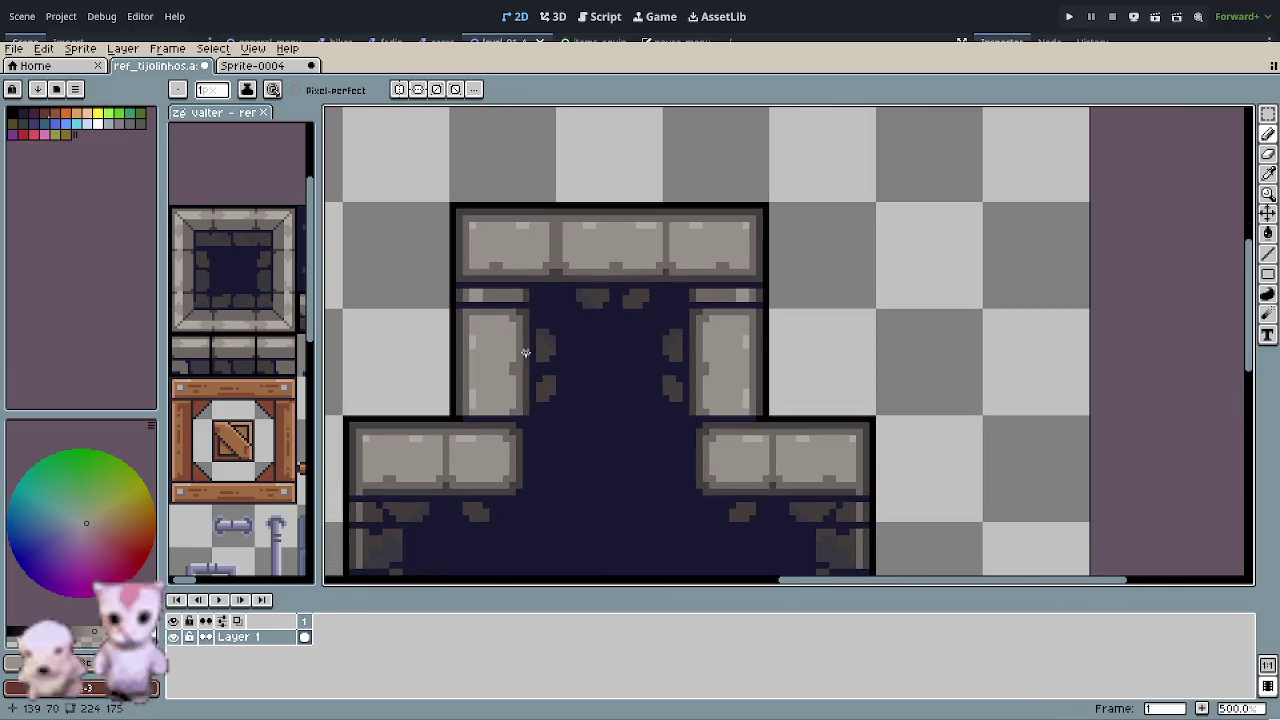
pyautogui.scroll(2, 560, 380)
pyautogui.scroll(2, 488, 318)
pyautogui.scroll(-2, 557, 363)
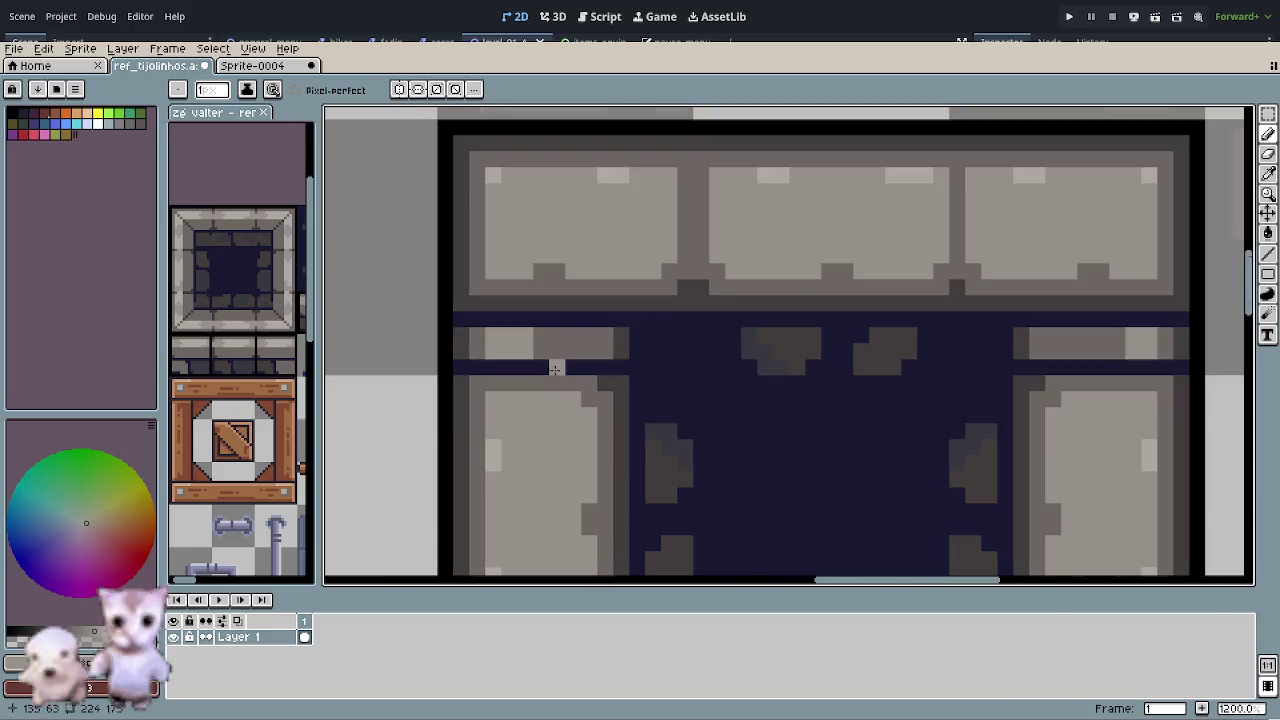
pyautogui.scroll(1, 569, 374)
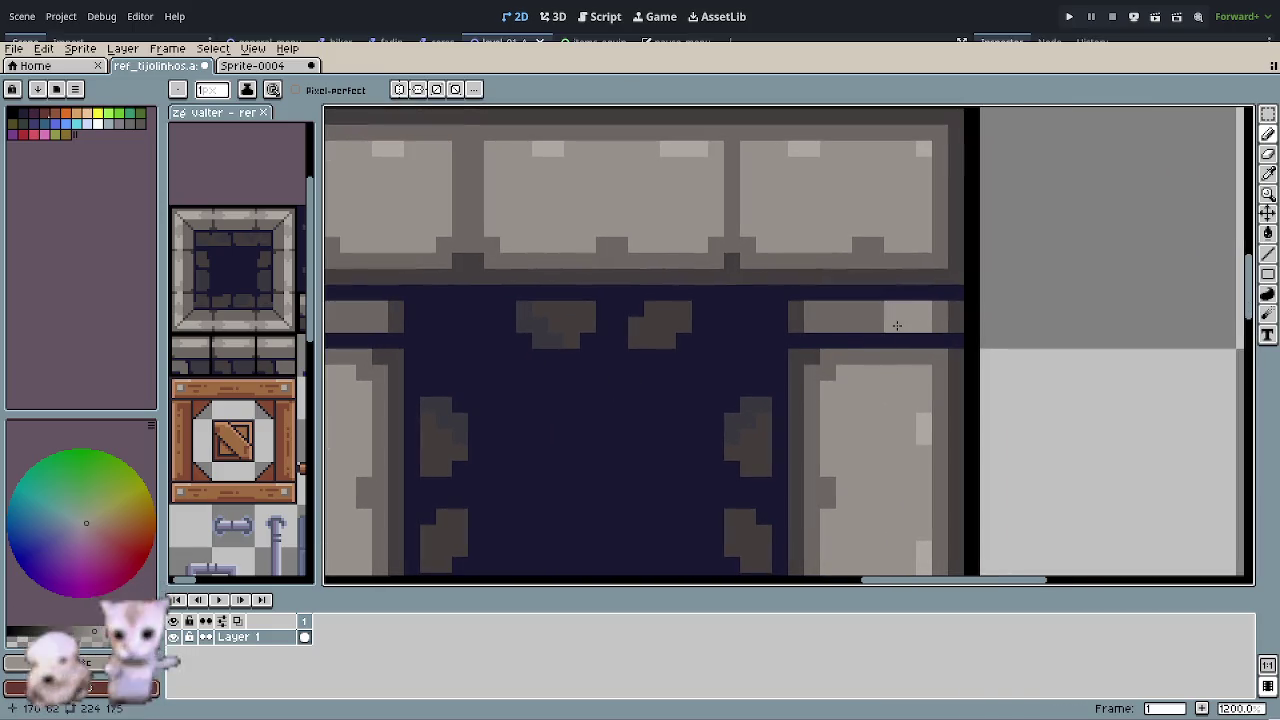
pyautogui.scroll(-4, 880, 320)
pyautogui.scroll(-1, 720, 330)
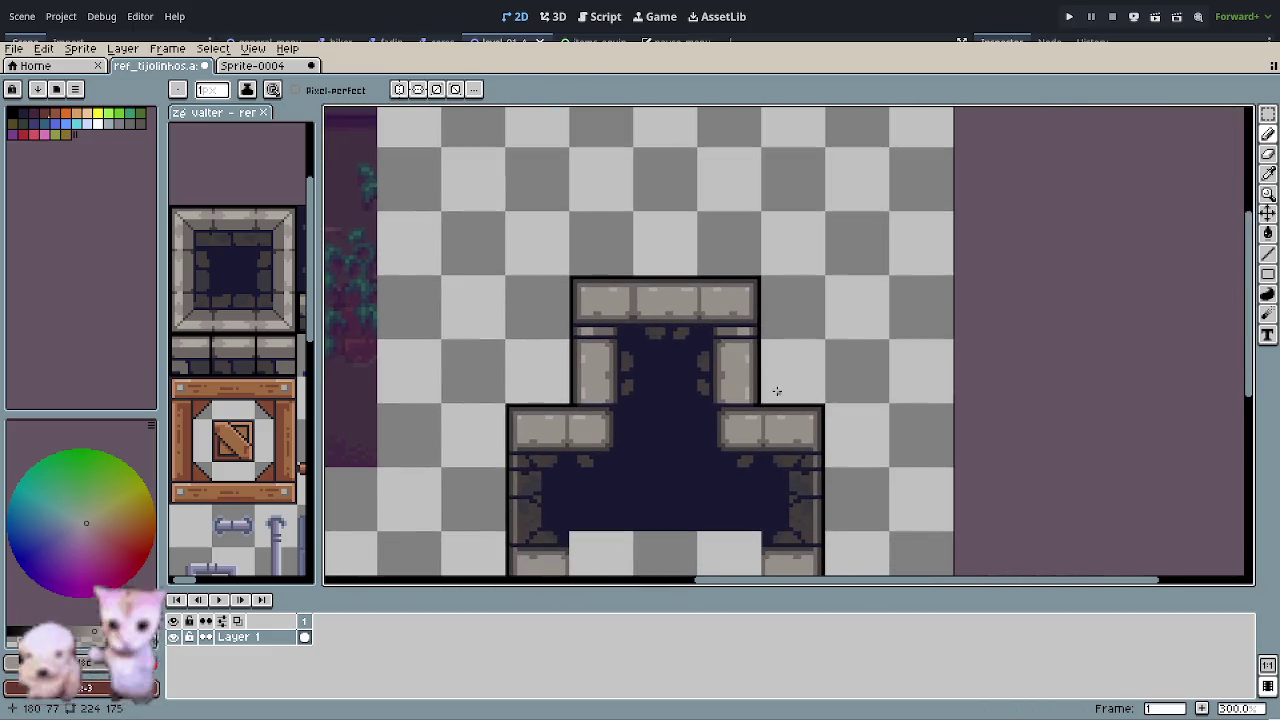
pyautogui.scroll(-1, 776, 391)
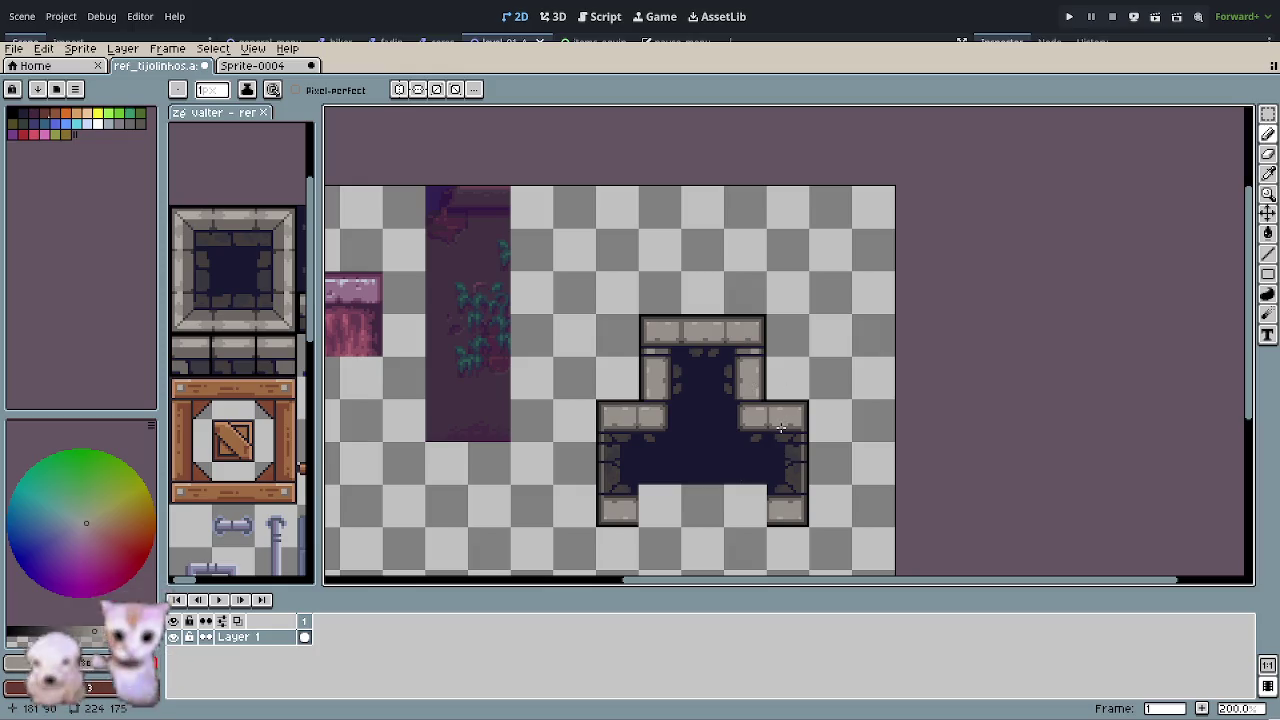
# - Paint a small new stone below the top slab in grey, shaded with bluish and brown pixels
pyautogui.scroll(2, 752, 413)
pyautogui.scroll(1, 586, 271)
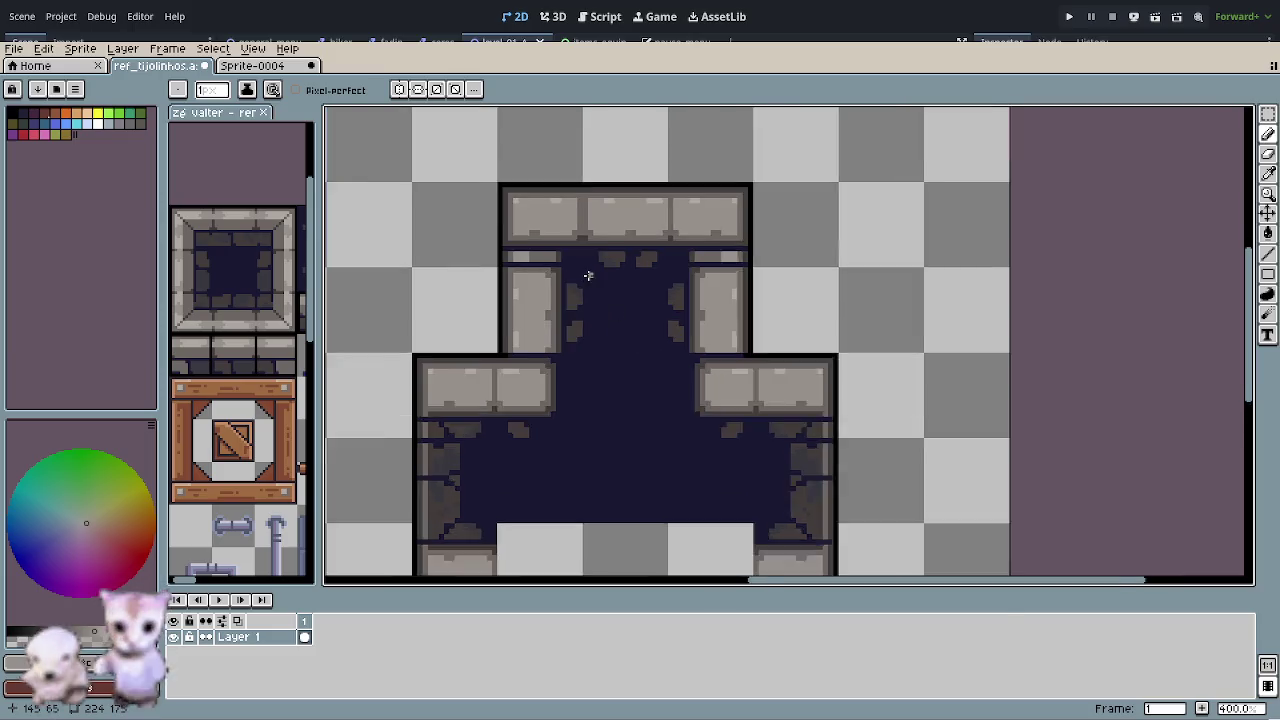
pyautogui.scroll(2, 591, 275)
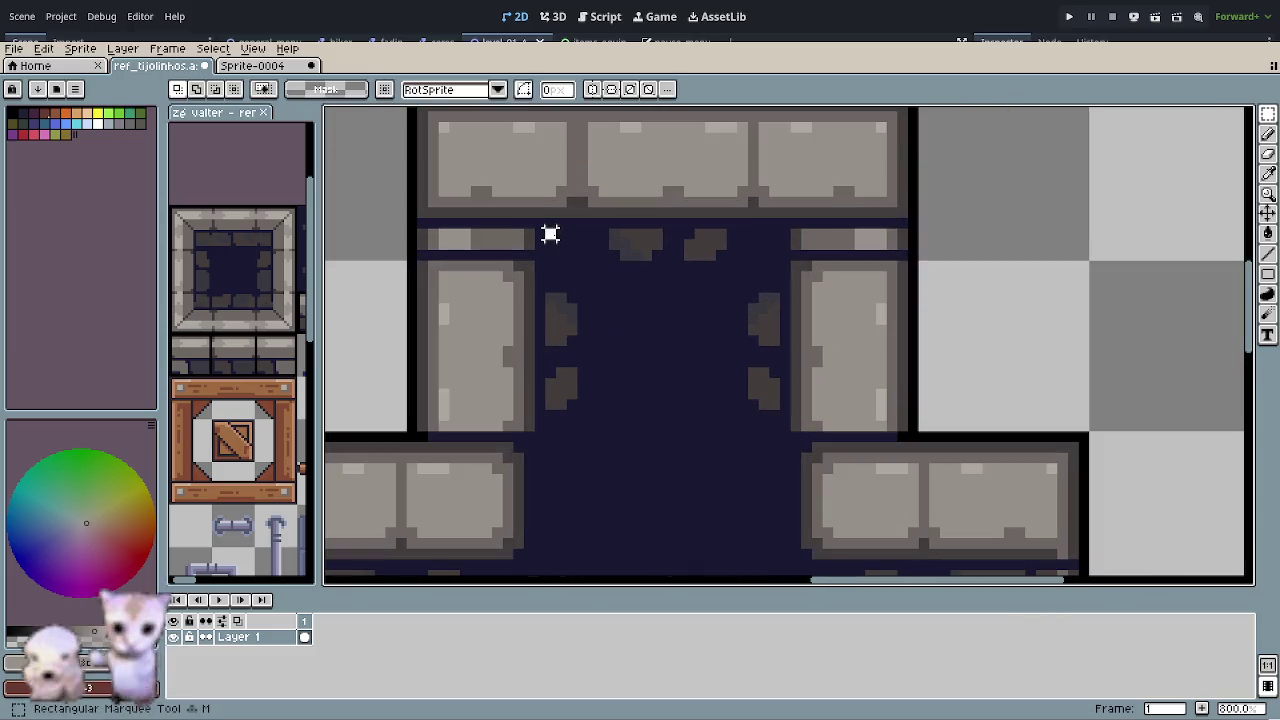
pyautogui.scroll(1, 566, 246)
pyautogui.press('i')
pyautogui.click(708, 278)
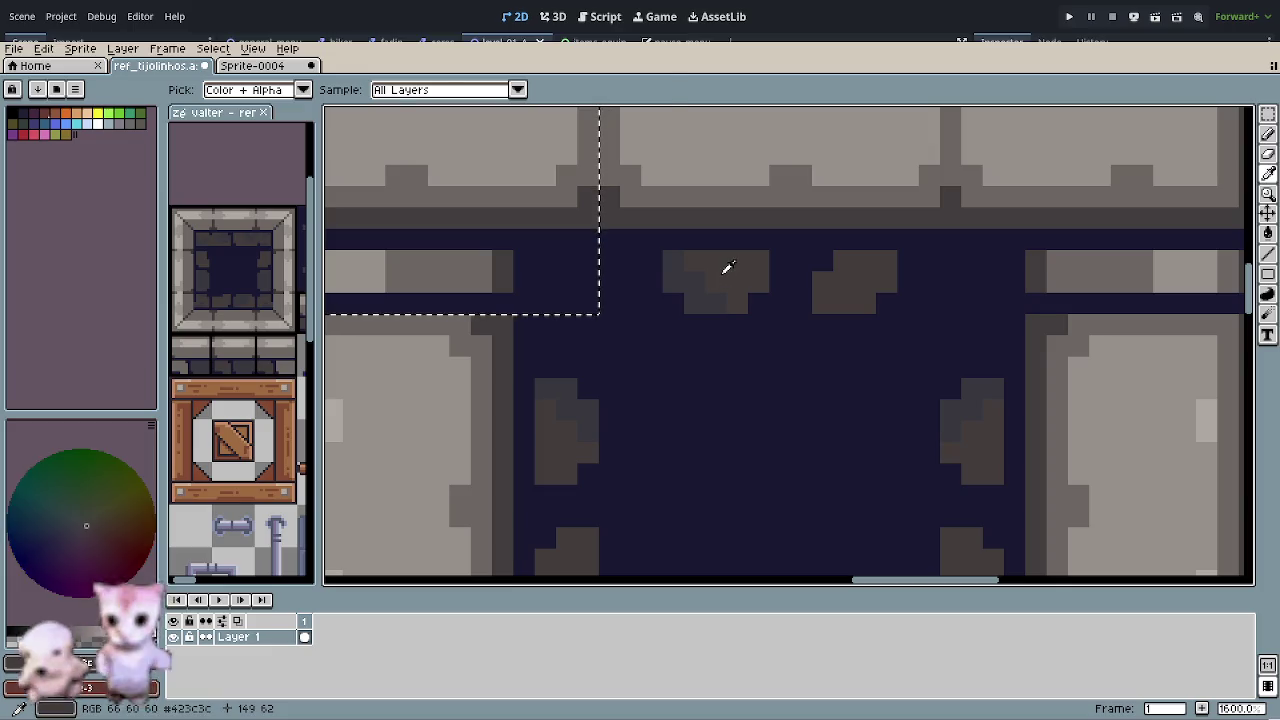
pyautogui.press('b')
pyautogui.moveTo(566, 277)
pyautogui.mouseDown()
pyautogui.moveTo(543, 277)
pyautogui.moveTo(557, 257)
pyautogui.moveTo(577, 277)
pyautogui.moveTo(557, 286)
pyautogui.moveTo(551, 266)
pyautogui.moveTo(576, 283)
pyautogui.moveTo(566, 310)
pyautogui.mouseUp()
pyautogui.click(580, 282)
pyautogui.click(587, 305)
pyautogui.press('i')
pyautogui.click(686, 288)
pyautogui.press('b')
pyautogui.press('i')
pyautogui.click(586, 283)
pyautogui.press('b')
# - Marquee-select the doorway's upper-right corner and add a short grey stroke at its edge
pyautogui.scroll(-2, 630, 391)
pyautogui.scroll(-1, 623, 380)
pyautogui.scroll(-3, 657, 417)
pyautogui.scroll(-3, 649, 403)
pyautogui.scroll(2, 649, 403)
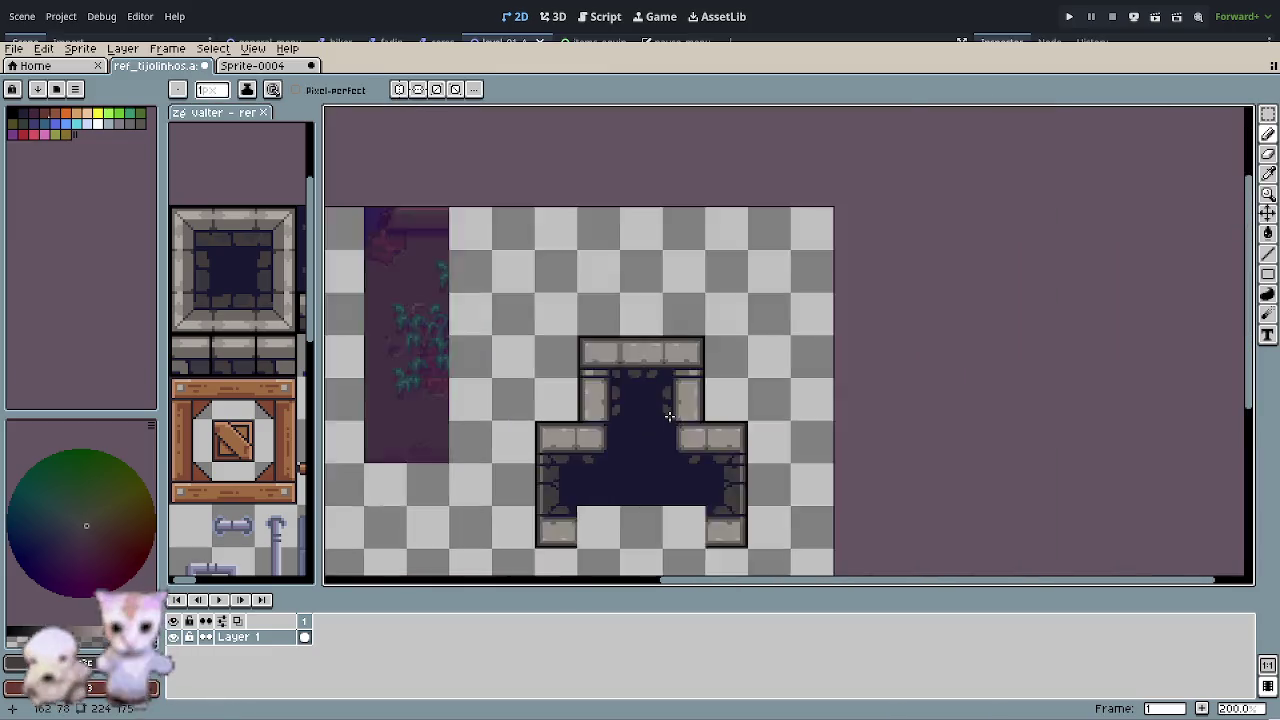
pyautogui.scroll(2, 666, 400)
pyautogui.scroll(2, 666, 370)
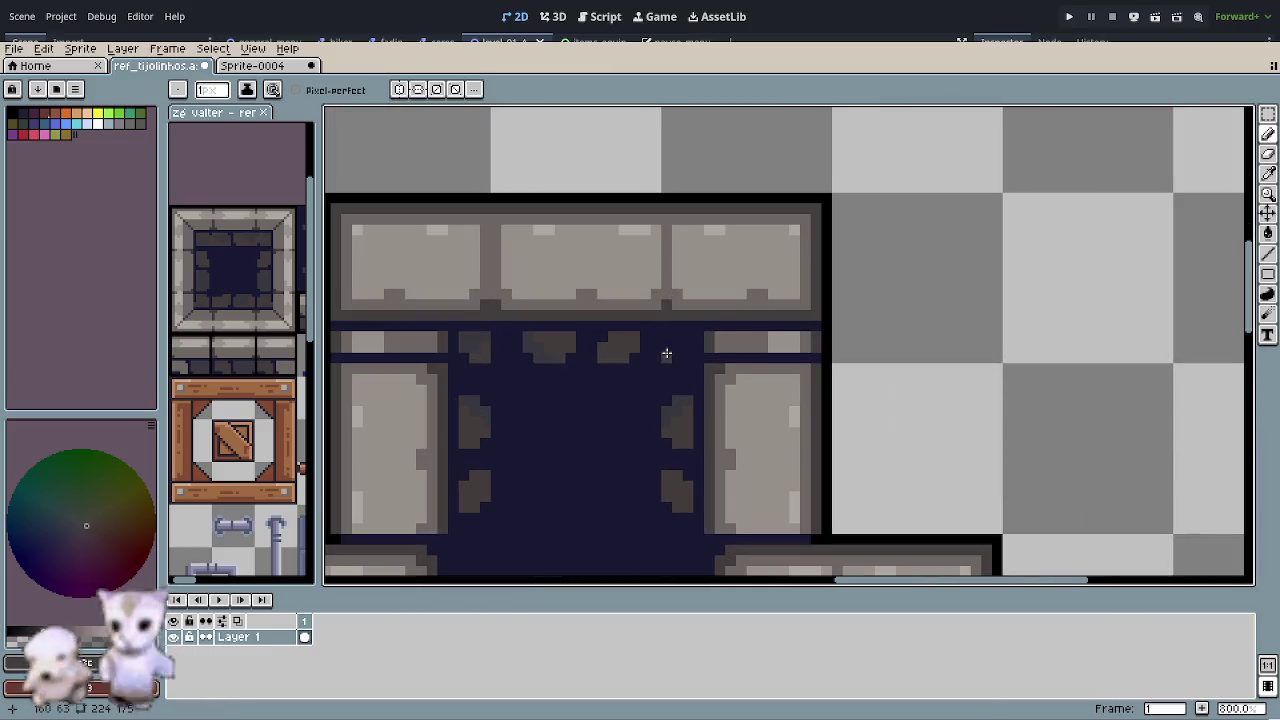
pyautogui.press('m')
pyautogui.moveTo(714, 337)
pyautogui.mouseDown()
pyautogui.moveTo(694, 349)
pyautogui.moveTo(678, 315)
pyautogui.moveTo(674, 354)
pyautogui.moveTo(654, 349)
pyautogui.moveTo(693, 344)
pyautogui.mouseUp()
pyautogui.scroll(3, 694, 349)
pyautogui.press('o')
pyautogui.click(560, 340)
pyautogui.press('b')
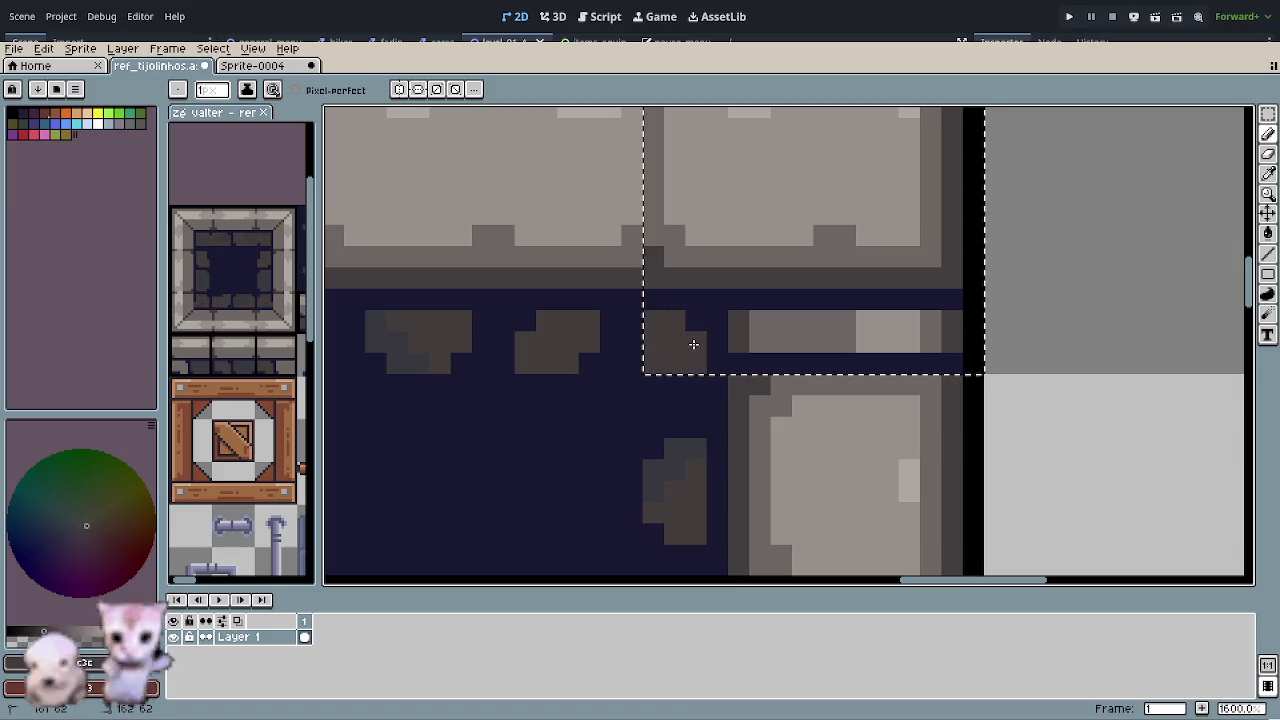
# - Add dark grey stone specks beside the thin ledge in the upper-right corner
pyautogui.press('i')
pyautogui.click(414, 363)
pyautogui.press('b')
pyautogui.click(641, 346)
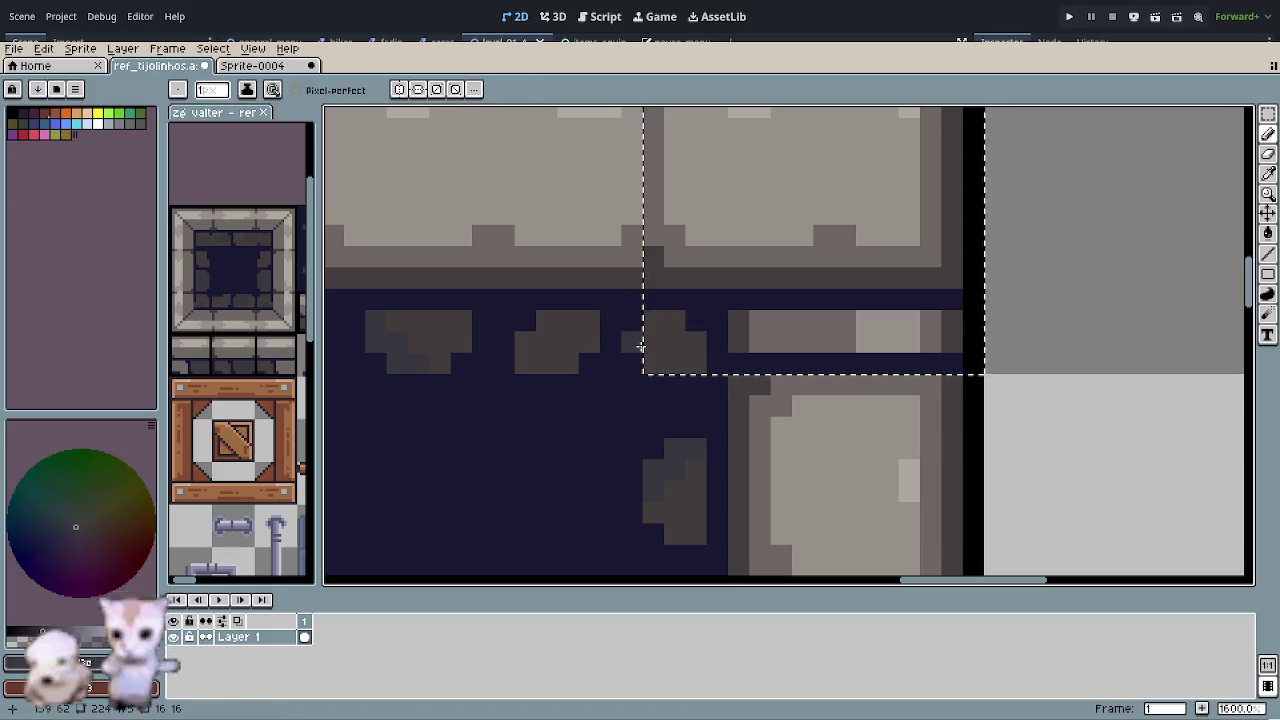
pyautogui.scroll(-3, 652, 425)
pyautogui.press('m')
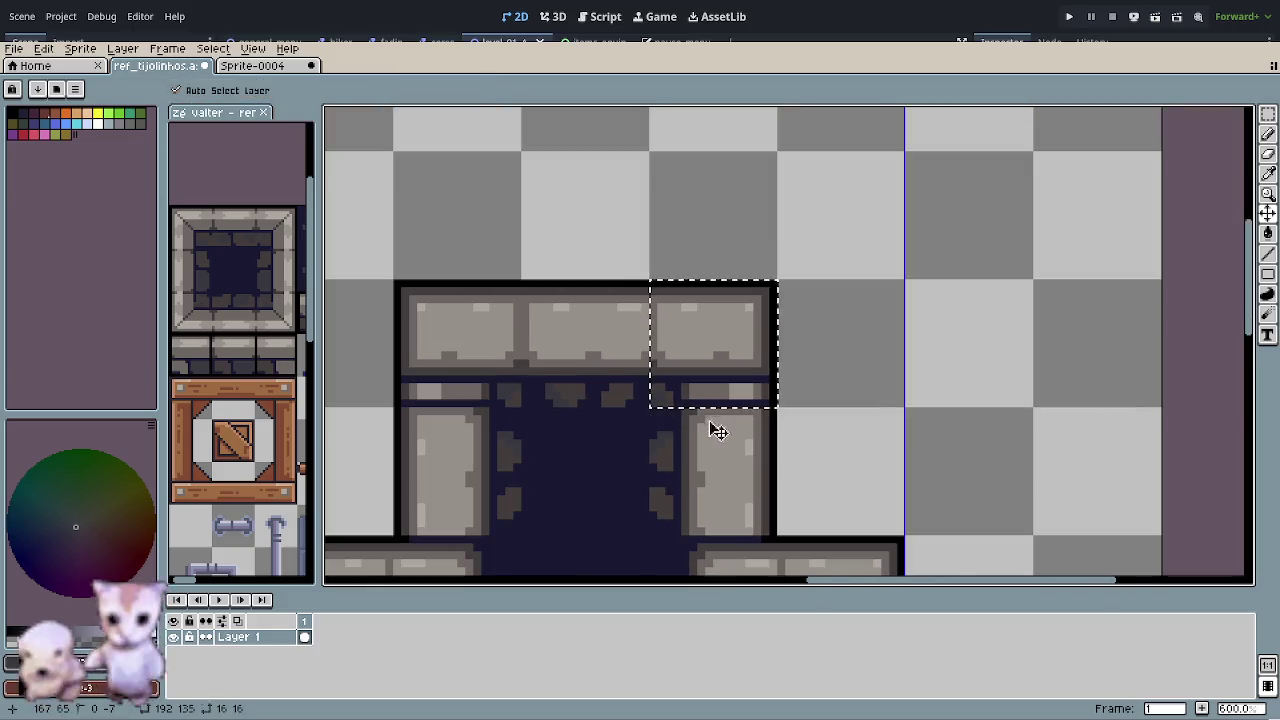
pyautogui.press('b')
pyautogui.scroll(-3, 718, 430)
pyautogui.scroll(-1, 745, 422)
pyautogui.scroll(-1, 745, 422)
pyautogui.scroll(-1, 745, 422)
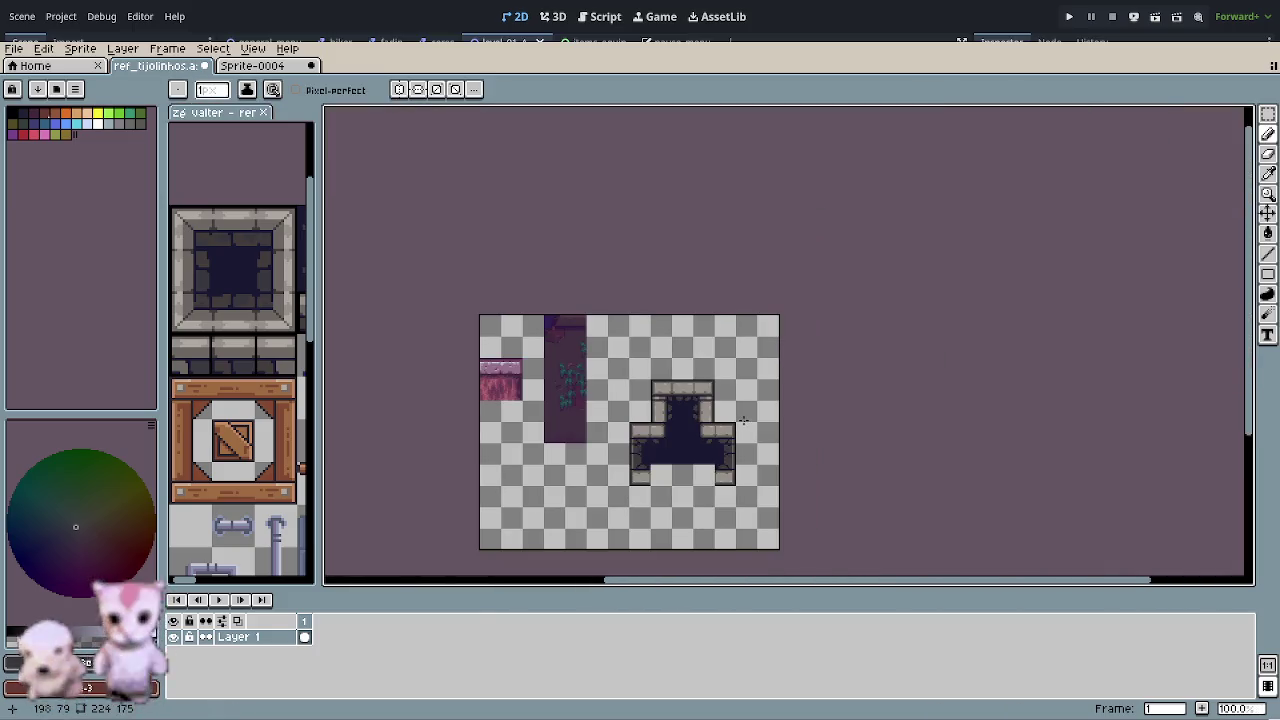
pyautogui.scroll(1, 690, 425)
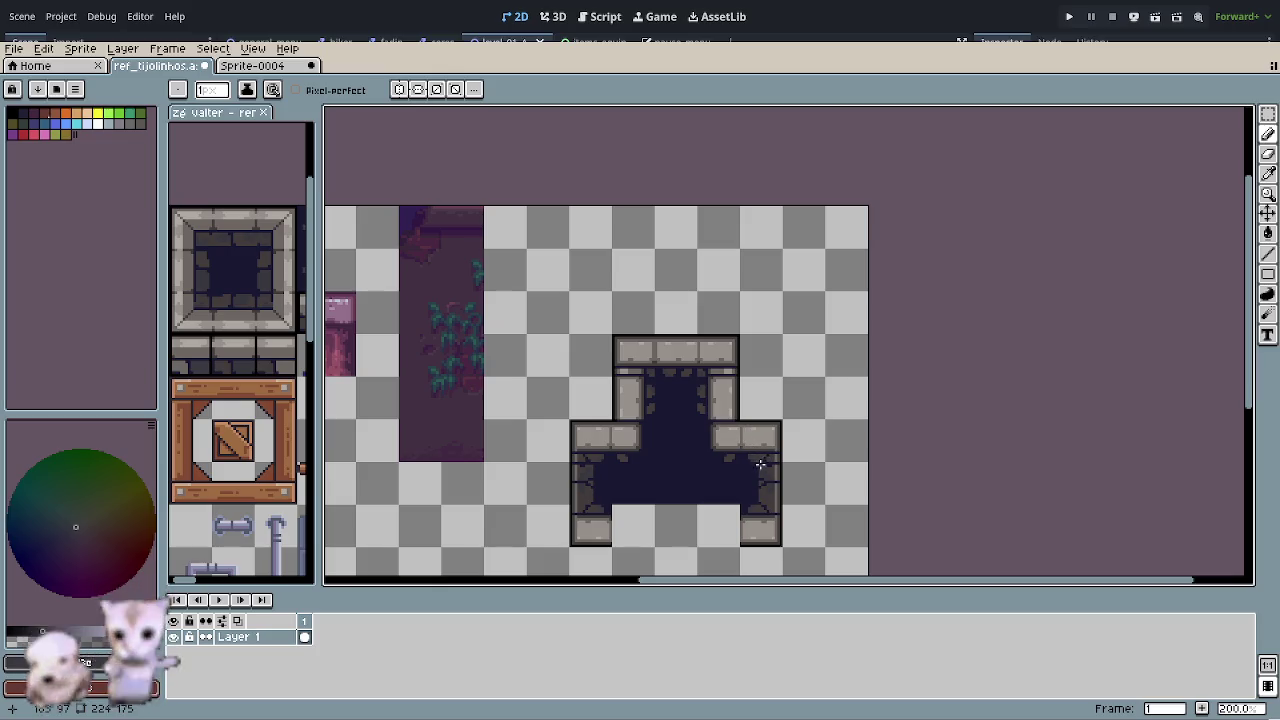
pyautogui.scroll(-1, 736, 408)
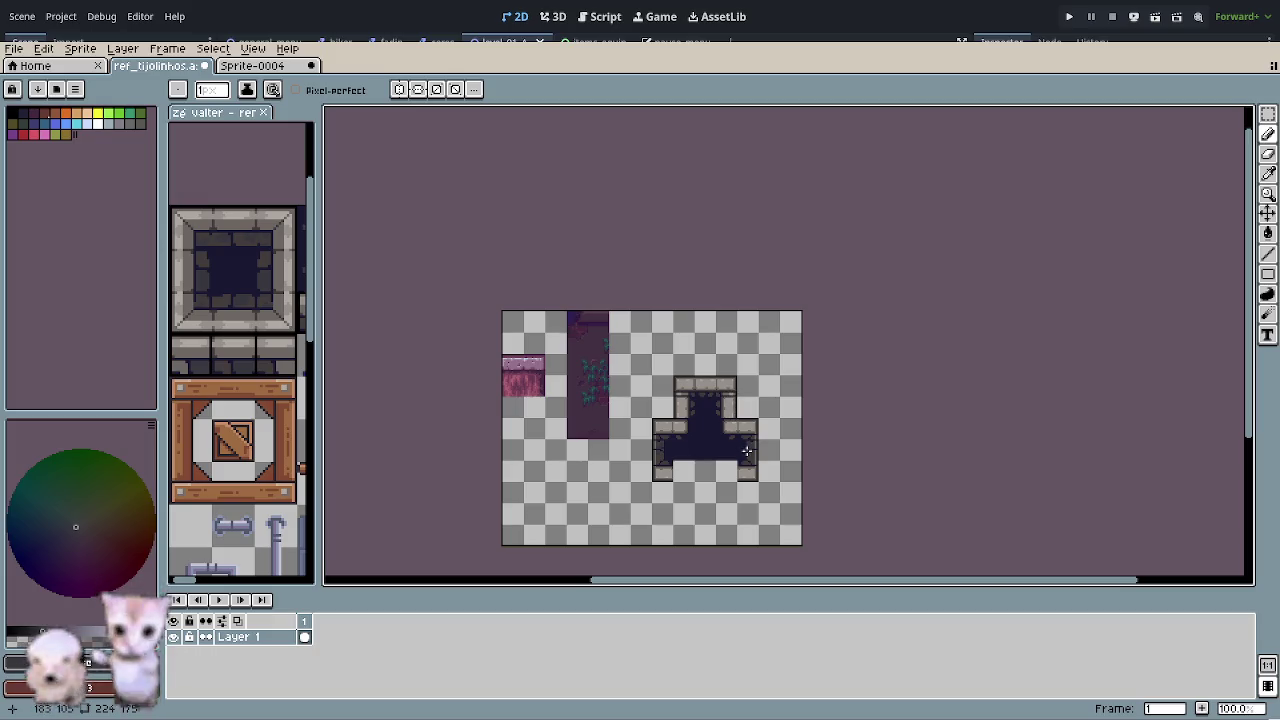
pyautogui.scroll(2, 747, 451)
pyautogui.moveTo(751, 480); pyautogui.dragTo(548, 314)
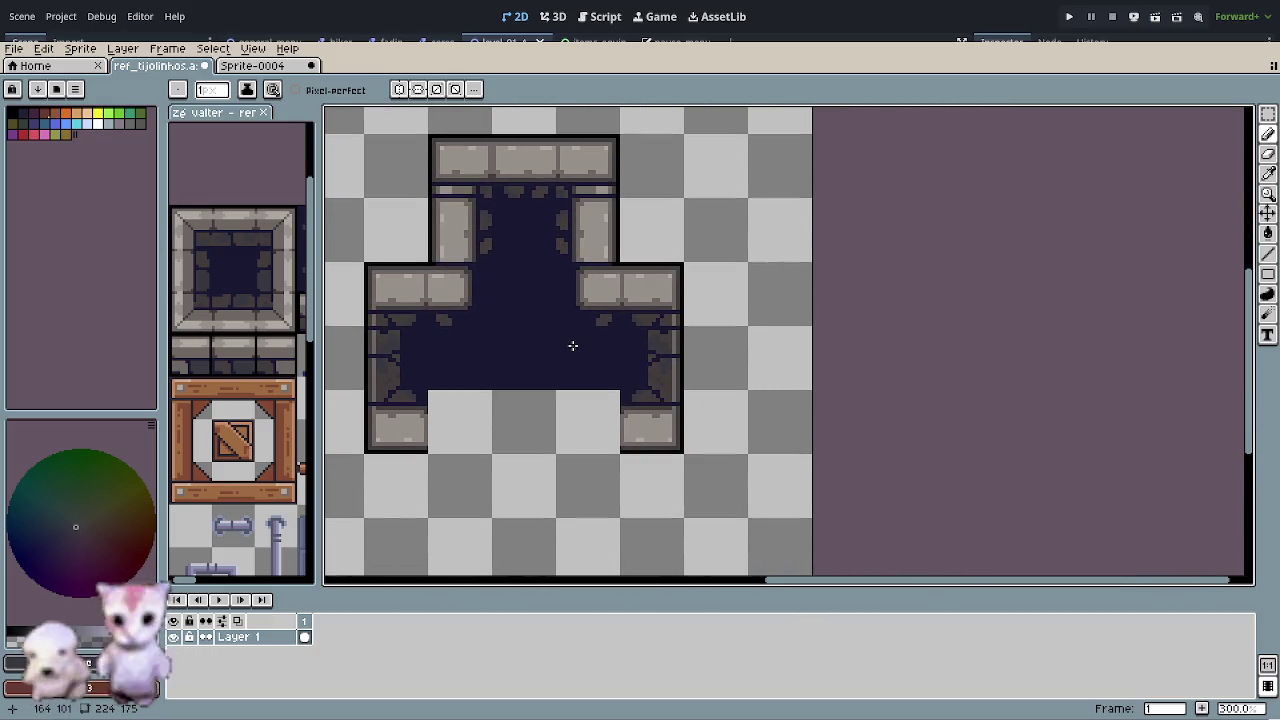
pyautogui.moveTo(585, 357)
pyautogui.mouseDown()
pyautogui.moveTo(689, 400)
pyautogui.moveTo(703, 425)
pyautogui.mouseUp()
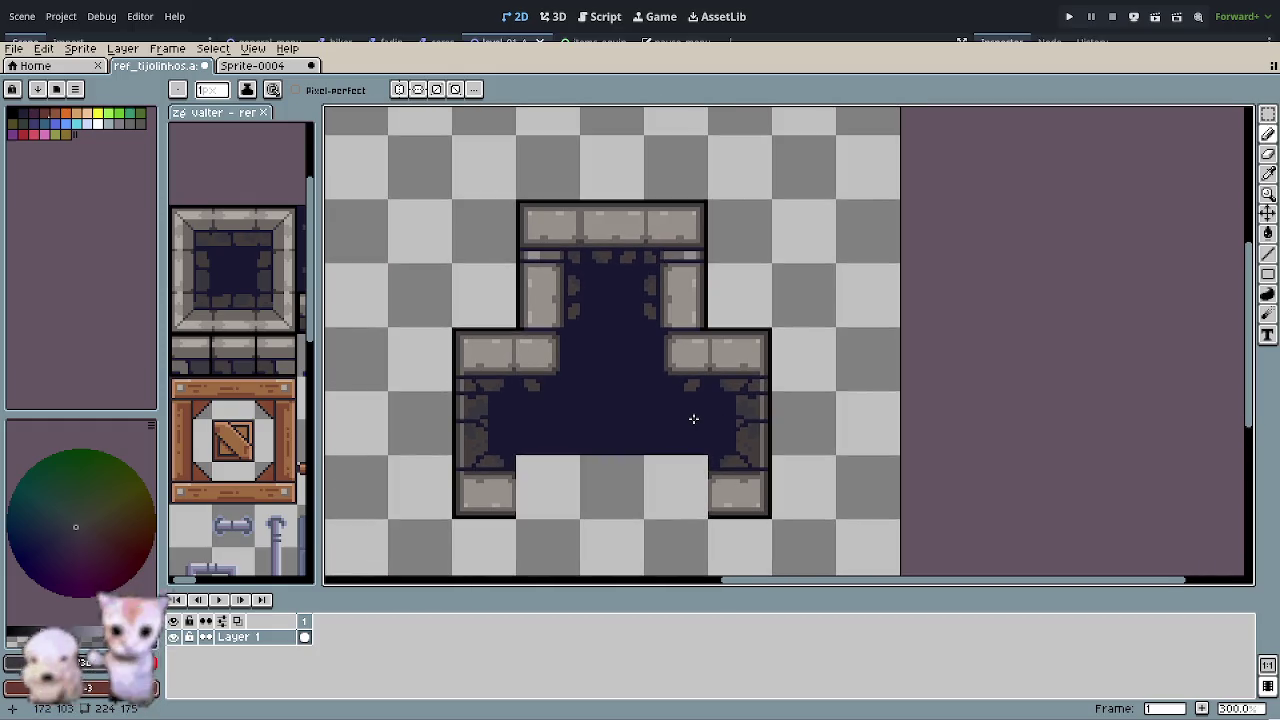
pyautogui.moveTo(659, 334); pyautogui.dragTo(564, 419)
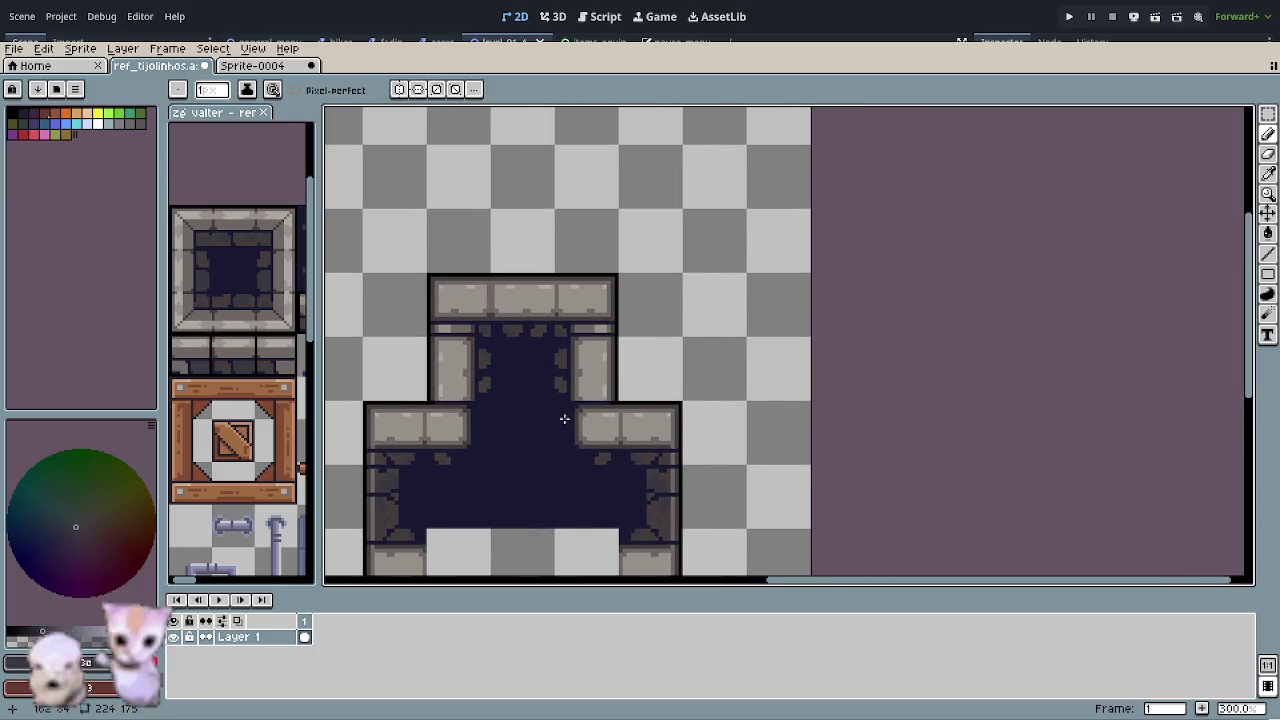
pyautogui.scroll(-1, 566, 424)
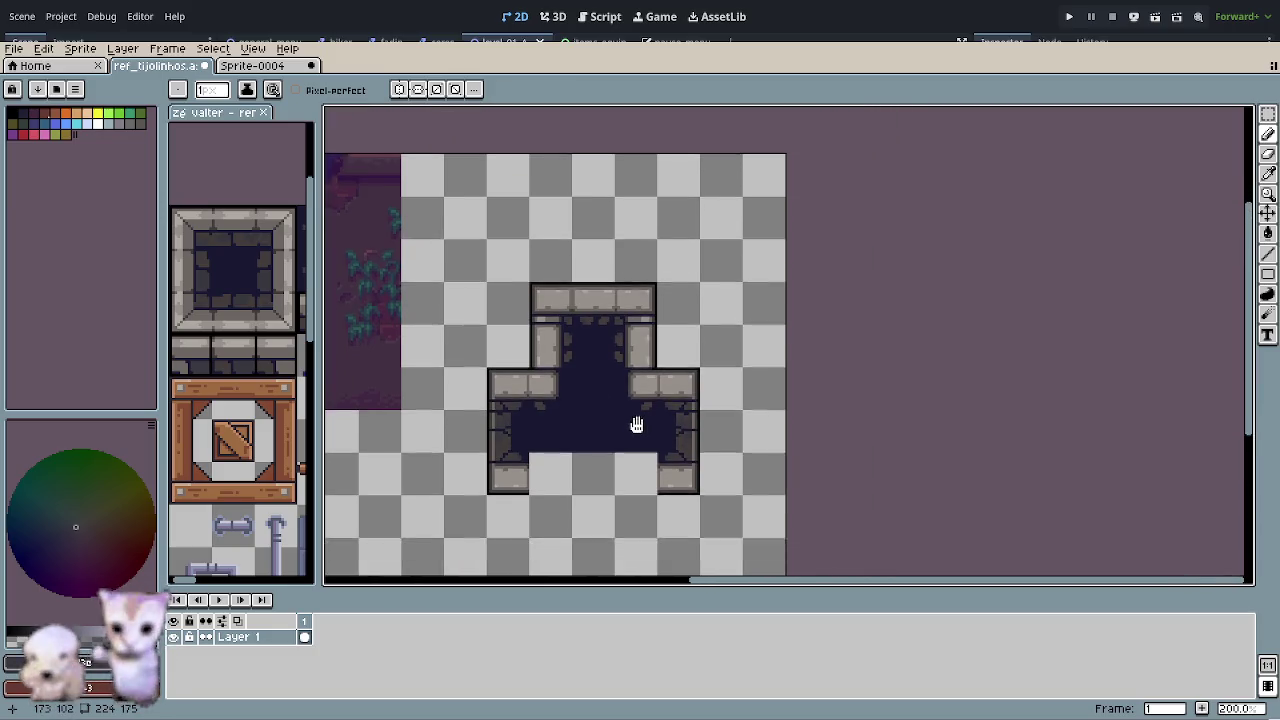
pyautogui.scroll(-1, 634, 423)
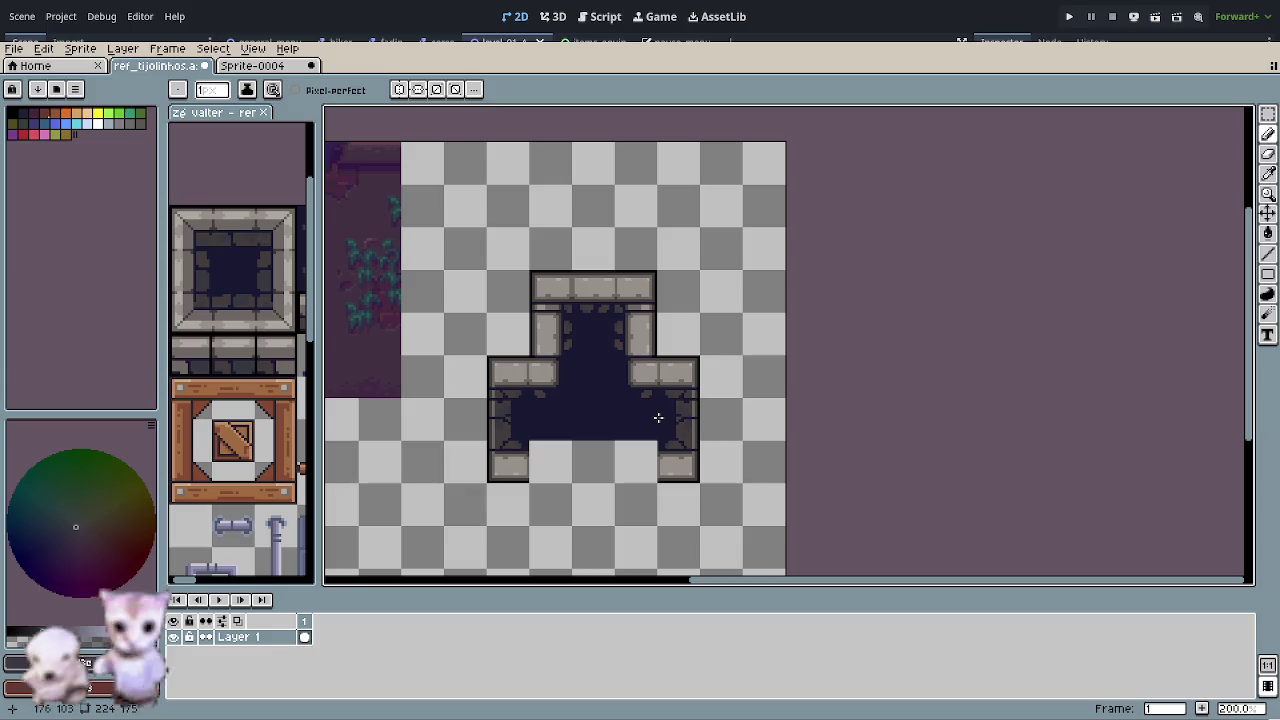
# - Delete the doorway tile's lower band, then try a flipped pasted copy of its upper part, undone
pyautogui.press('r')
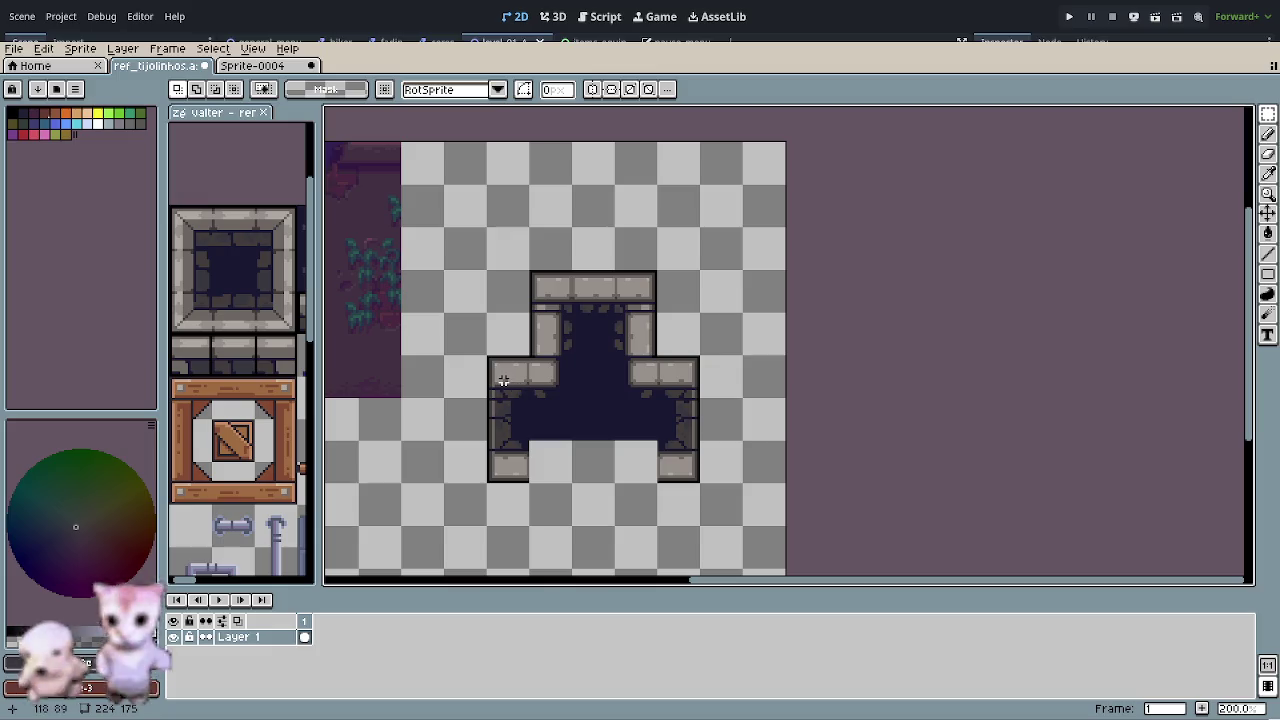
pyautogui.moveTo(488, 394); pyautogui.dragTo(697, 482)
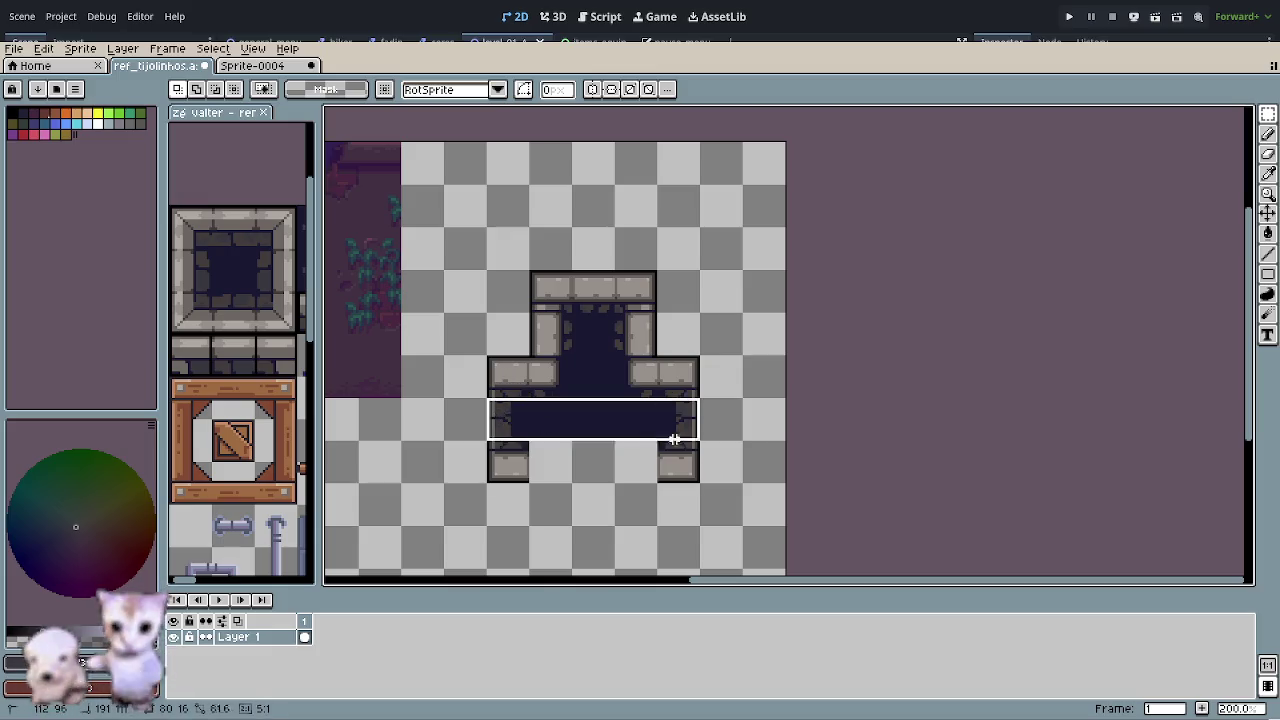
pyautogui.press('Delete')
pyautogui.scroll(1, 620, 385)
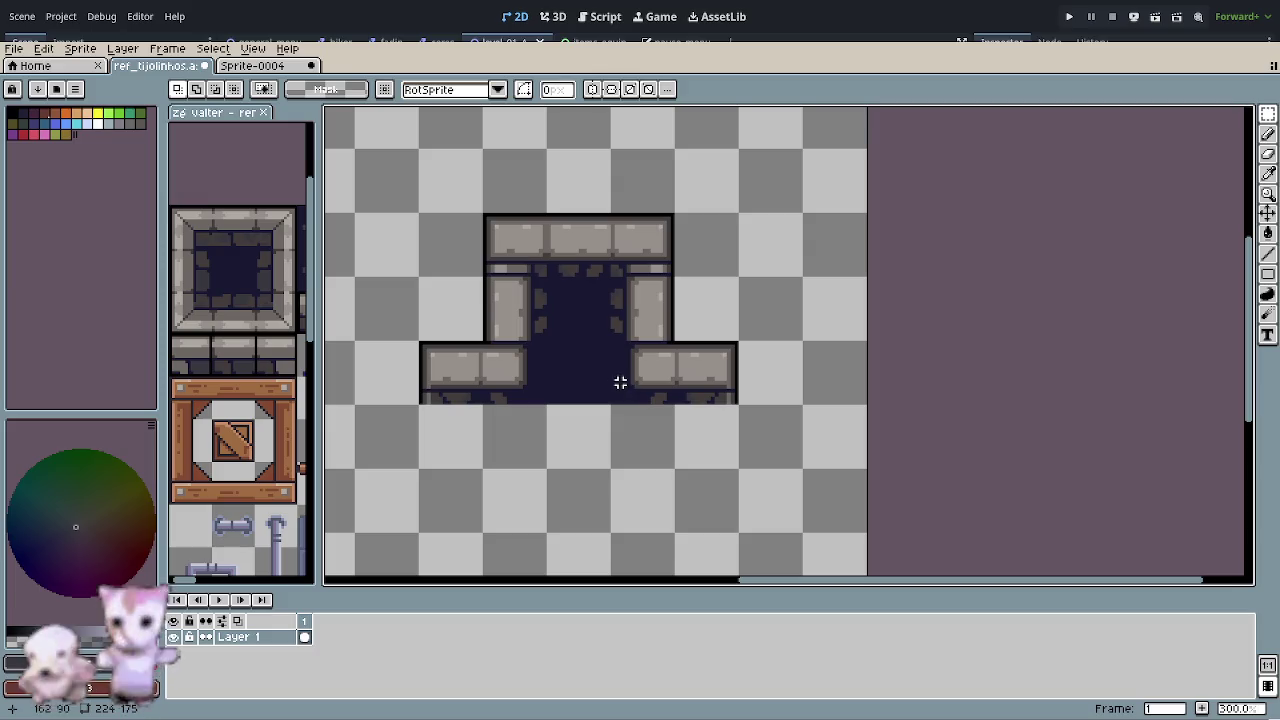
pyautogui.moveTo(486, 216)
pyautogui.mouseDown()
pyautogui.moveTo(672, 340)
pyautogui.moveTo(628, 384)
pyautogui.moveTo(631, 548)
pyautogui.mouseUp()
pyautogui.hotkey('ctrl', 'c')
pyautogui.hotkey('ctrl', 'v')
pyautogui.hotkey('shift', 'v')
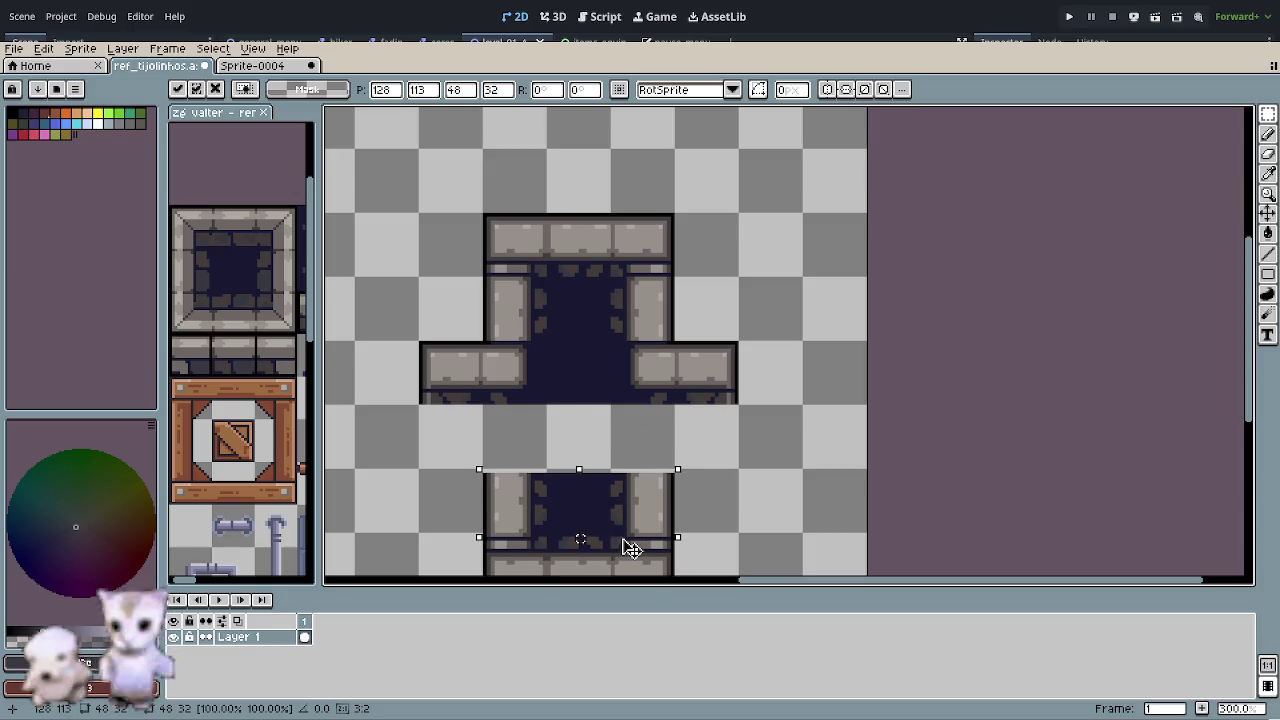
pyautogui.moveTo(631, 548); pyautogui.dragTo(629, 543)
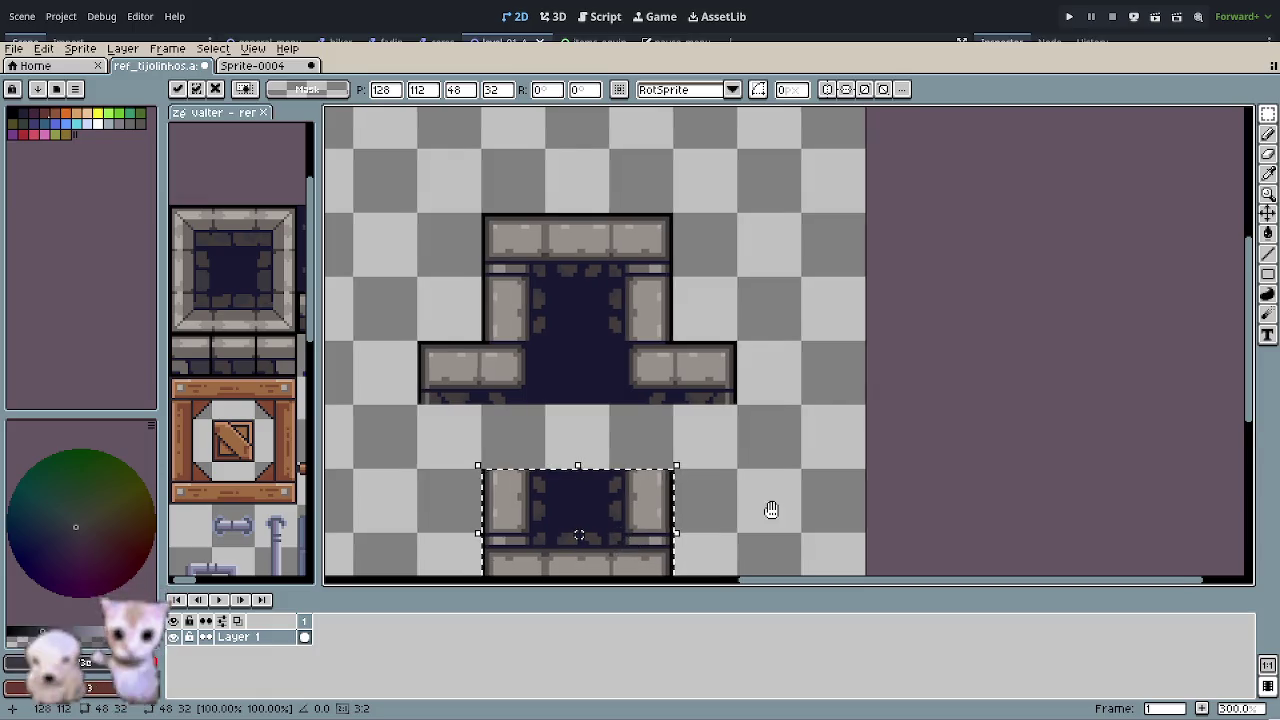
pyautogui.moveTo(766, 508); pyautogui.dragTo(751, 457)
pyautogui.hotkey('ctrl', 'z')
pyautogui.hotkey('ctrl', 'z')
# - Flip the stone frame's top cap vertically and place it below the room to close the cross
pyautogui.moveTo(491, 189); pyautogui.dragTo(648, 350)
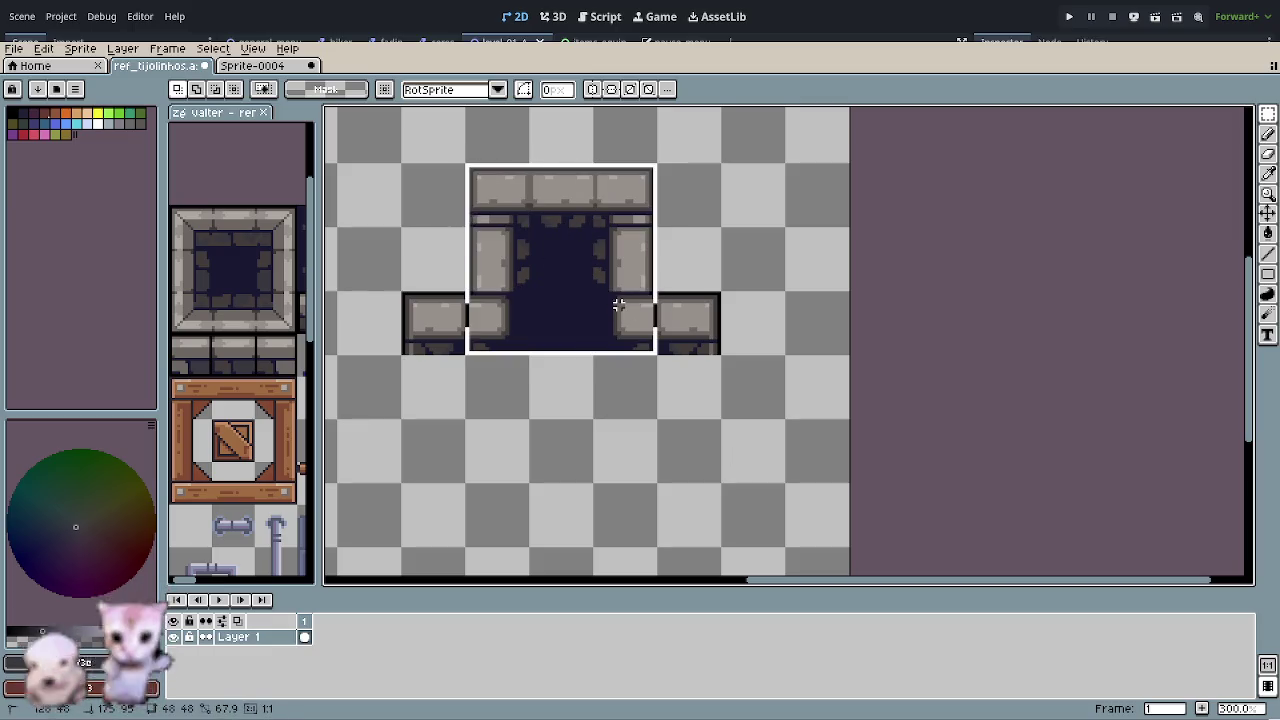
pyautogui.hotkey('shift', 'v')
pyautogui.moveTo(615, 305)
pyautogui.mouseDown()
pyautogui.moveTo(589, 434)
pyautogui.moveTo(600, 543)
pyautogui.moveTo(603, 465)
pyautogui.mouseUp()
pyautogui.press('Return')
pyautogui.hotkey('ctrl', 'd')
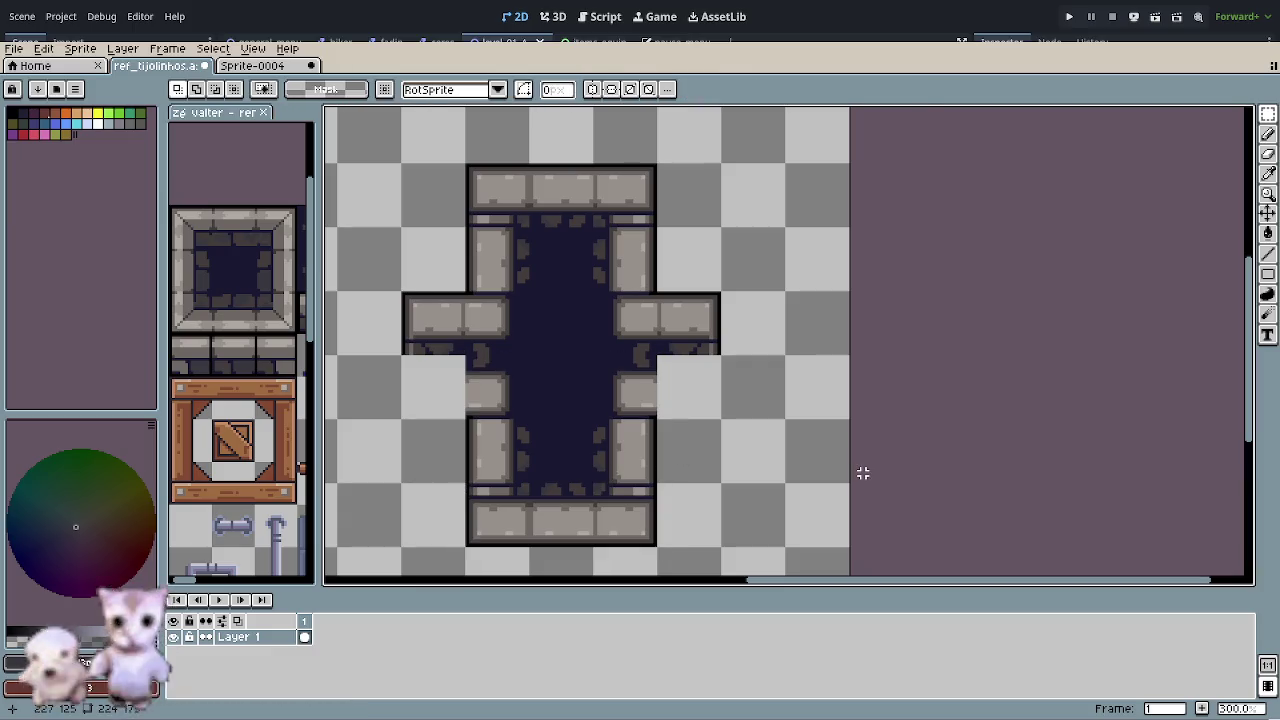
pyautogui.moveTo(468, 485)
pyautogui.mouseDown()
pyautogui.moveTo(530, 546)
pyautogui.moveTo(451, 380)
pyautogui.mouseUp()
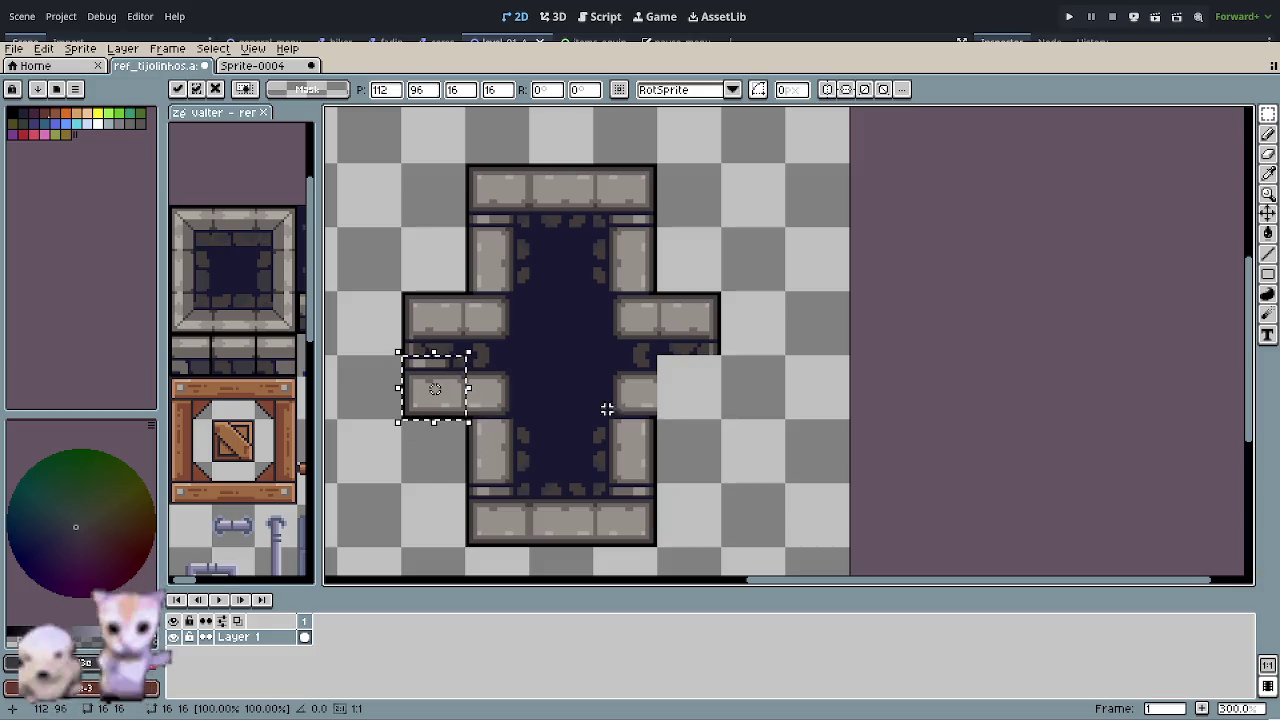
# - Move the lower wall tiles onto both side arms and erase each arm's top tile
pyautogui.press('Return')
pyautogui.hotkey('ctrl', 'd')
pyautogui.moveTo(594, 482)
pyautogui.mouseDown()
pyautogui.moveTo(658, 546)
pyautogui.moveTo(640, 509)
pyautogui.moveTo(718, 390)
pyautogui.moveTo(706, 379)
pyautogui.mouseUp()
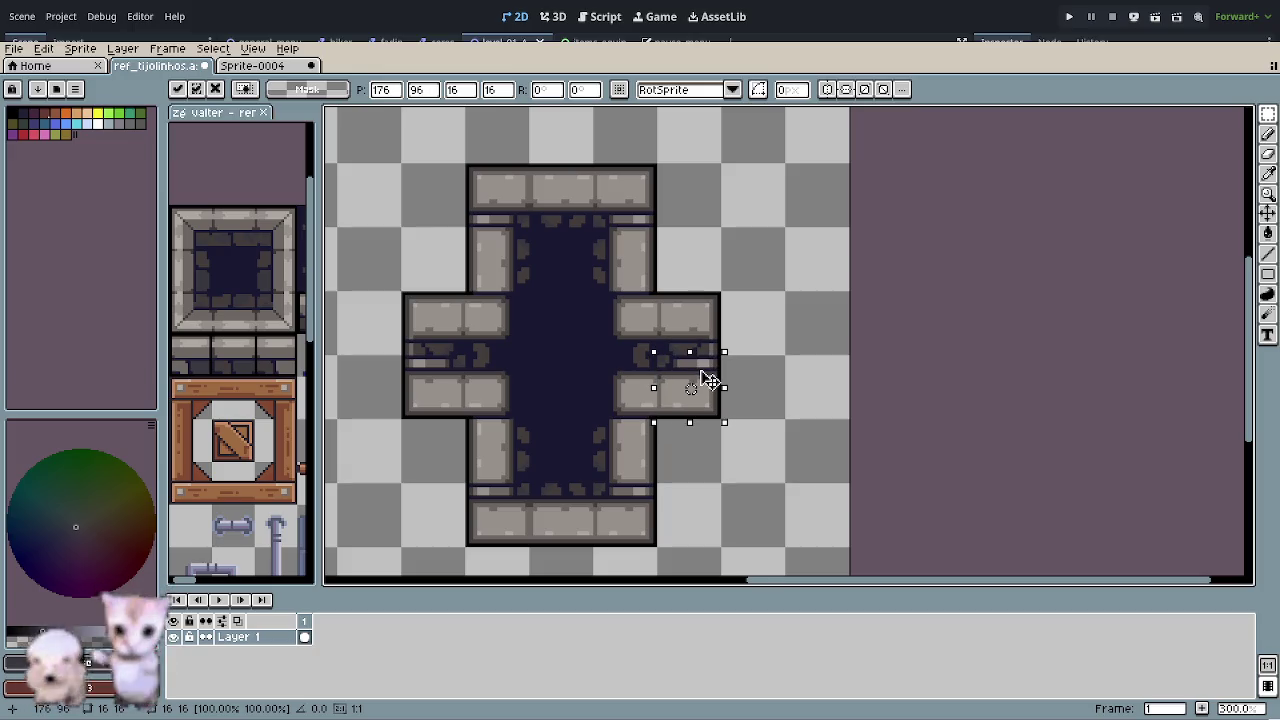
pyautogui.click(715, 497)
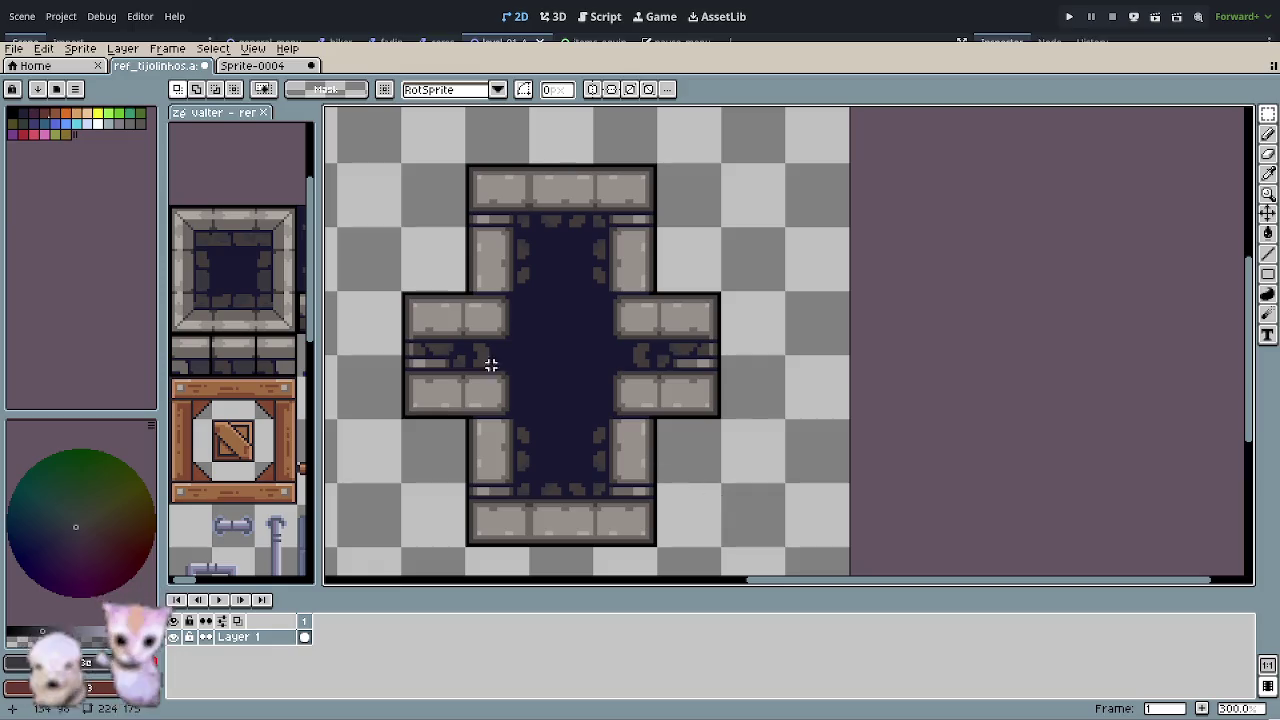
pyautogui.moveTo(438, 338); pyautogui.dragTo(460, 352)
pyautogui.press('Delete')
pyautogui.moveTo(691, 334); pyautogui.dragTo(694, 346)
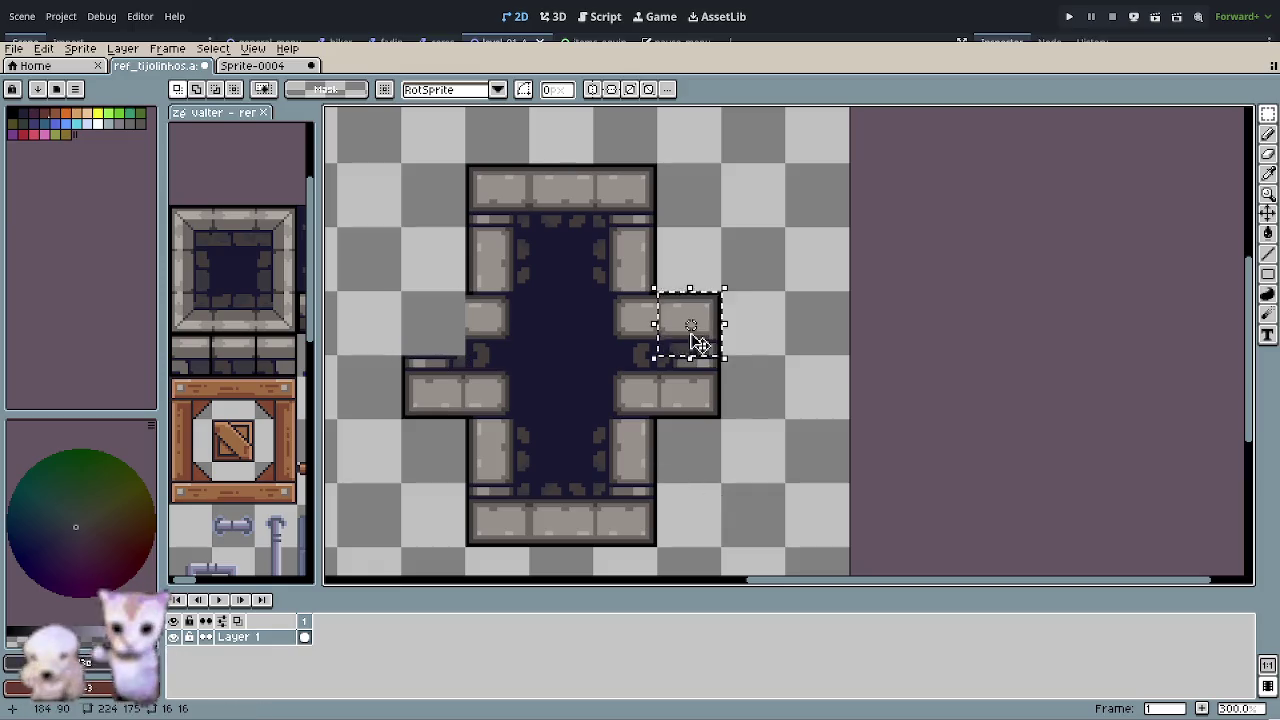
pyautogui.press('Delete')
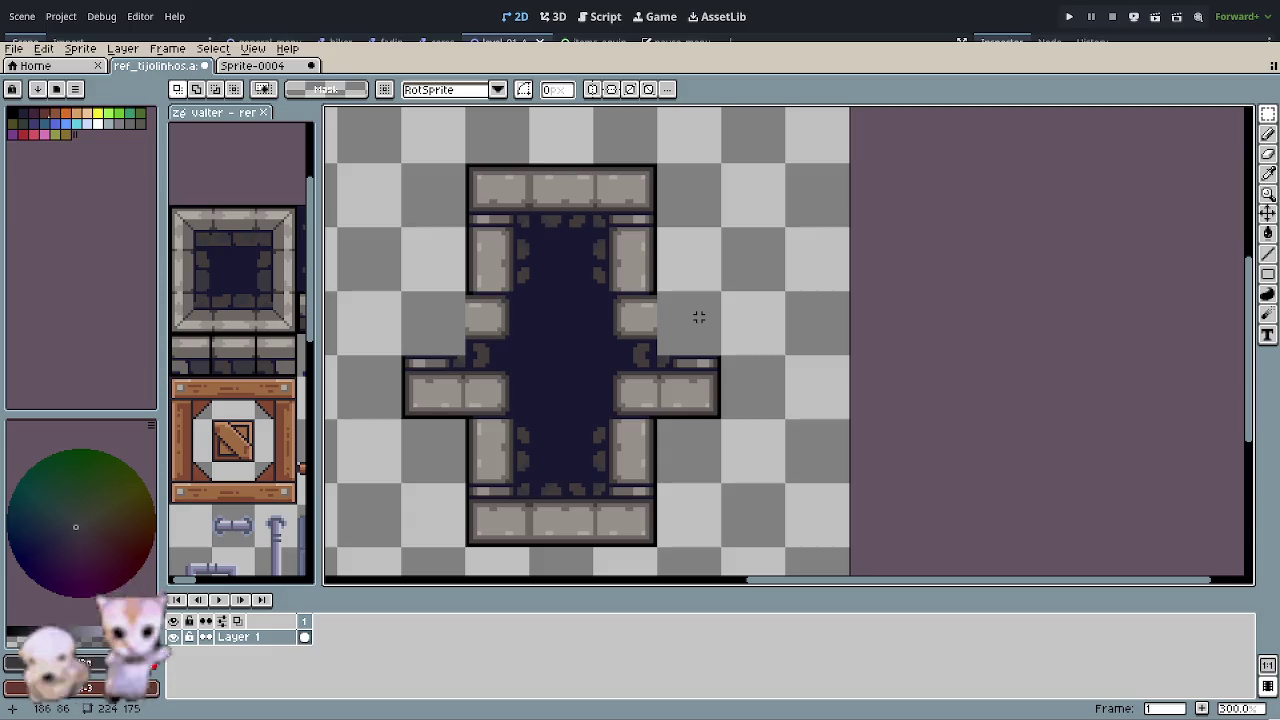
# - Cap the right and left arms with the slab brick taken from the upper arm
pyautogui.moveTo(643, 193)
pyautogui.mouseDown()
pyautogui.moveTo(600, 185)
pyautogui.moveTo(720, 330)
pyautogui.mouseUp()
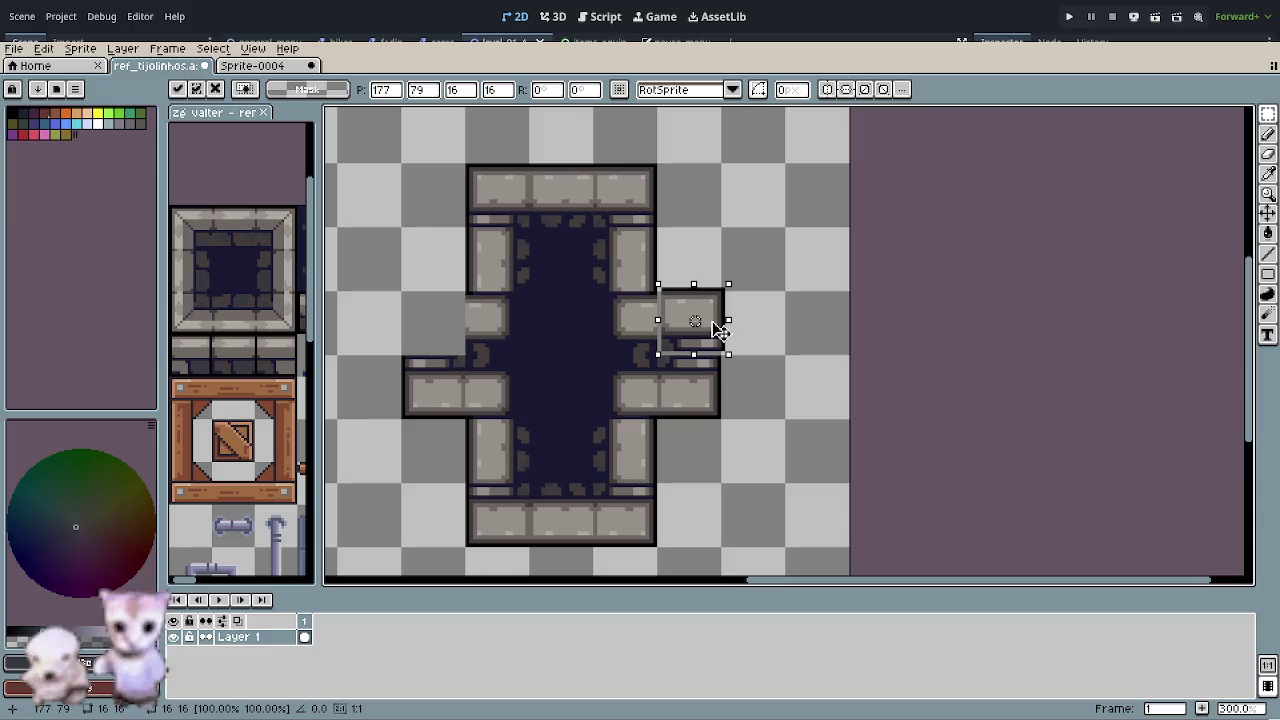
pyautogui.moveTo(718, 328); pyautogui.dragTo(712, 330)
pyautogui.click(794, 381)
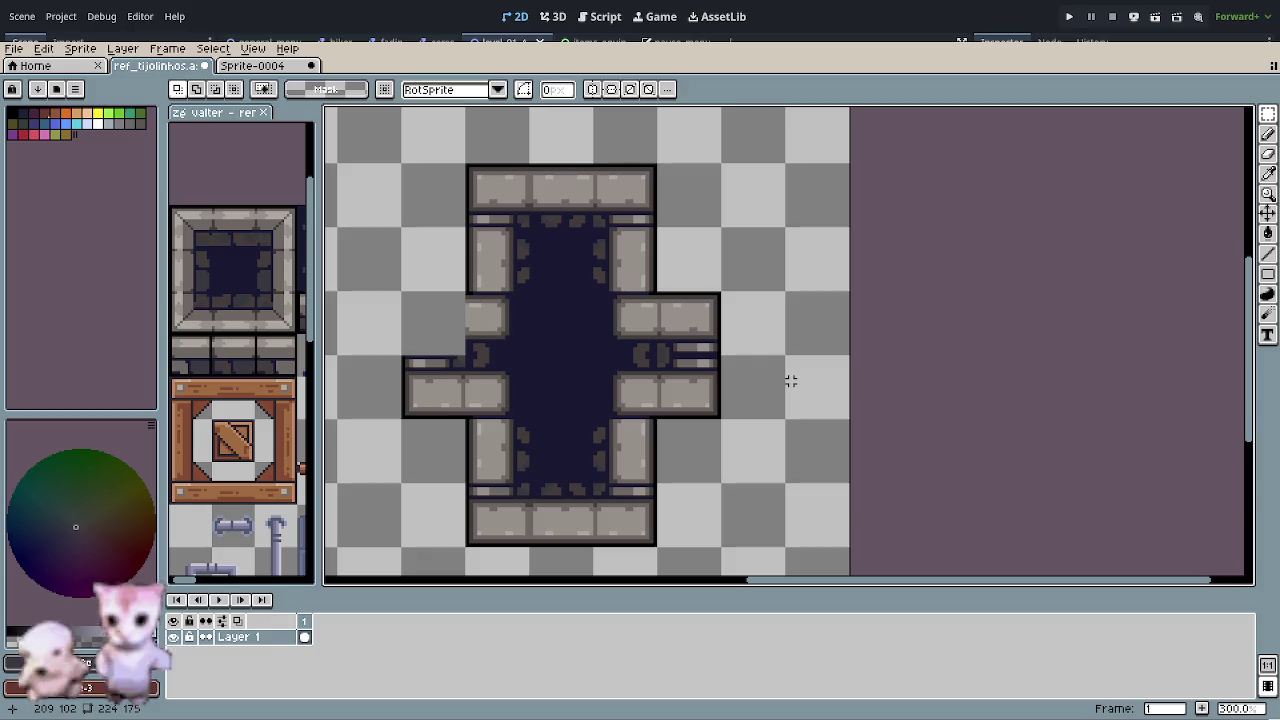
pyautogui.hotkey('ctrl', 'z')
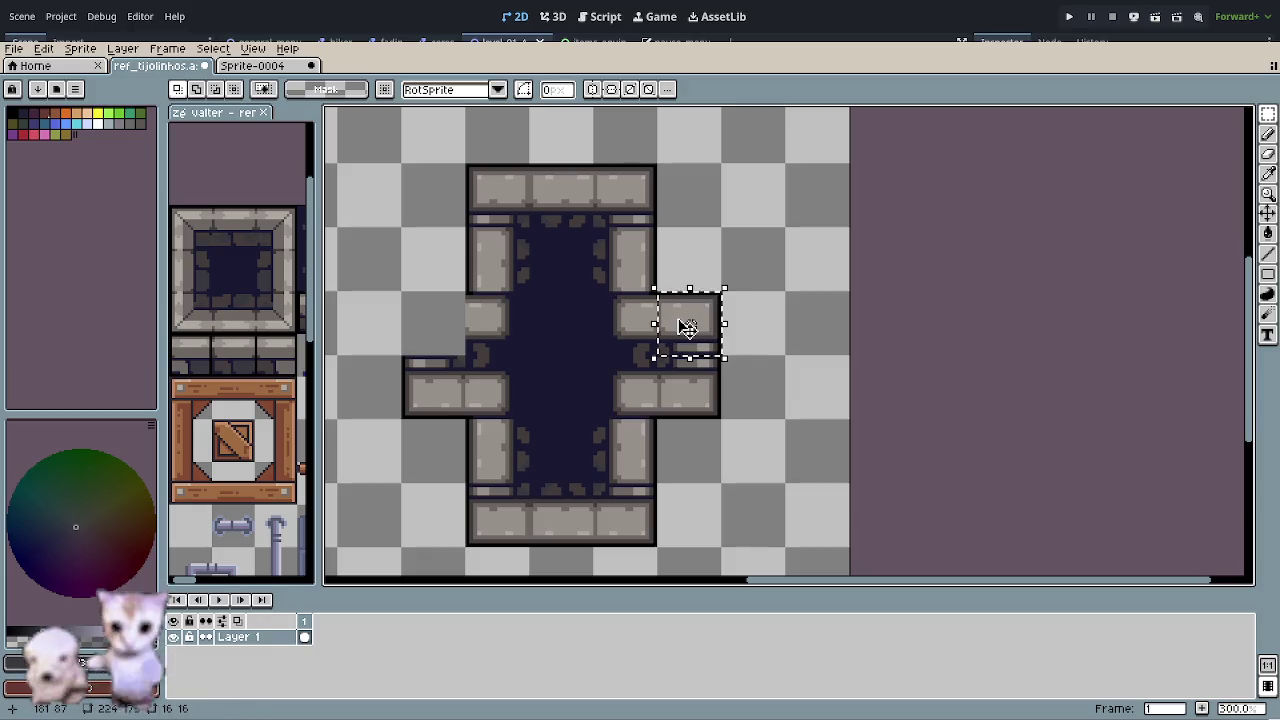
pyautogui.moveTo(690, 324); pyautogui.dragTo(446, 324)
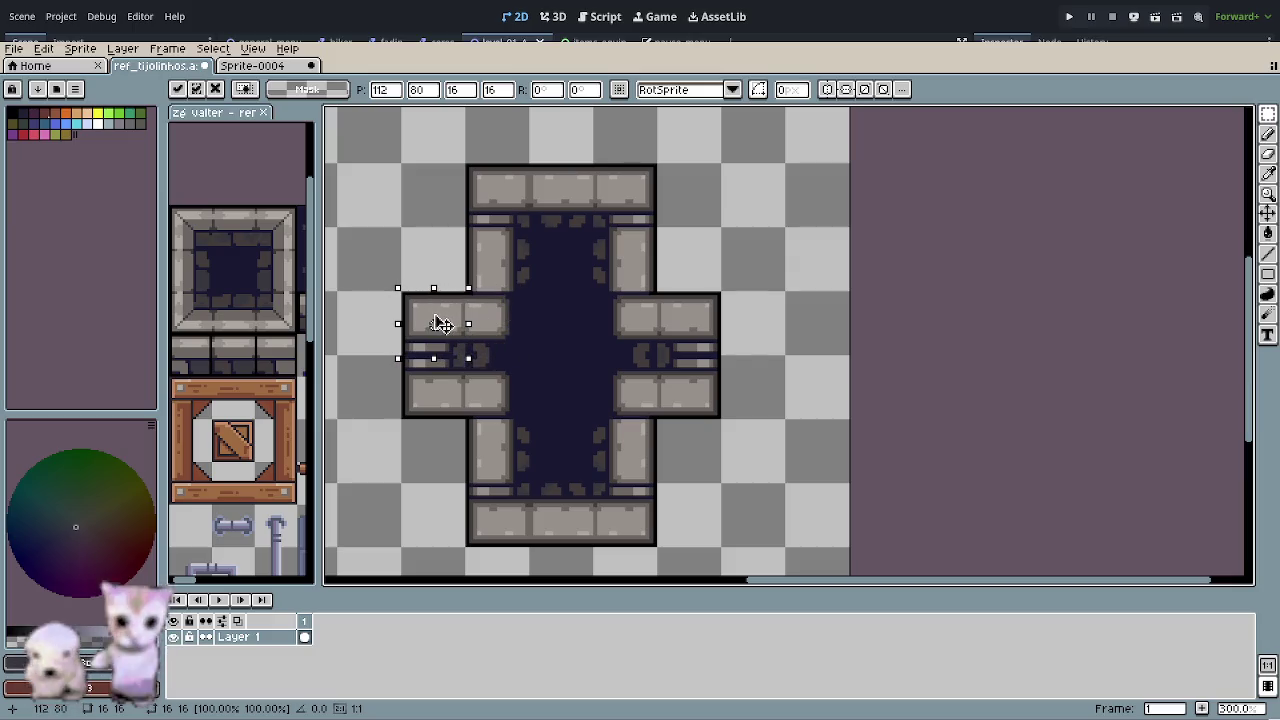
pyautogui.click(715, 397)
pyautogui.scroll(-1, 722, 472)
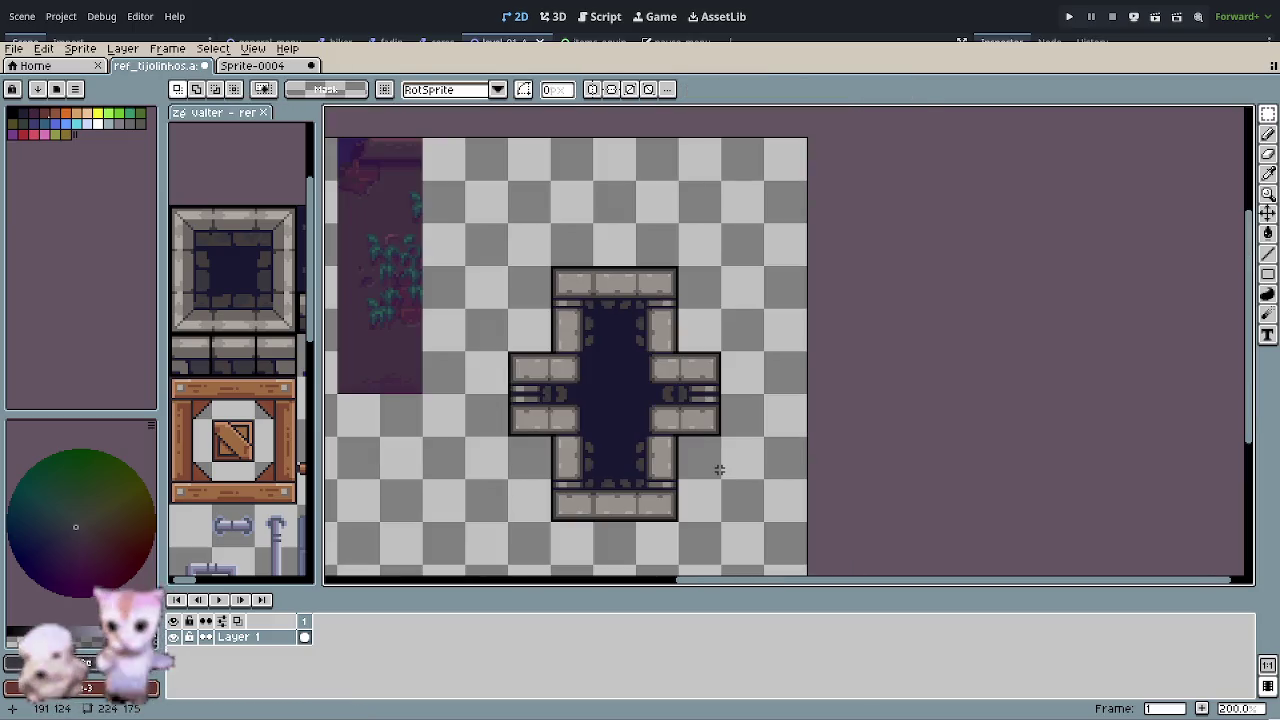
# - Close Sprite-0004 with Don't Save, then widen the reference tileset panel beside the canvas
pyautogui.scroll(-1, 640, 410)
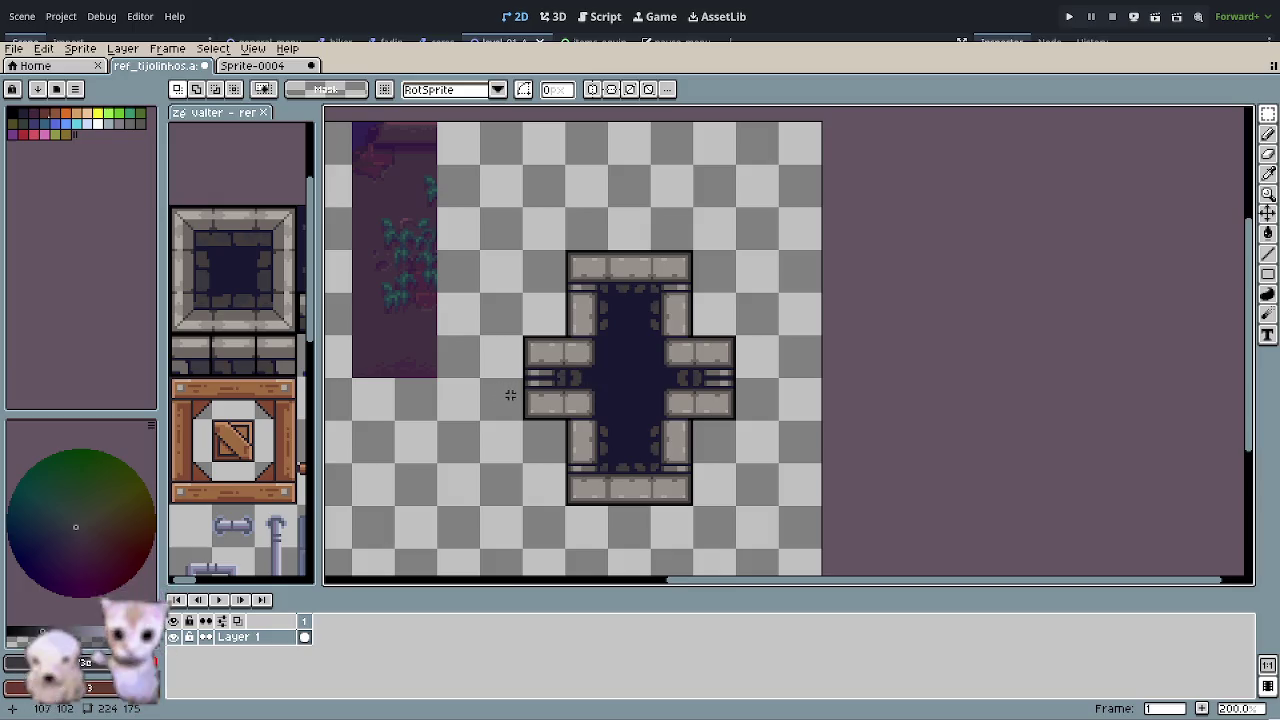
pyautogui.moveTo(534, 396); pyautogui.dragTo(668, 390)
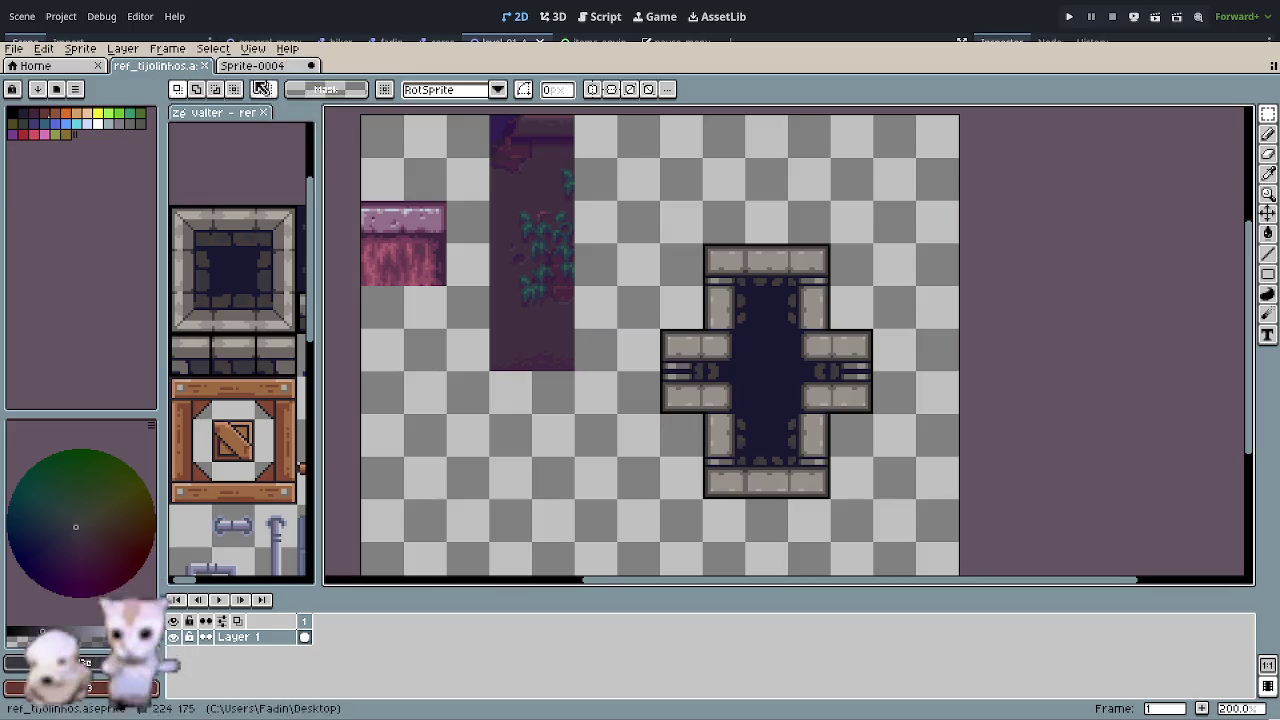
pyautogui.click(252, 65)
pyautogui.click(311, 65)
pyautogui.click(643, 413)
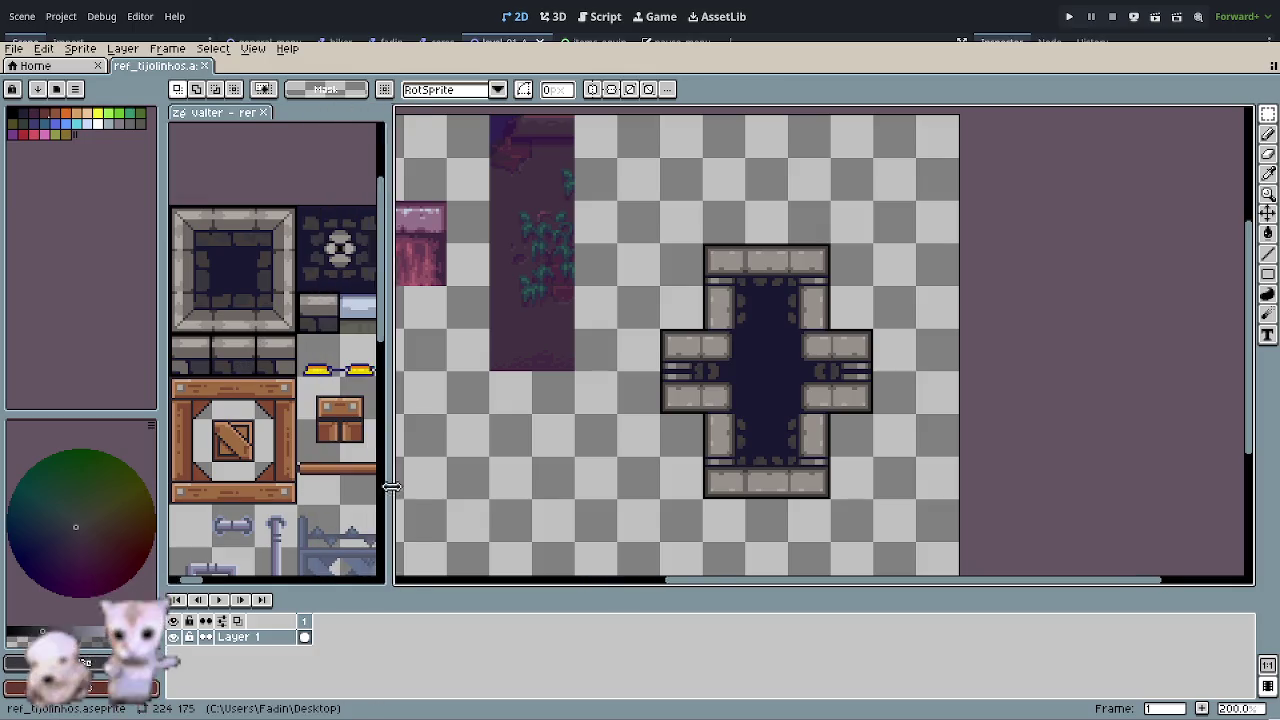
pyautogui.moveTo(318, 487); pyautogui.dragTo(478, 487)
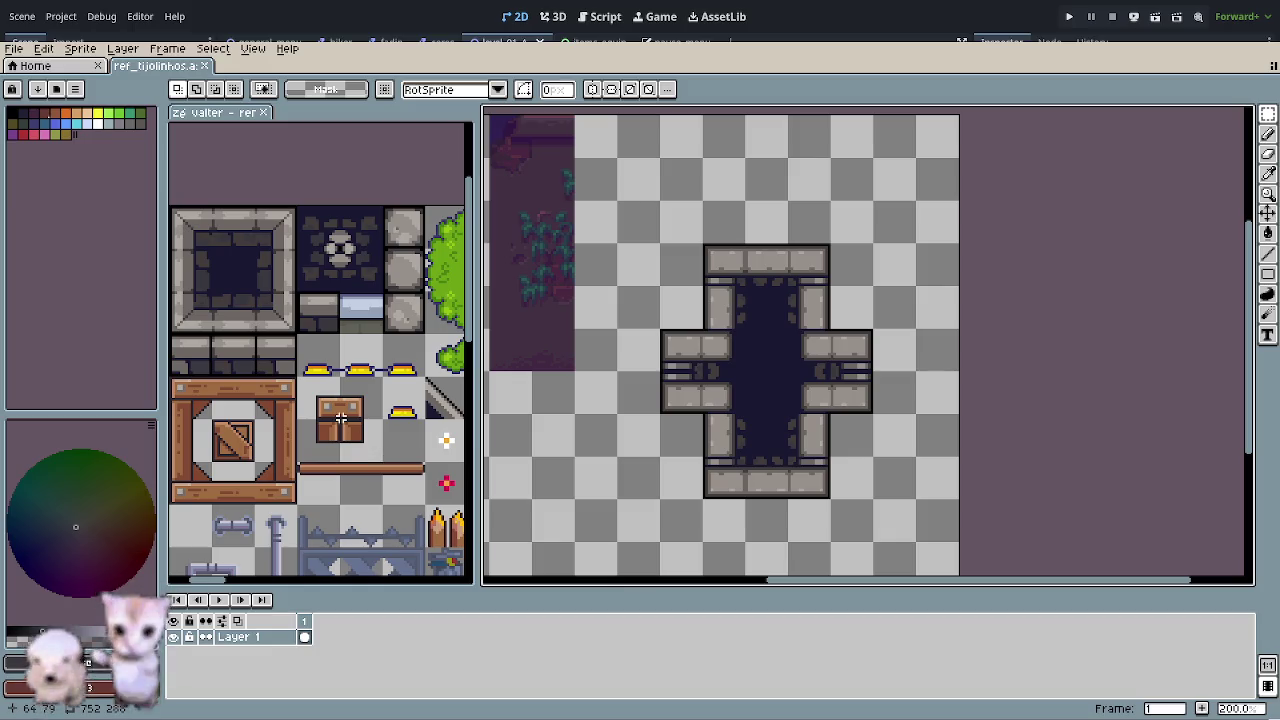
# - Copy the reference sheet's top-left 96x64 stone tiles into the empty area at its bottom
pyautogui.scroll(-3, 340, 418)
pyautogui.moveTo(330, 355); pyautogui.dragTo(325, 261)
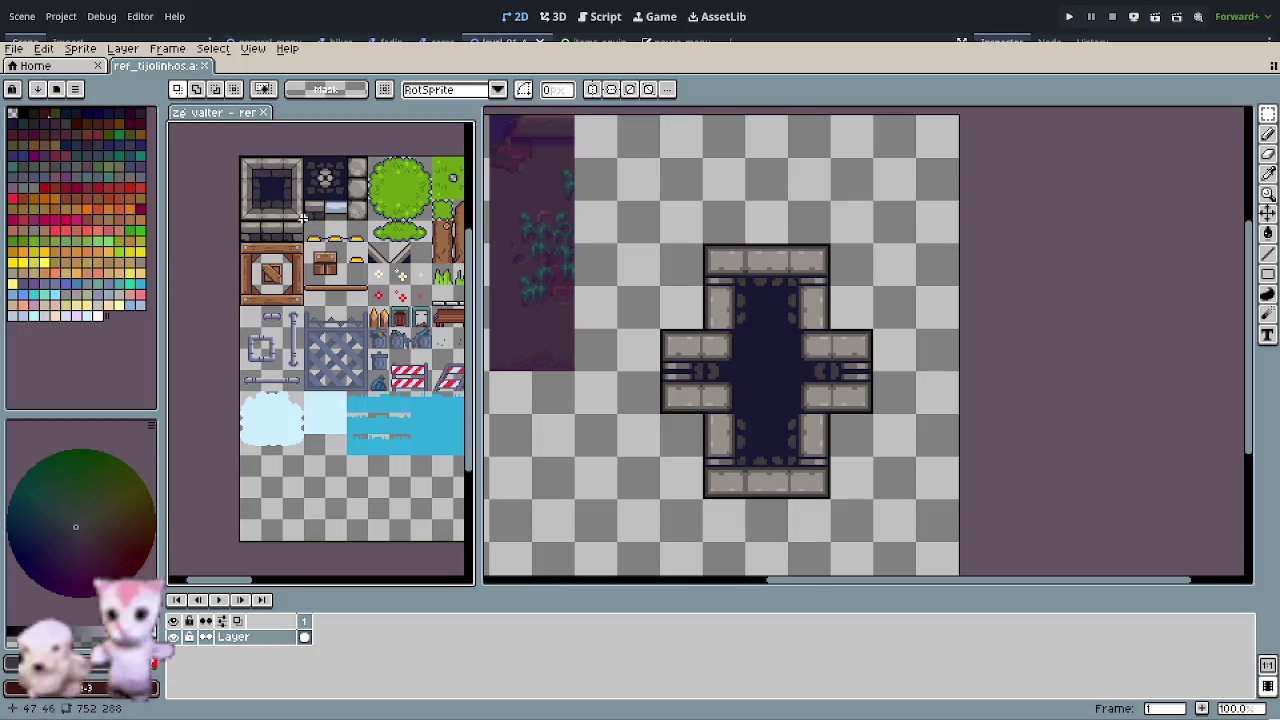
pyautogui.moveTo(253, 163); pyautogui.dragTo(352, 218)
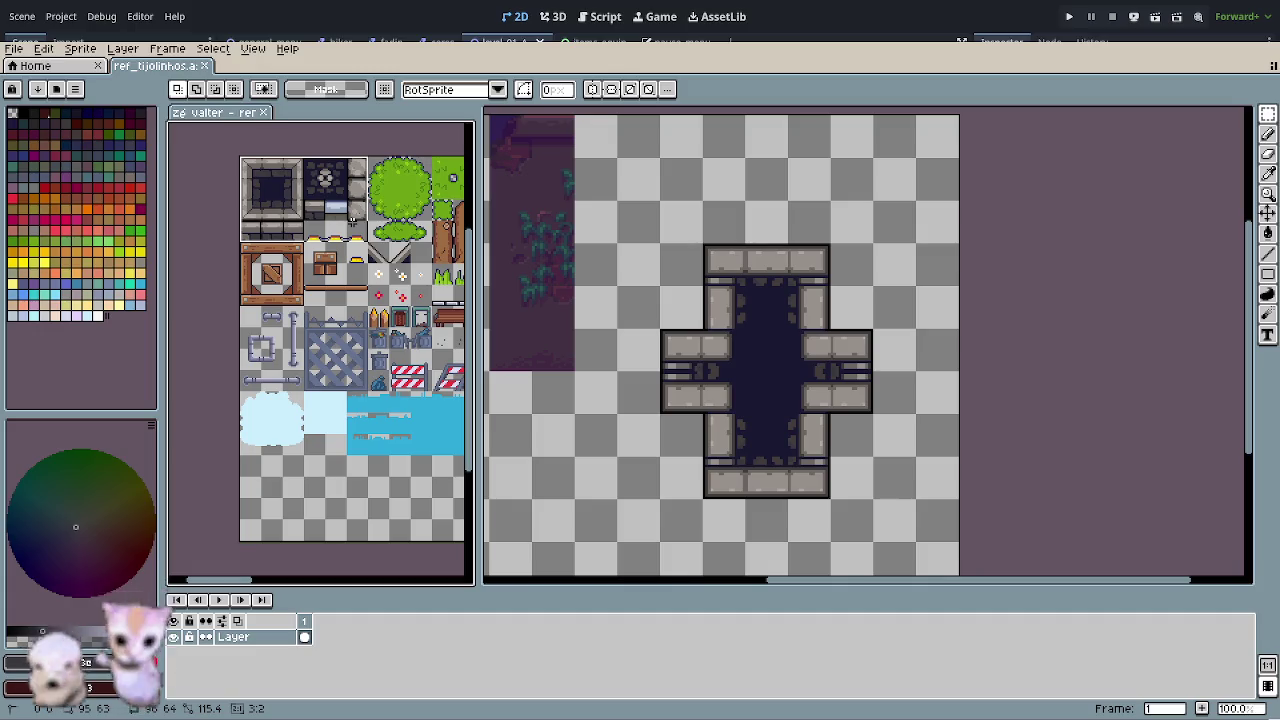
pyautogui.moveTo(352, 218); pyautogui.dragTo(368, 540)
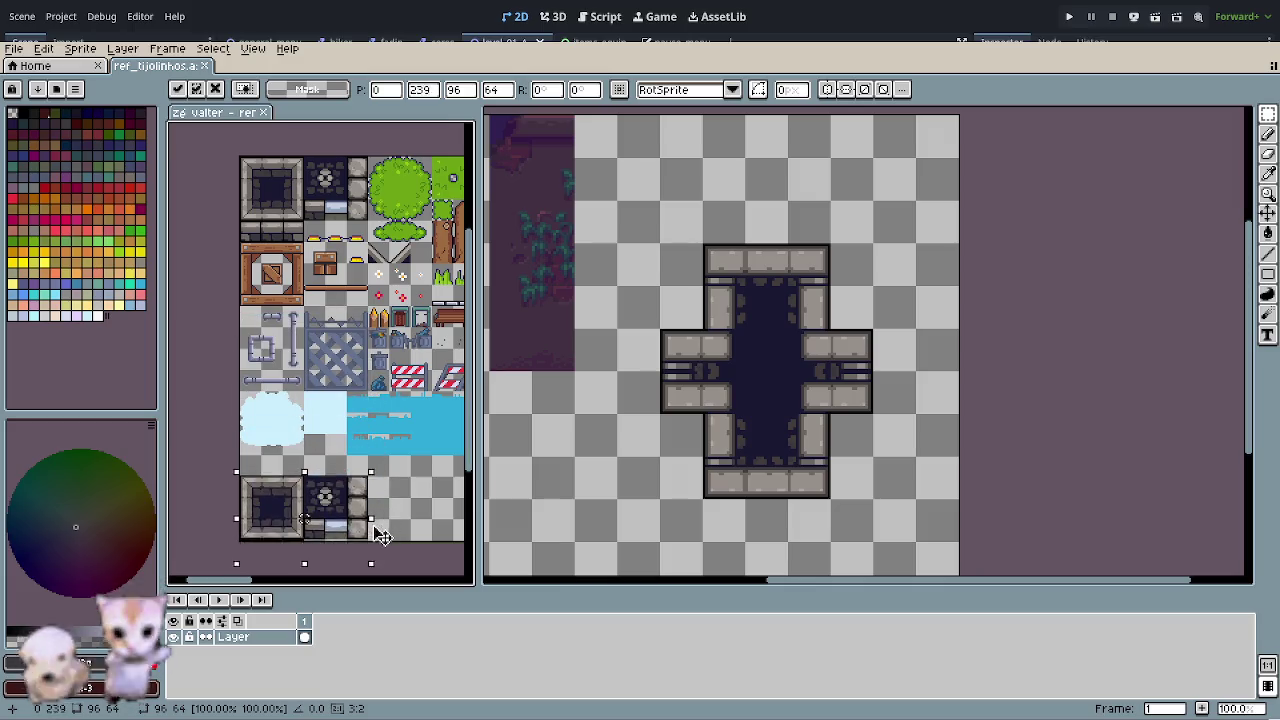
pyautogui.scroll(3, 341, 473)
pyautogui.moveTo(341, 473); pyautogui.dragTo(355, 440)
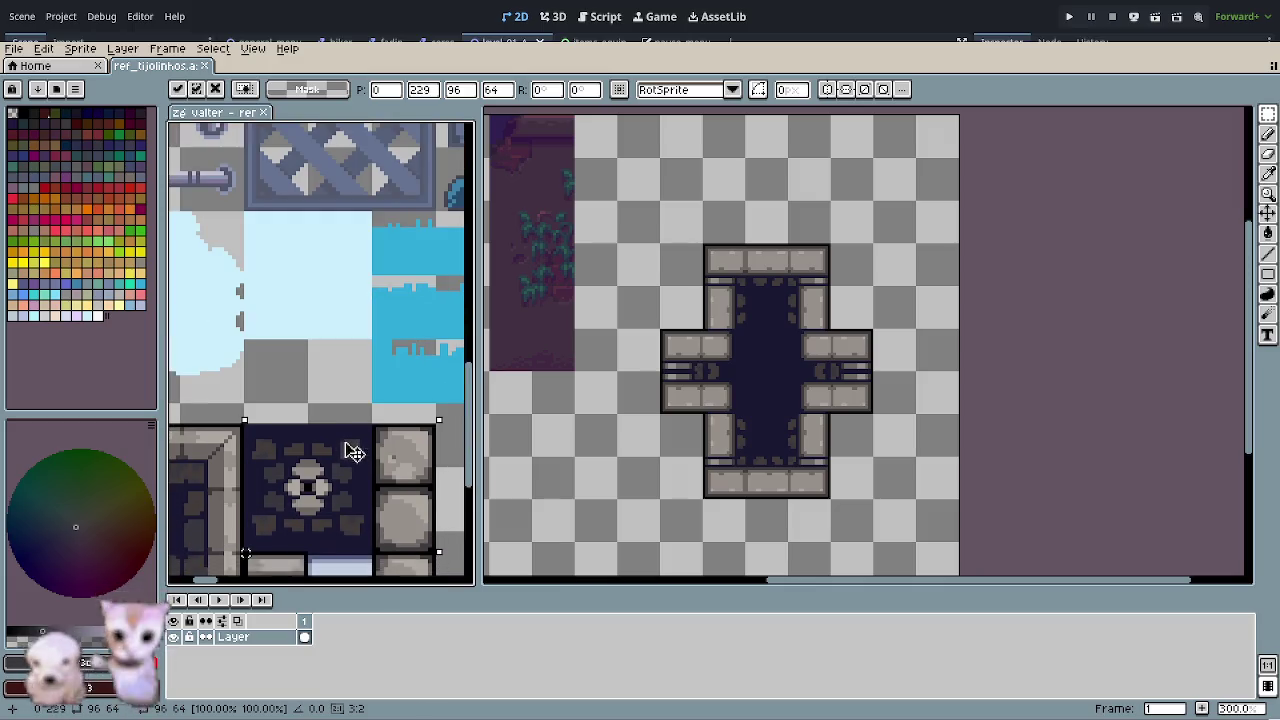
pyautogui.press('Up')
pyautogui.scroll(-3, 388, 476)
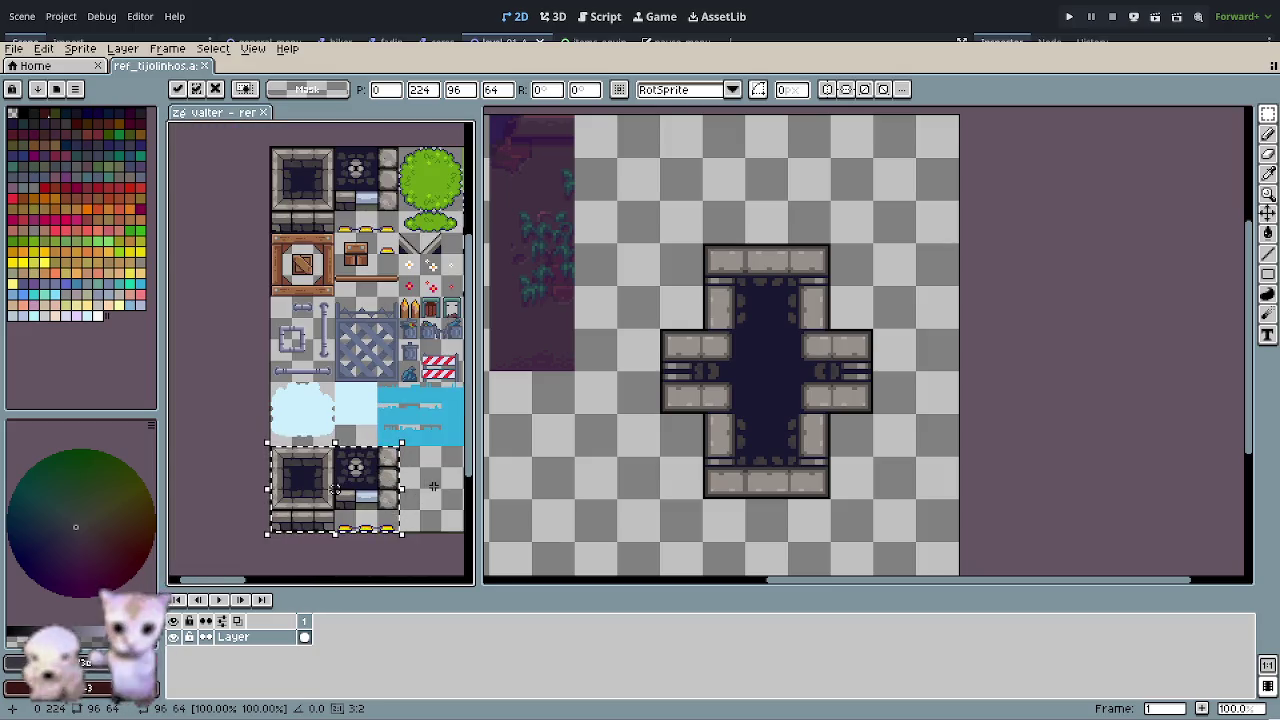
pyautogui.click(400, 508)
# - Replace the yellow strip with grey bricks and select the top-left stone frame tile
pyautogui.moveTo(340, 526); pyautogui.dragTo(400, 526)
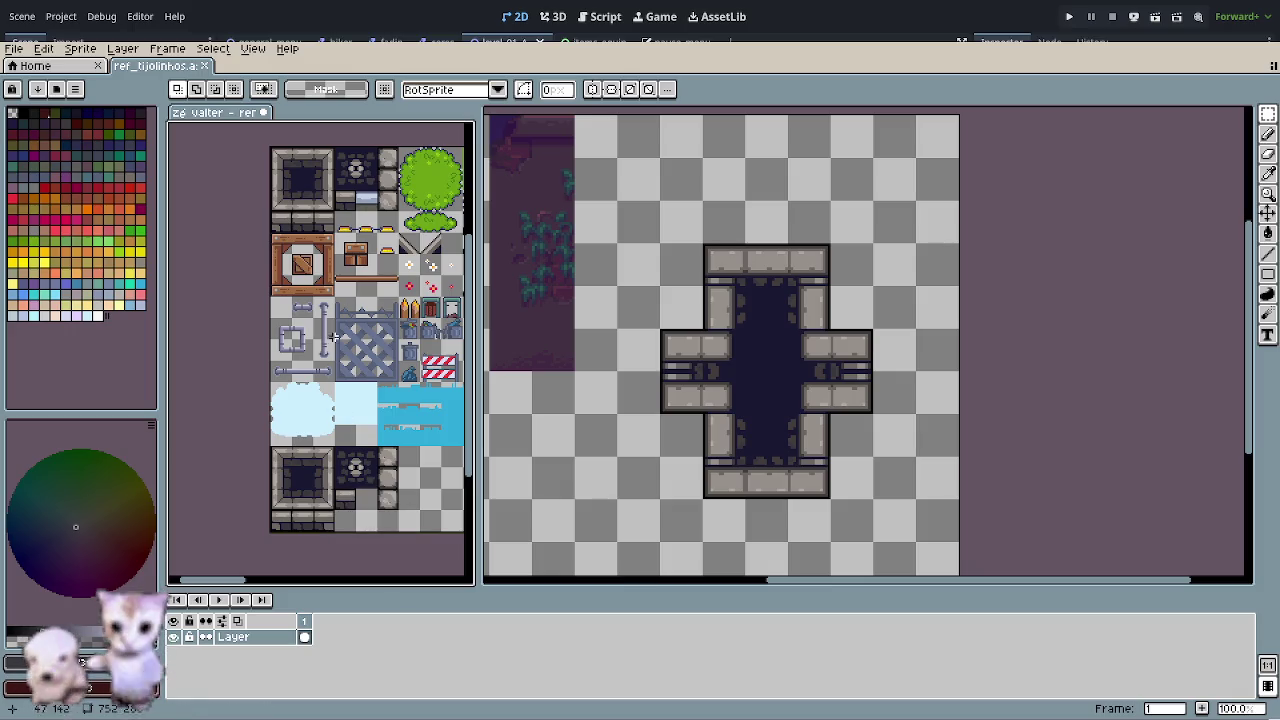
pyautogui.scroll(1, 302, 304)
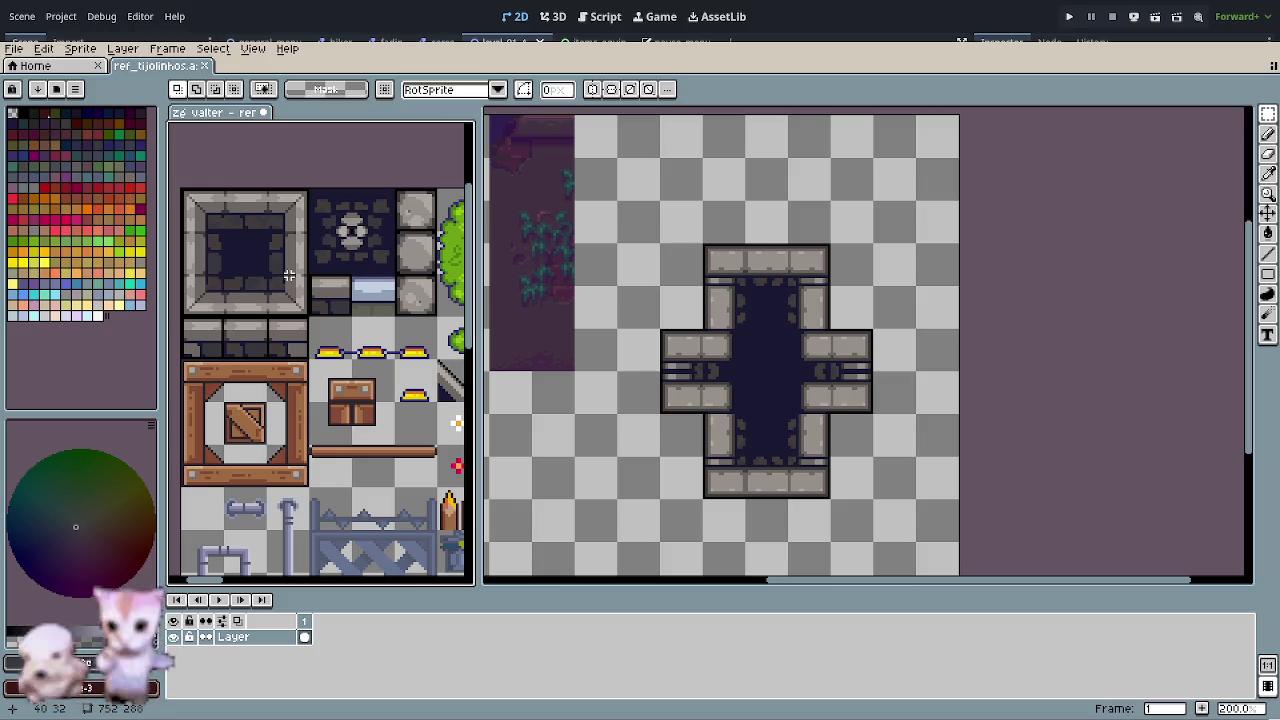
pyautogui.moveTo(182, 188); pyautogui.dragTo(310, 316)
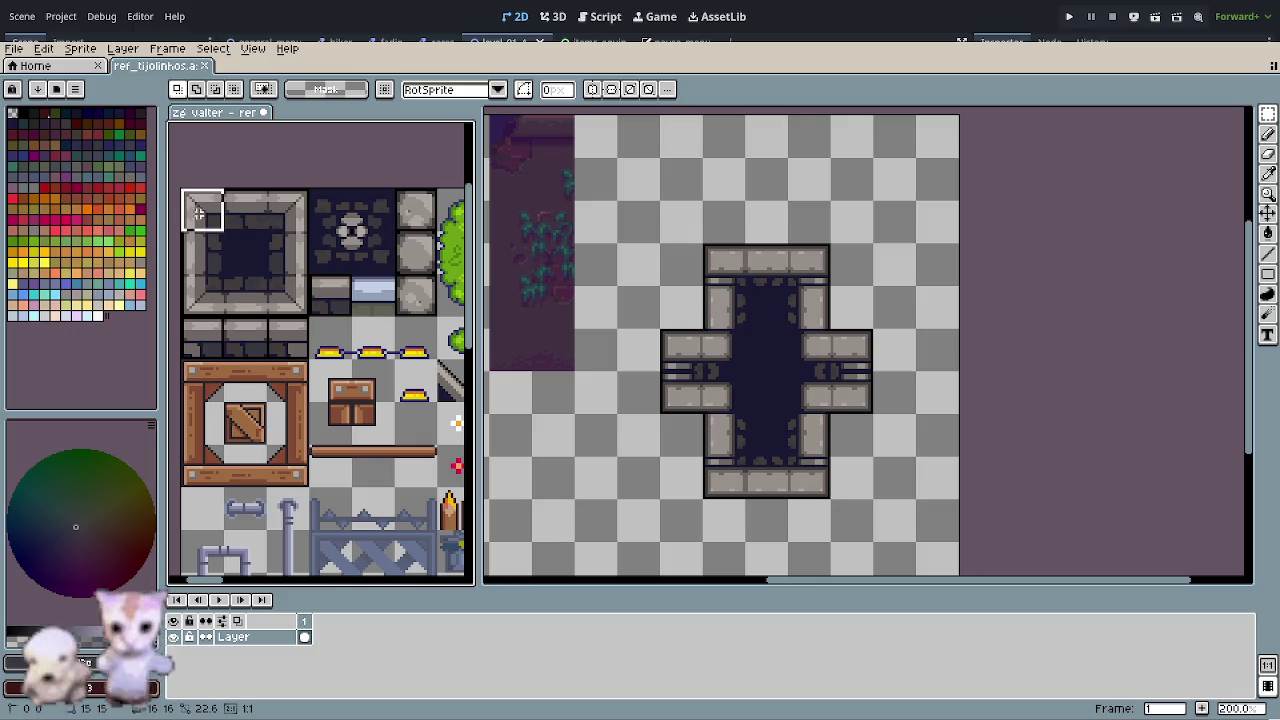
# - Replace the tileset's top-left tile with the cross's top stone slab, flush with the top edge
pyautogui.hotkey('ctrl', 'x')
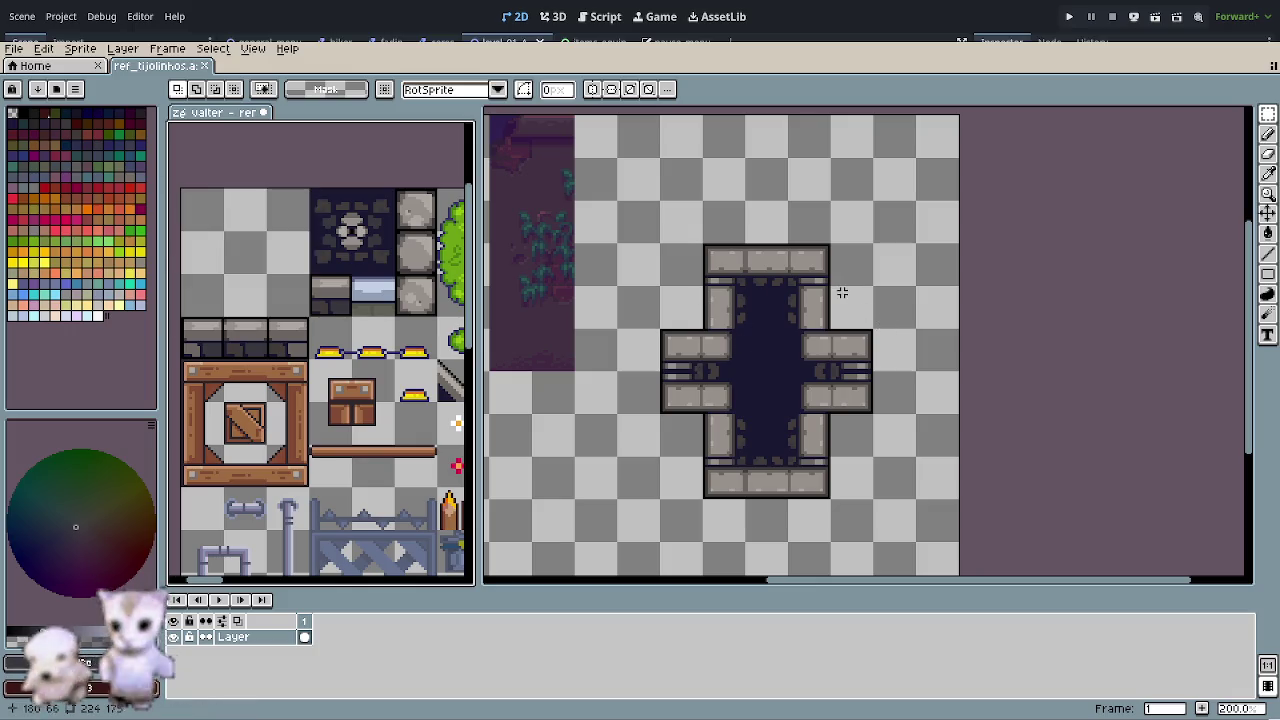
pyautogui.moveTo(706, 248); pyautogui.dragTo(828, 280)
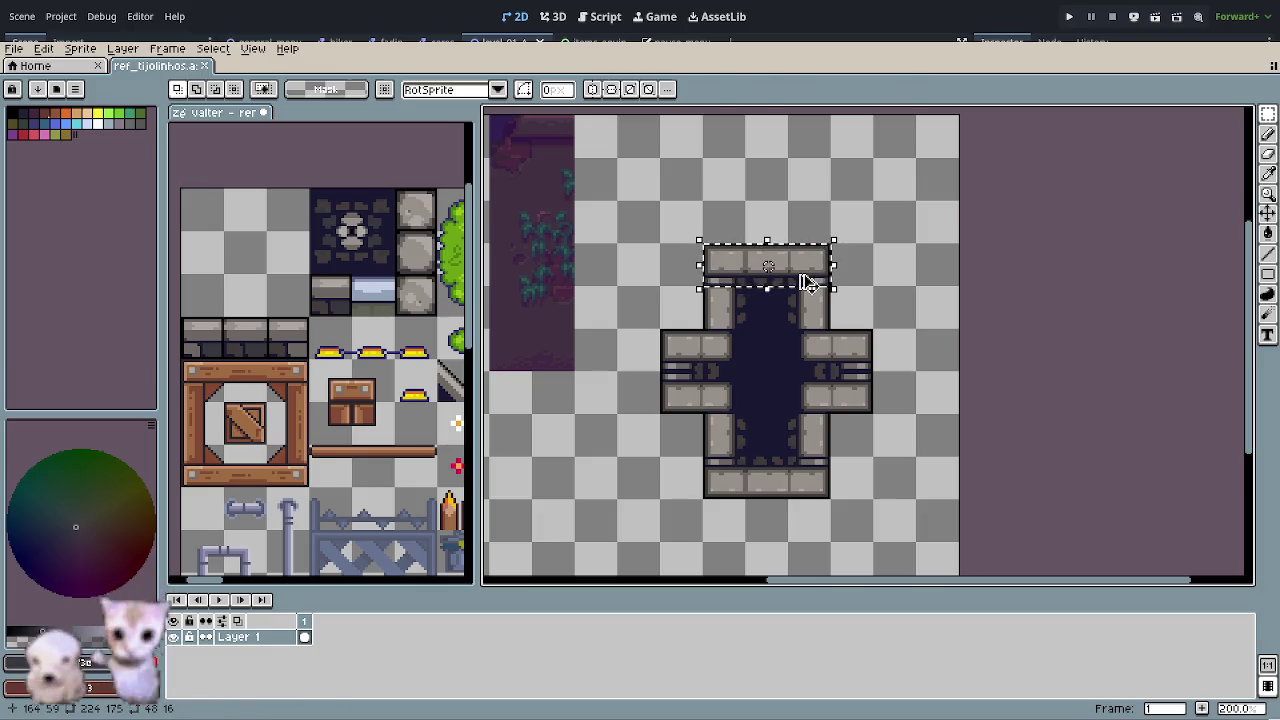
pyautogui.hotkey('ctrl', 'c')
pyautogui.hotkey('ctrl', 'v')
pyautogui.moveTo(506, 214); pyautogui.dragTo(1012, 268)
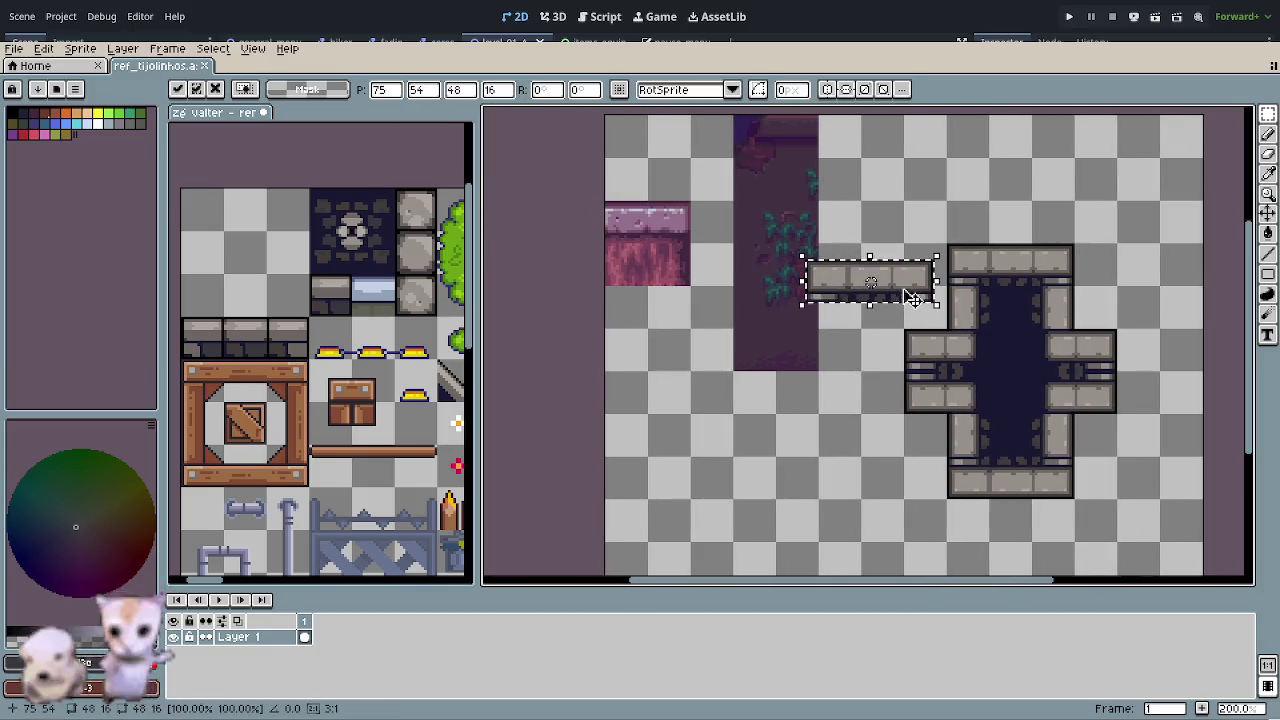
pyautogui.click(877, 380)
pyautogui.click(274, 246)
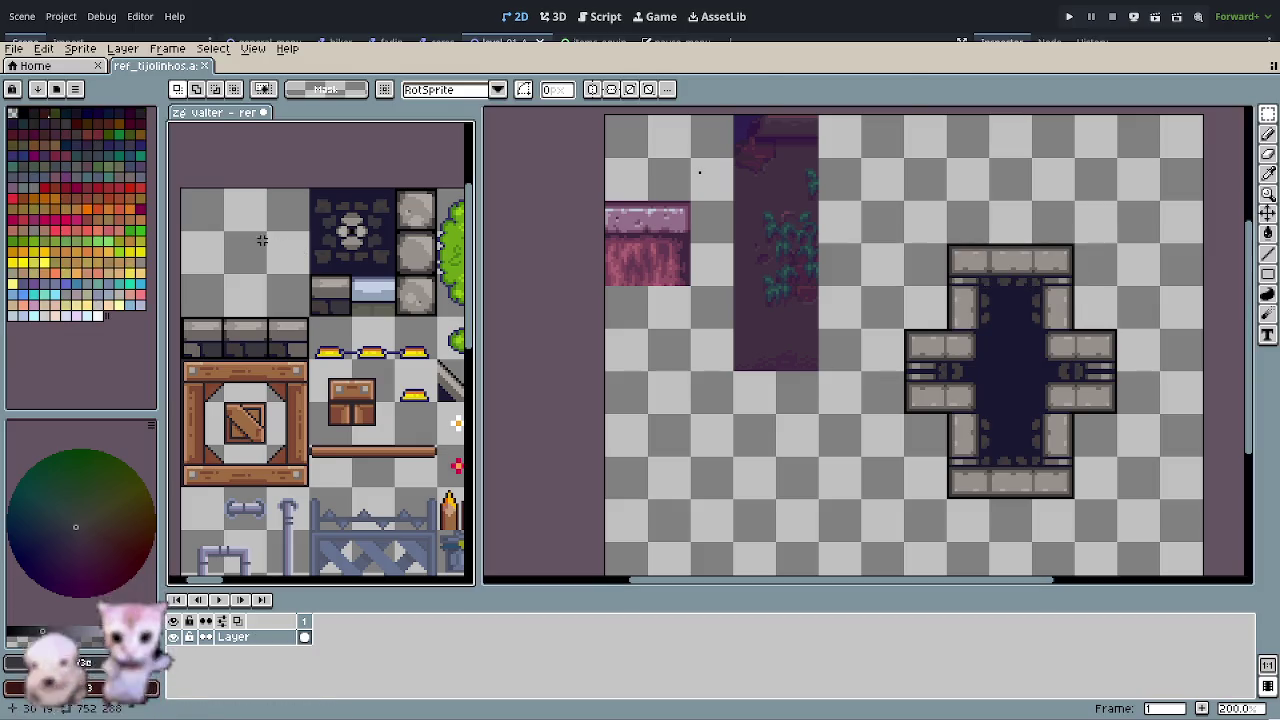
pyautogui.hotkey('ctrl', 'v')
pyautogui.moveTo(316, 338); pyautogui.dragTo(257, 211)
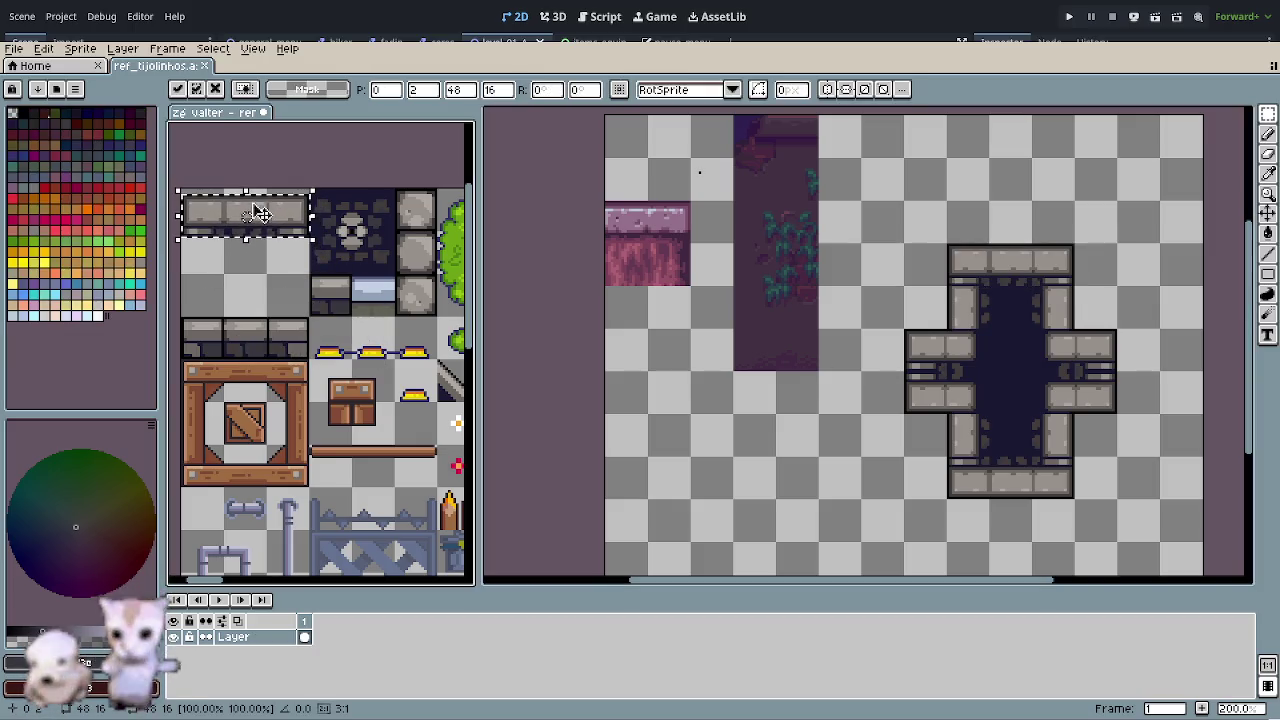
pyautogui.scroll(2, 250, 212)
pyautogui.moveTo(291, 262); pyautogui.dragTo(288, 248)
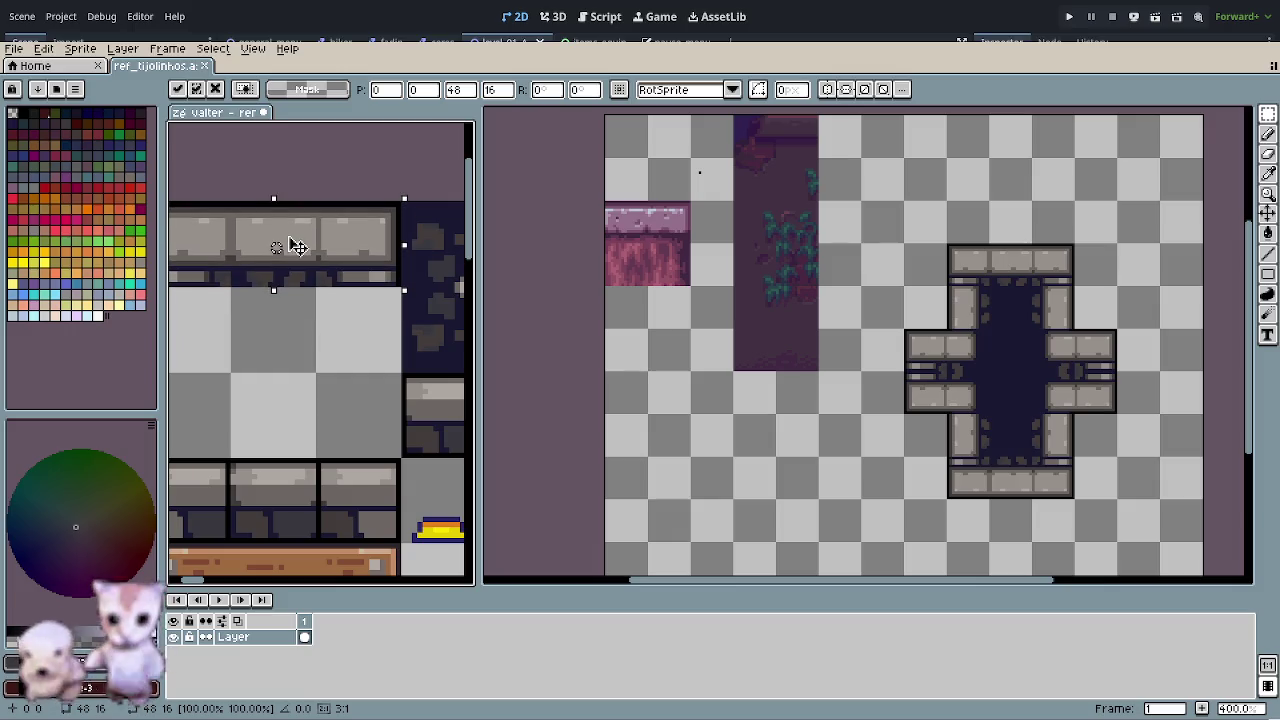
pyautogui.scroll(-1, 305, 295)
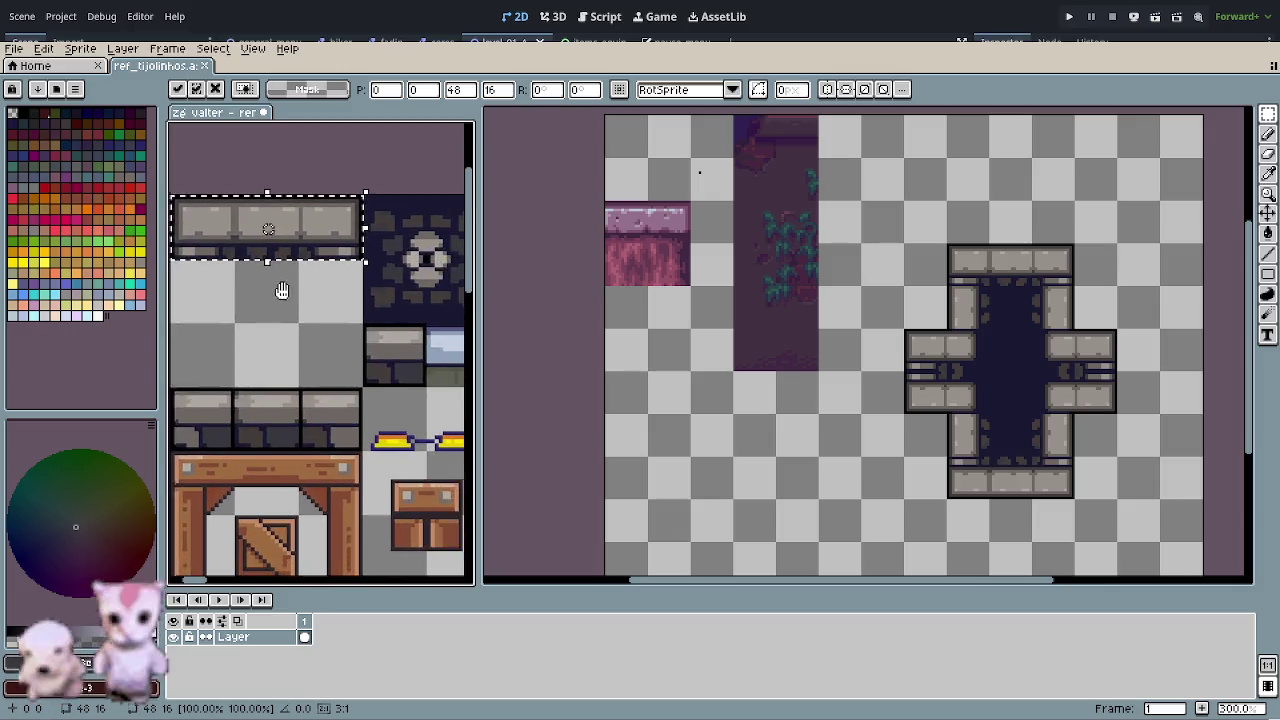
pyautogui.click(299, 351)
# - Copy the room's bottom slab row onto the tileset and align it
pyautogui.scroll(-1, 302, 352)
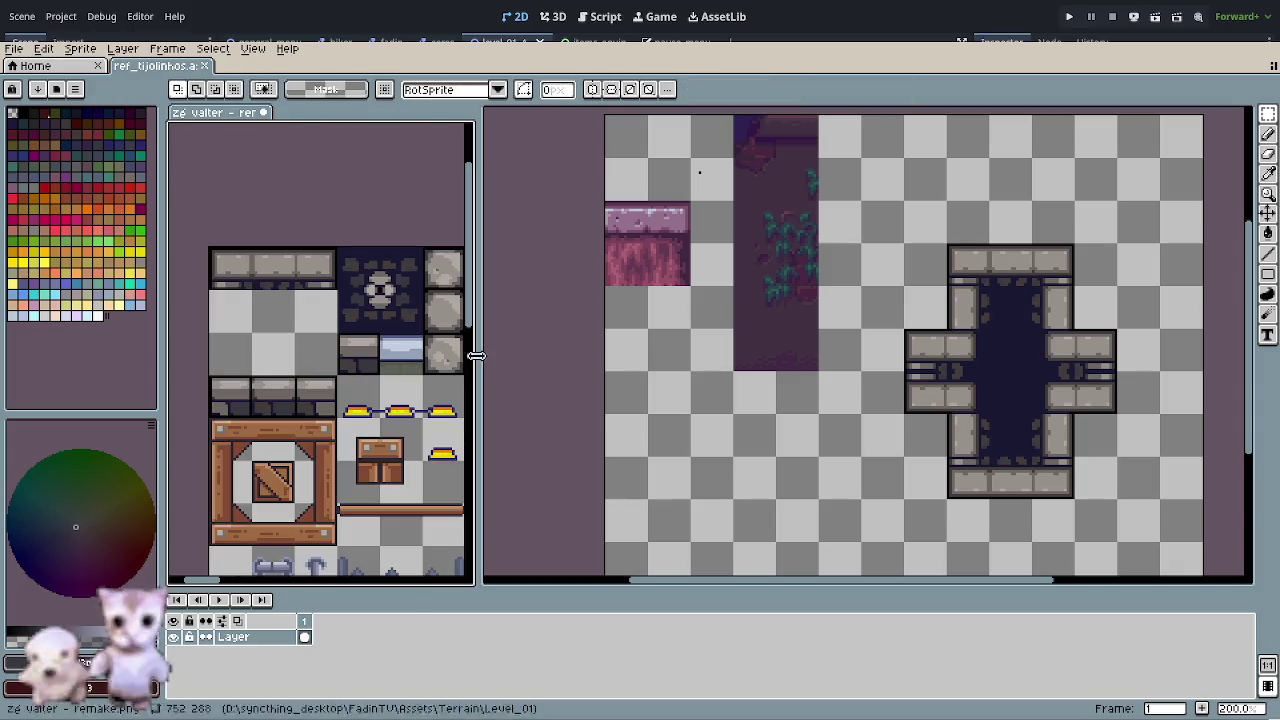
pyautogui.moveTo(848, 439); pyautogui.dragTo(605, 347)
pyautogui.moveTo(735, 395); pyautogui.dragTo(820, 394)
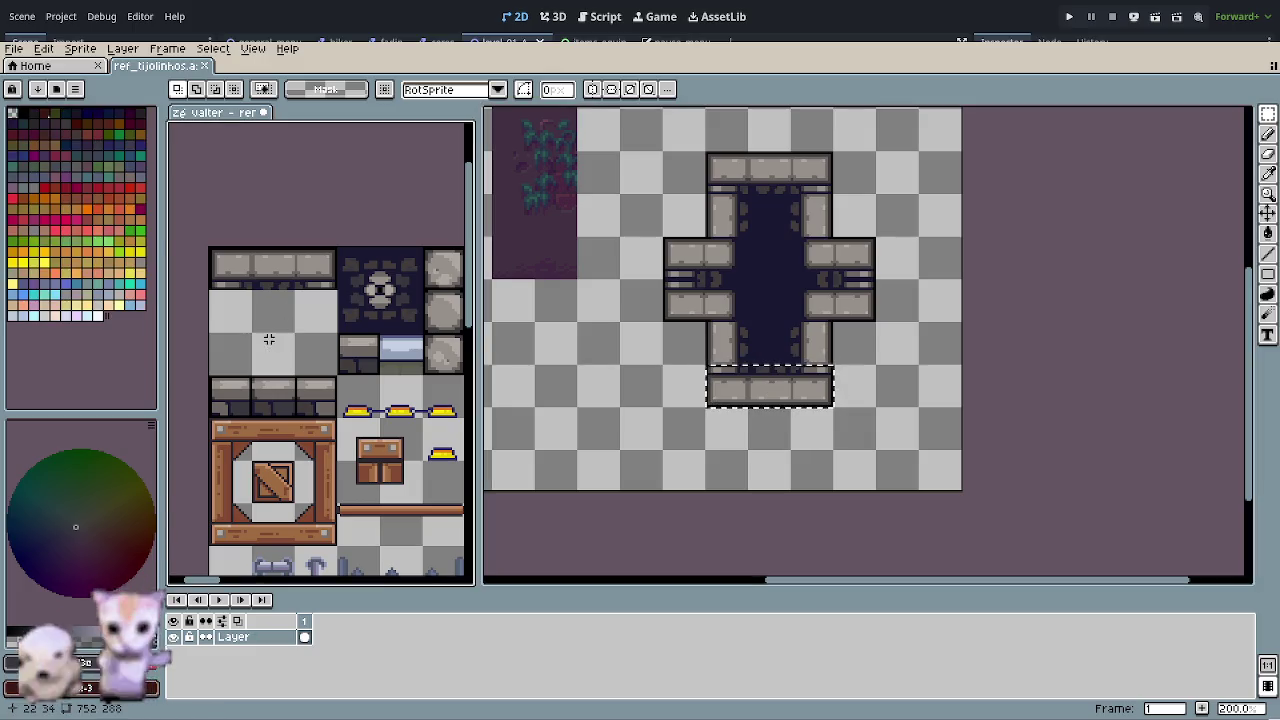
pyautogui.scroll(1, 285, 328)
pyautogui.moveTo(186, 306); pyautogui.dragTo(443, 386)
pyautogui.moveTo(280, 357)
pyautogui.mouseDown()
pyautogui.moveTo(257, 370)
pyautogui.moveTo(328, 386)
pyautogui.mouseUp()
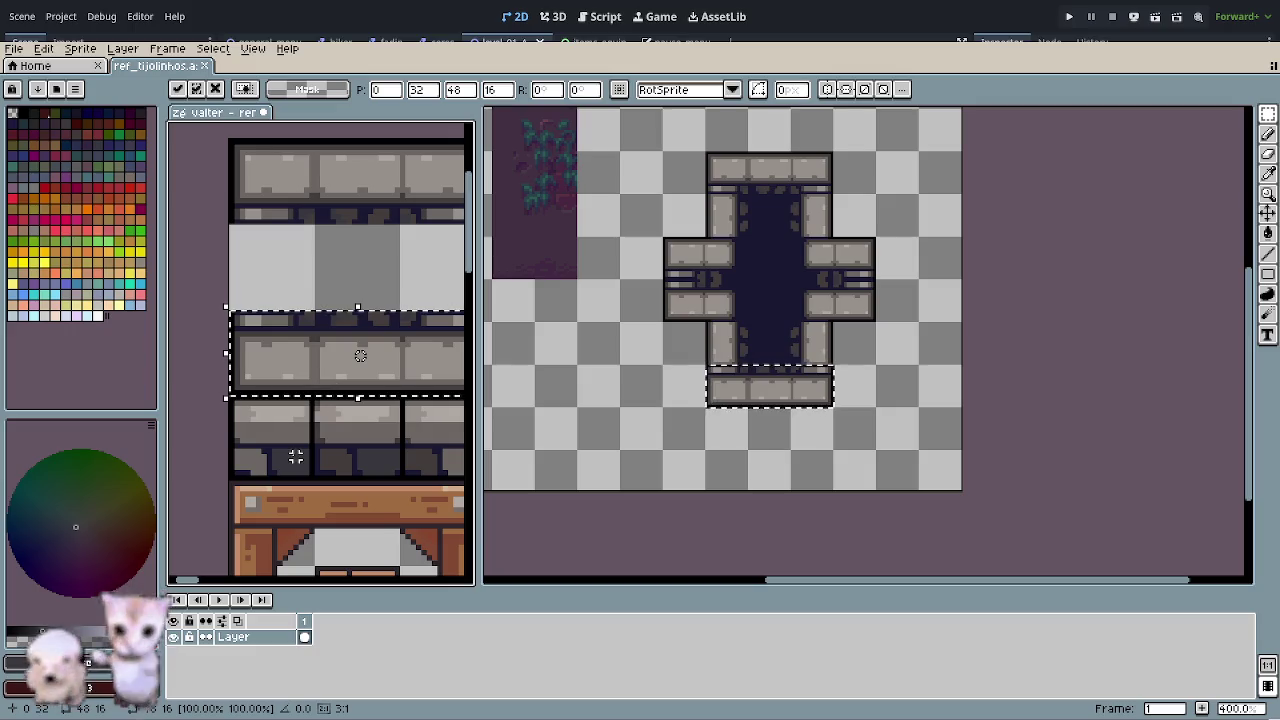
pyautogui.scroll(-1, 300, 400)
pyautogui.scroll(-1, 270, 415)
pyautogui.press('Return')
pyautogui.scroll(1, 256, 423)
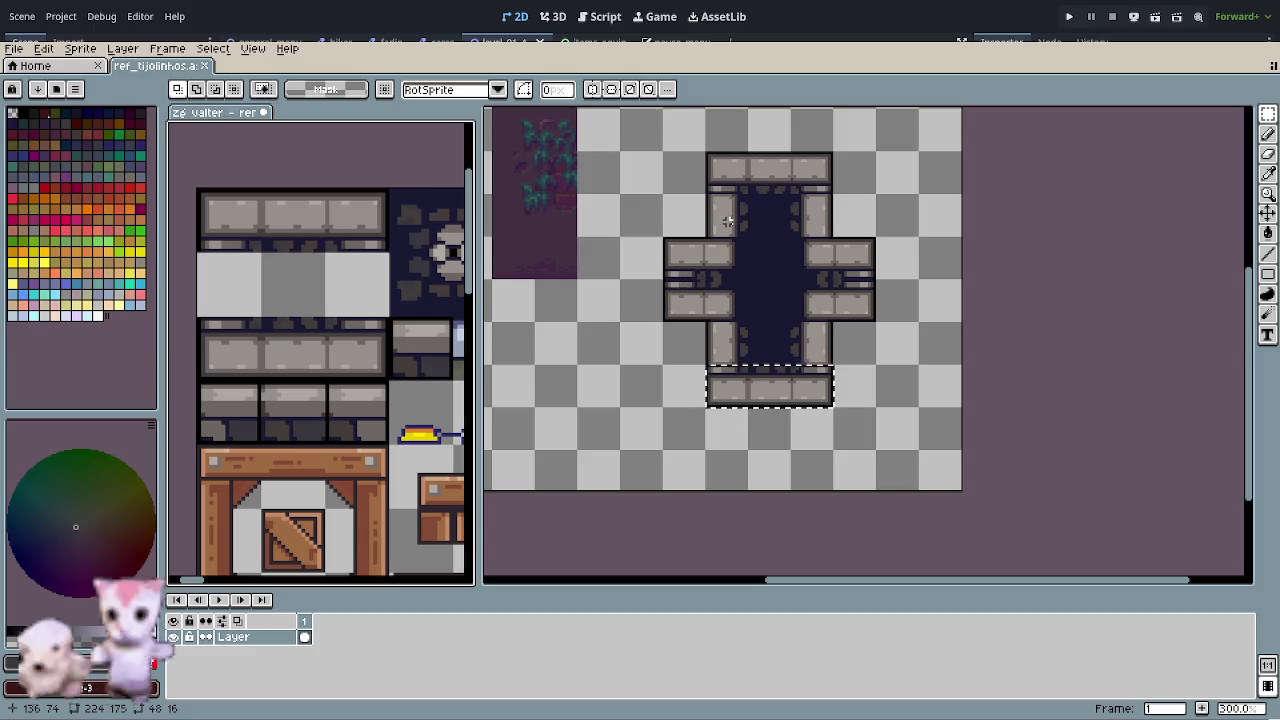
# - Paste pillar bricks from the room on the left and right sides of the grey square
pyautogui.moveTo(704, 192); pyautogui.dragTo(750, 238)
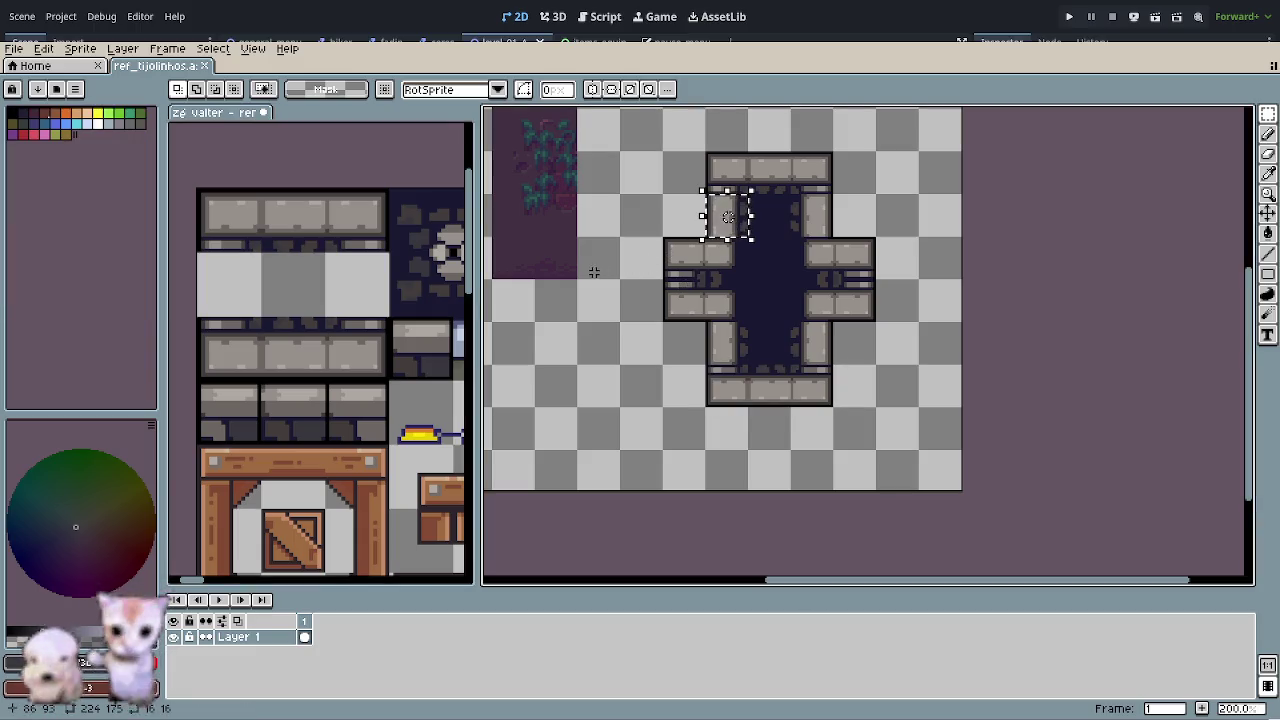
pyautogui.click(252, 267)
pyautogui.hotkey('ctrl', 'v')
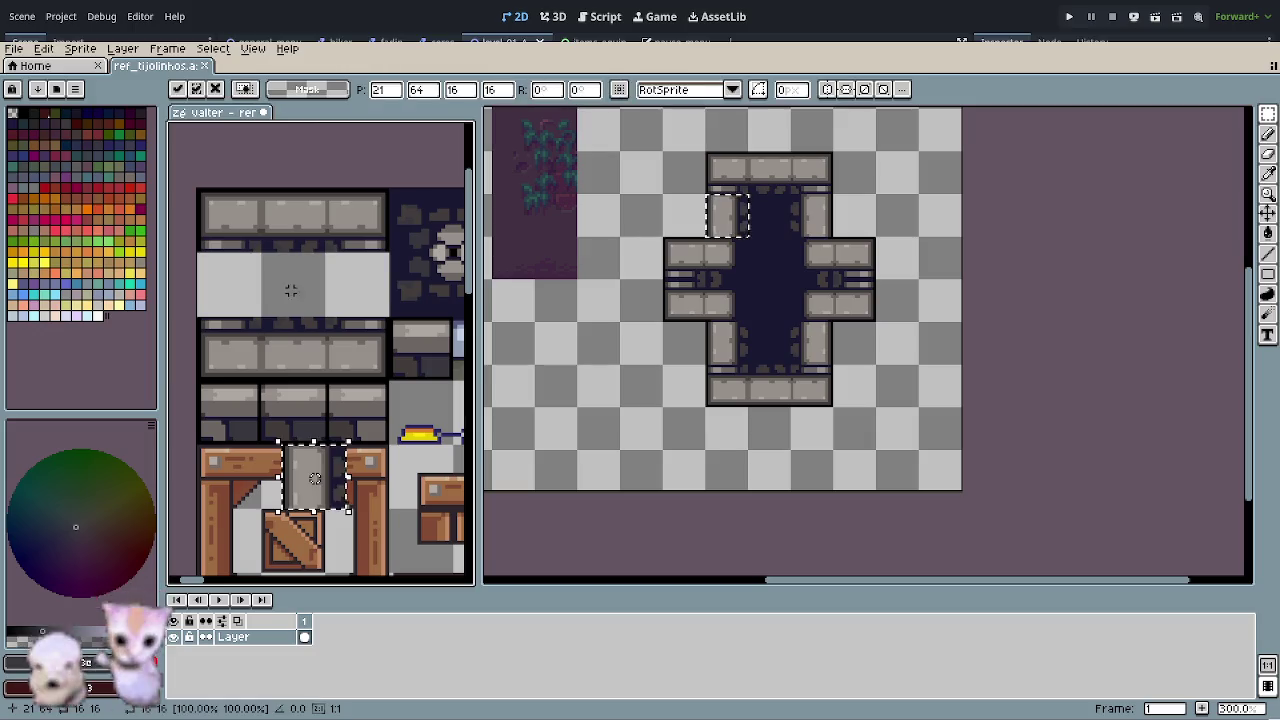
pyautogui.moveTo(319, 469); pyautogui.dragTo(240, 275)
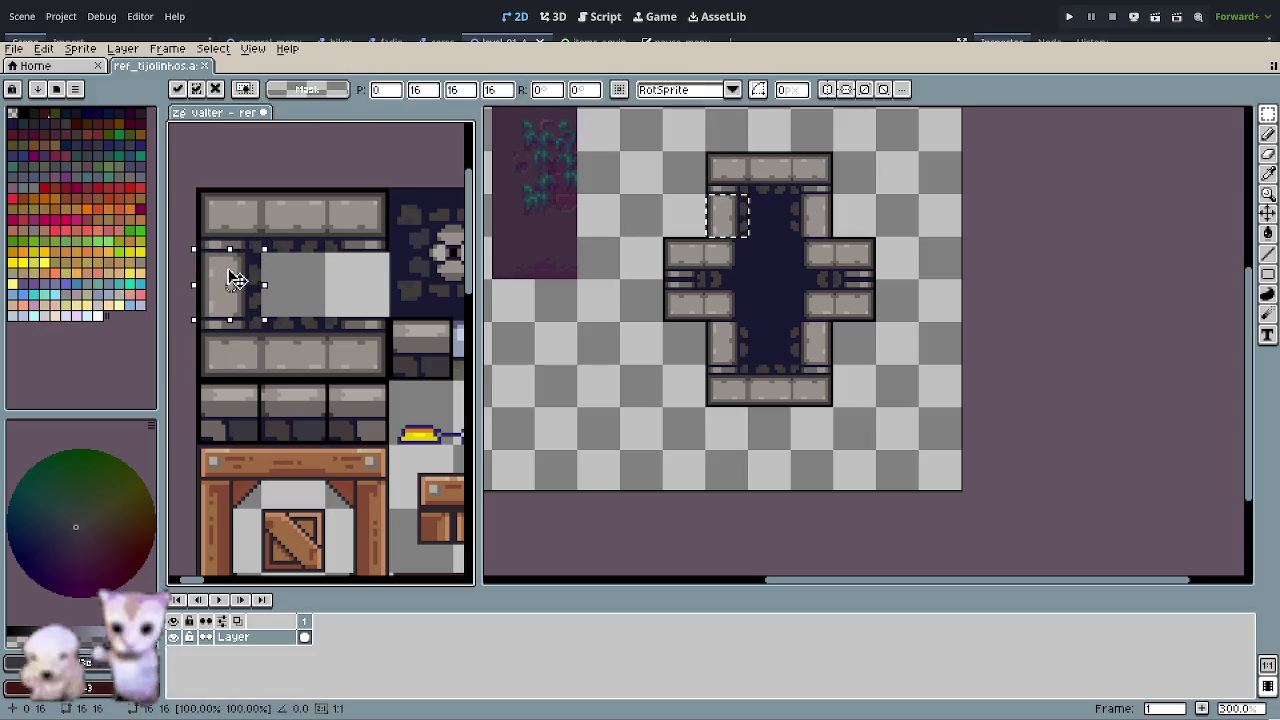
pyautogui.click(399, 368)
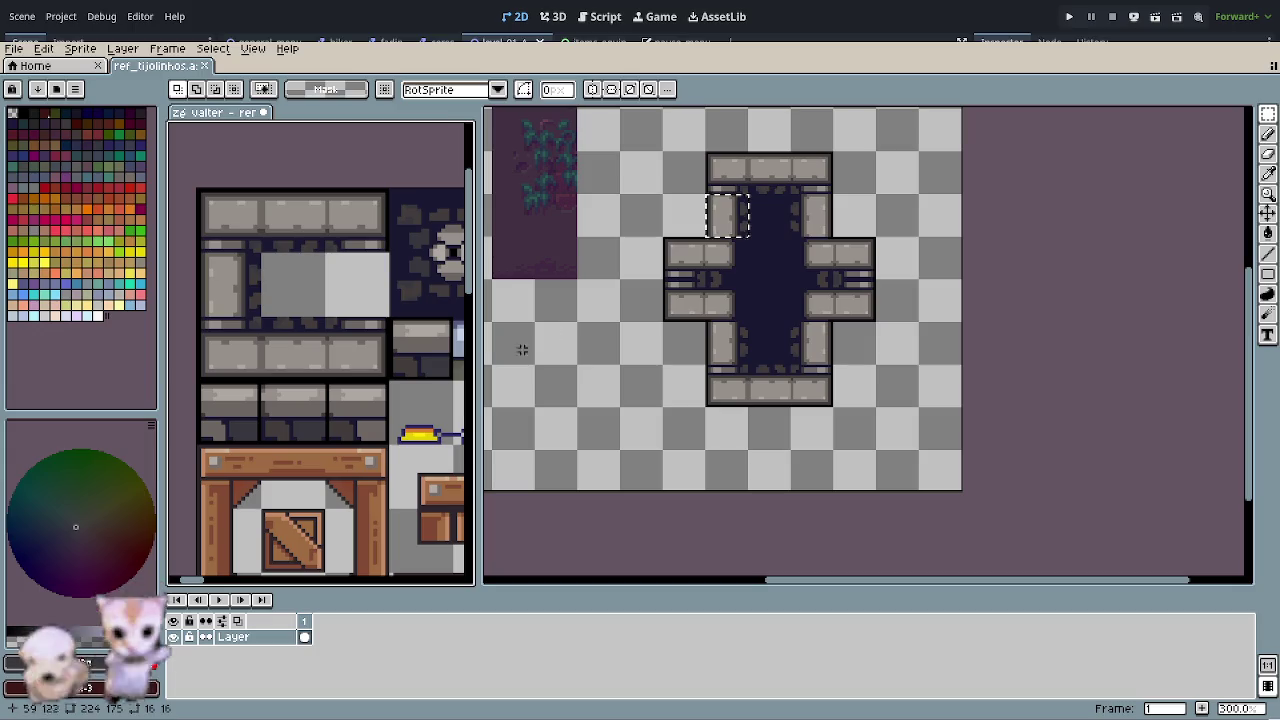
pyautogui.click(845, 214)
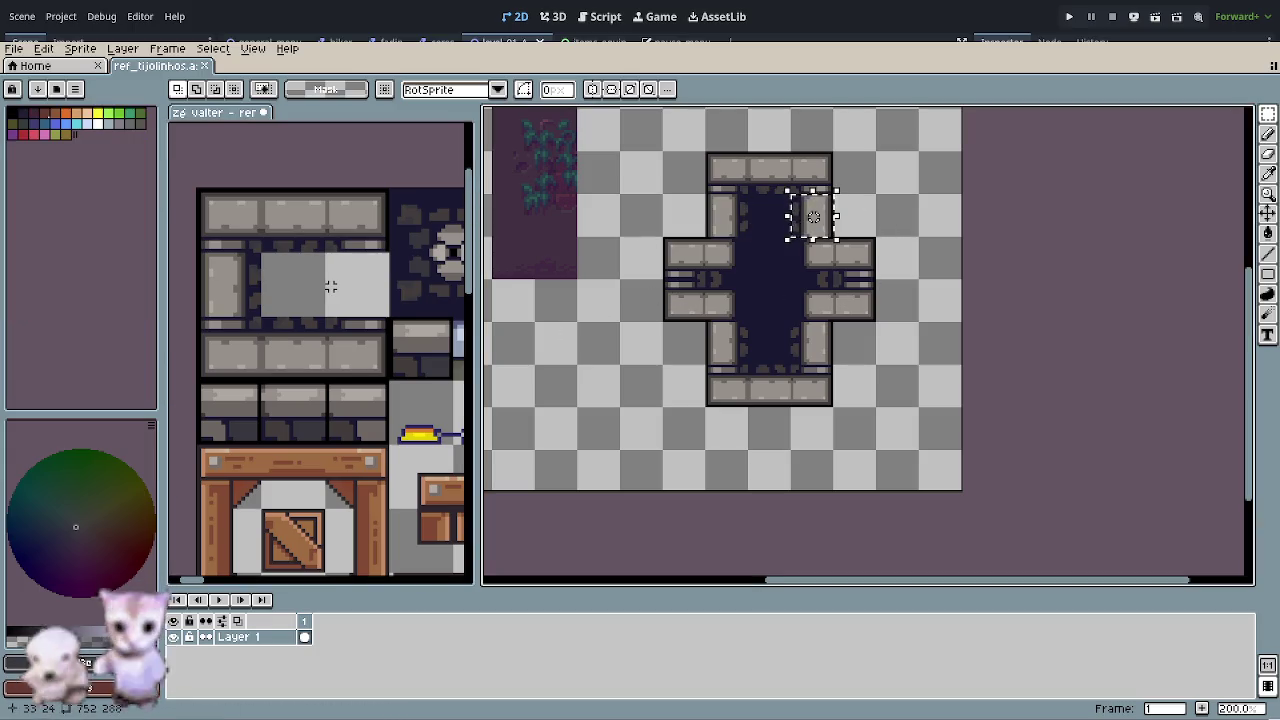
pyautogui.scroll(1, 330, 286)
pyautogui.click(367, 291)
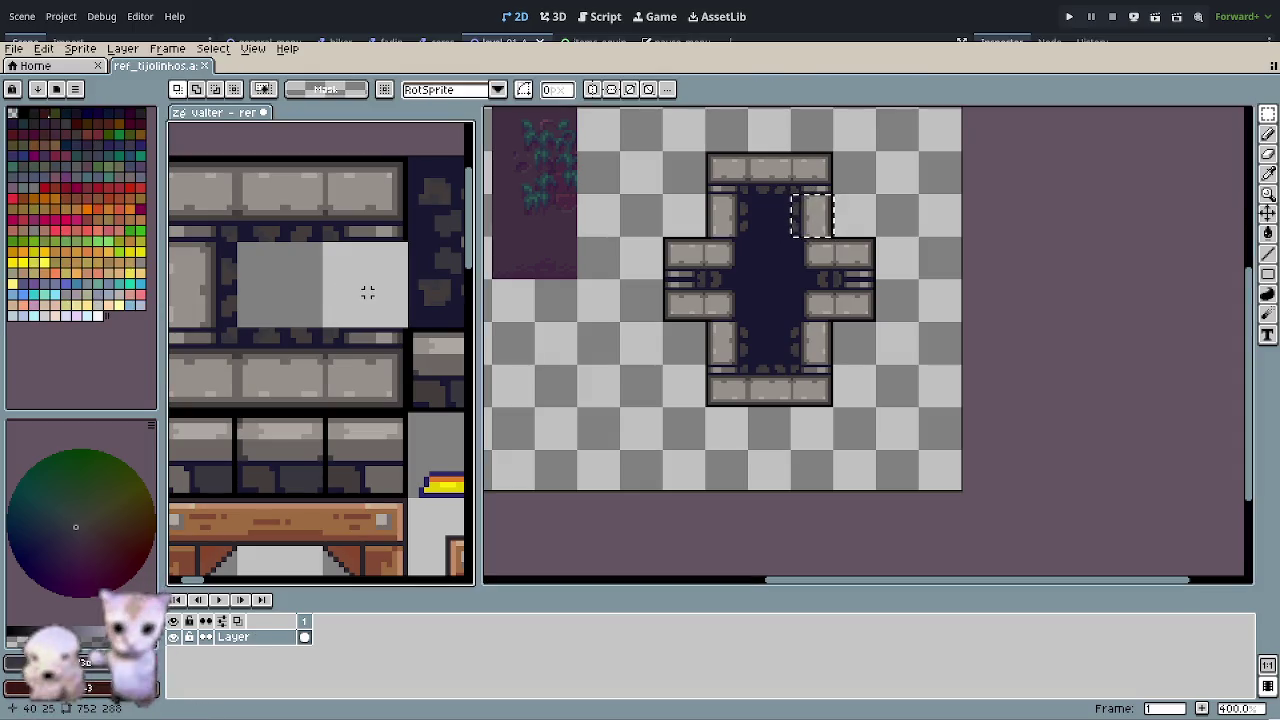
pyautogui.hotkey('ctrl', 'v')
pyautogui.moveTo(333, 519)
pyautogui.mouseDown()
pyautogui.moveTo(331, 437)
pyautogui.moveTo(368, 288)
pyautogui.mouseUp()
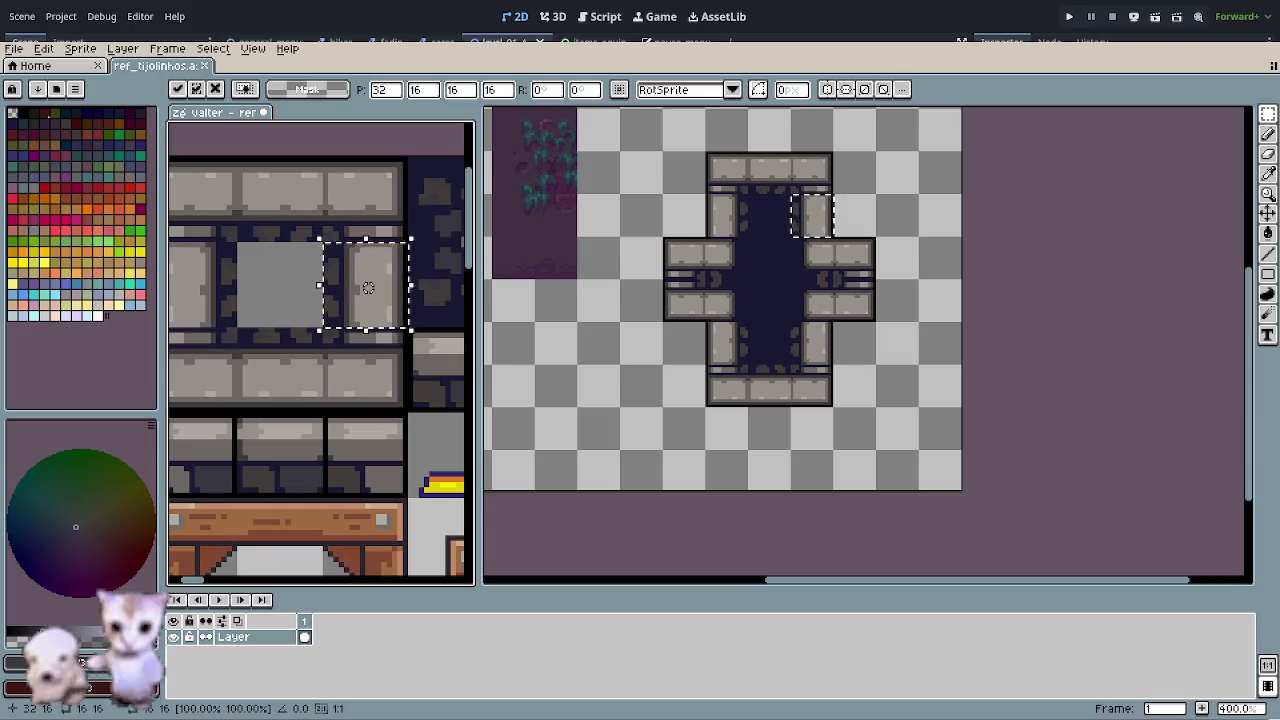
pyautogui.click(393, 430)
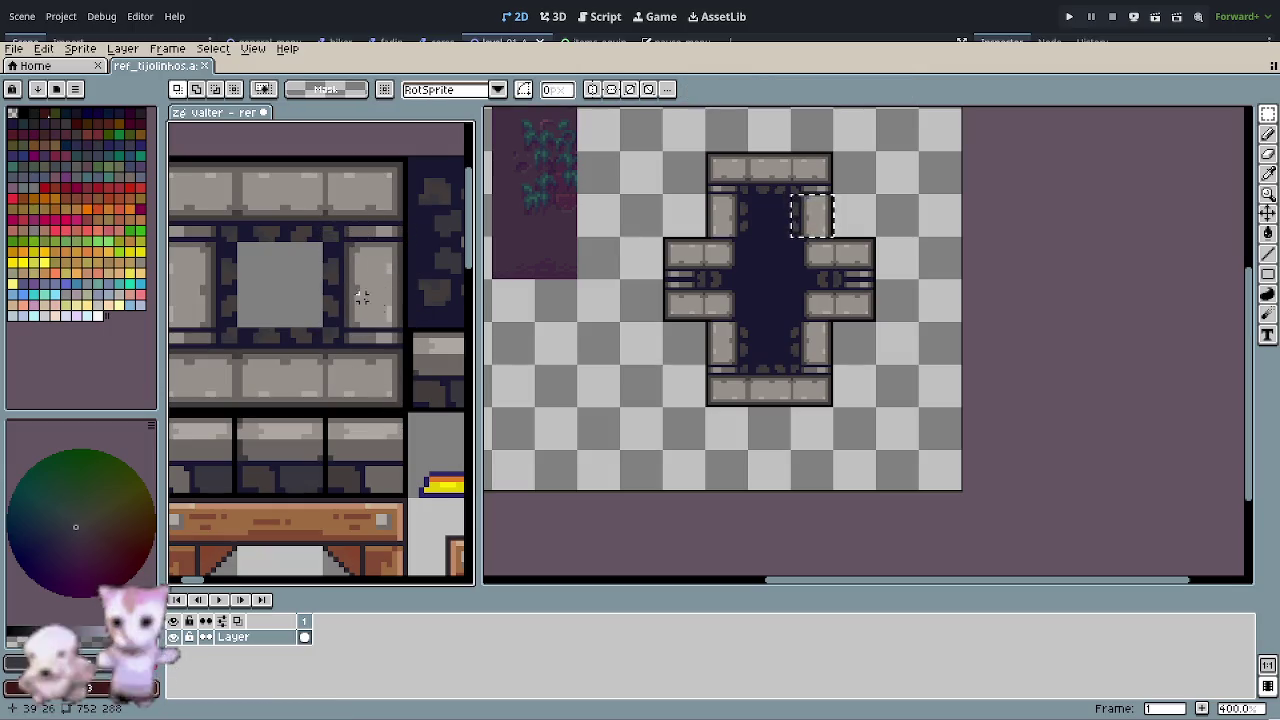
pyautogui.scroll(1, 319, 308)
# - Fill the grey square's centre with the sampled dark navy floor colour
pyautogui.press('o')
pyautogui.click(325, 330)
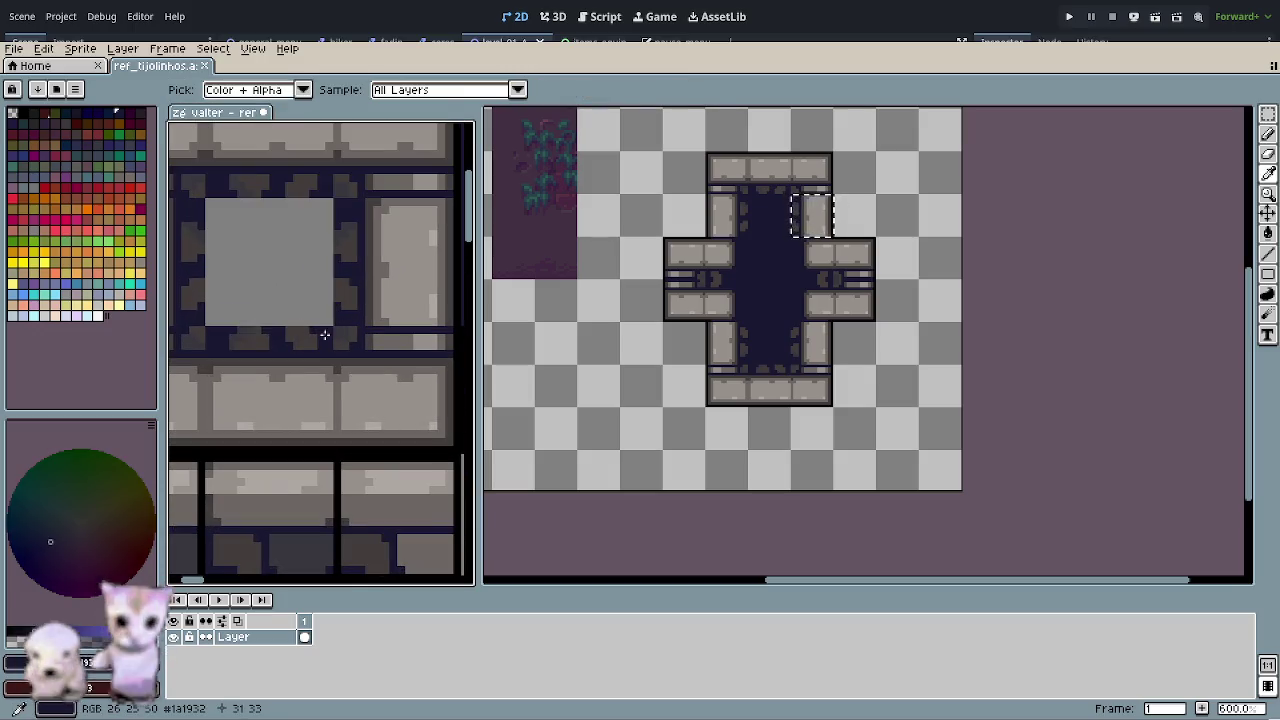
pyautogui.press('r')
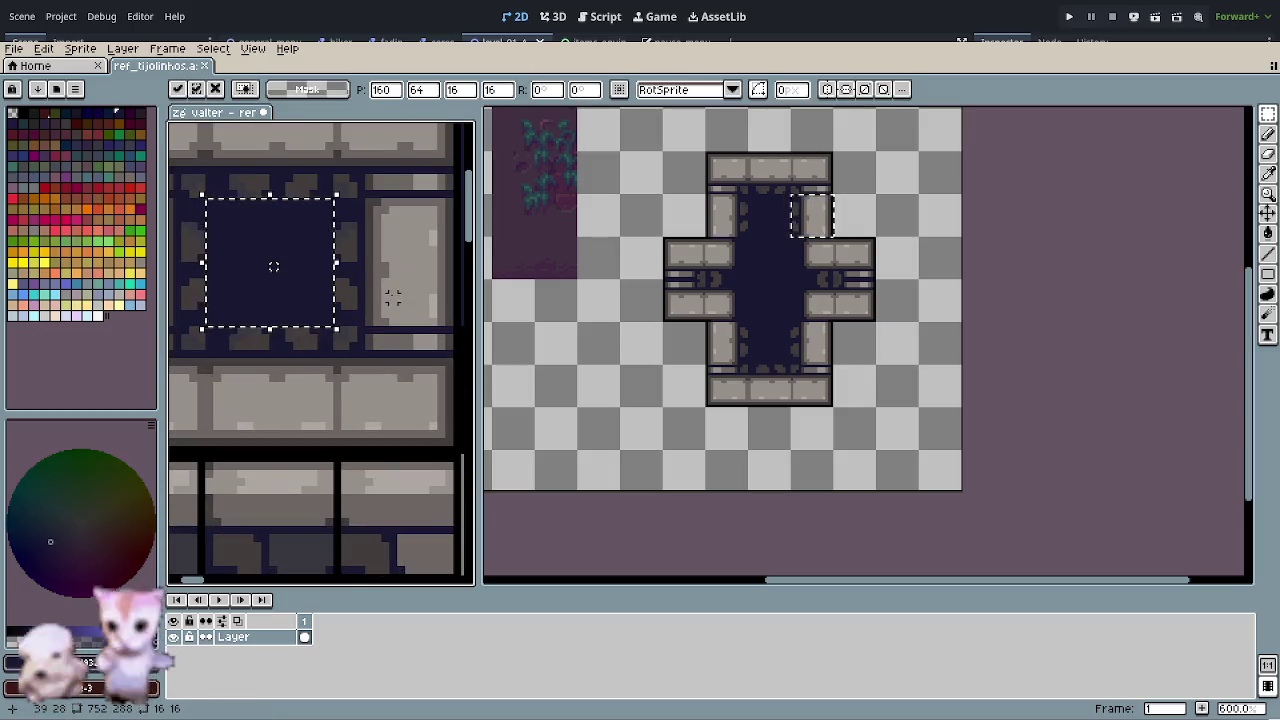
pyautogui.click(668, 413)
pyautogui.scroll(-2, 668, 413)
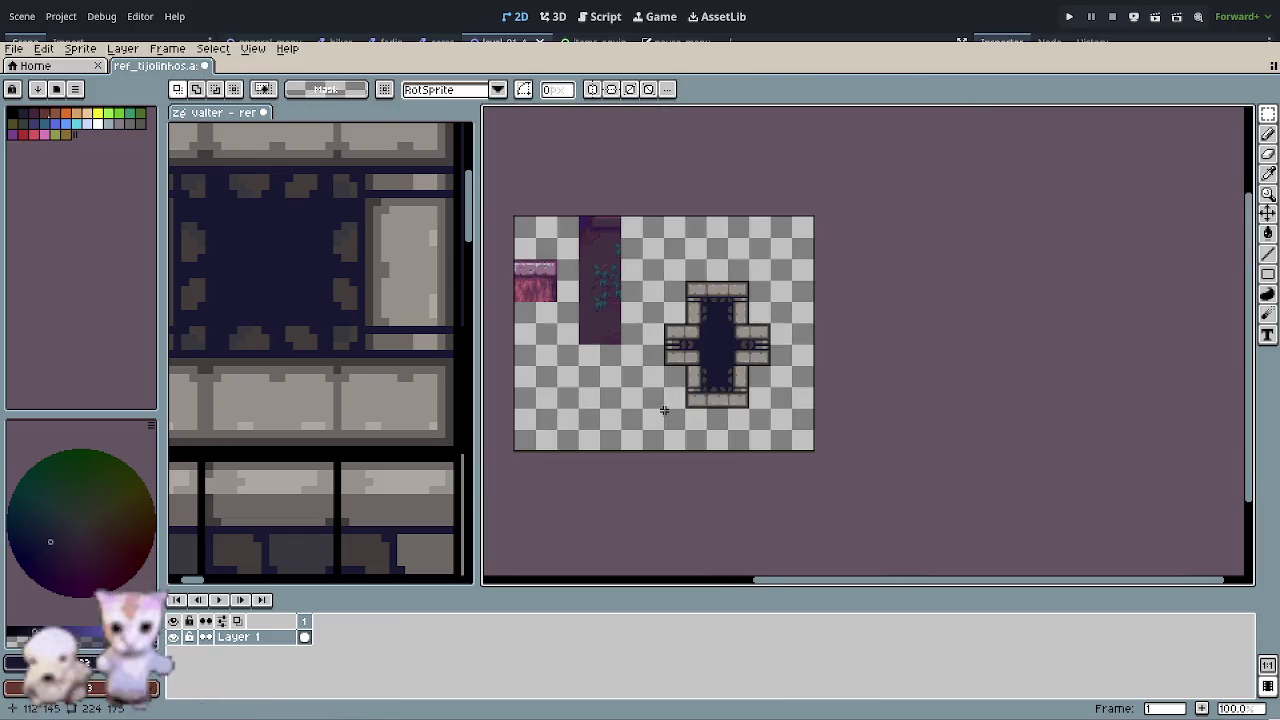
pyautogui.scroll(-2, 533, 362)
pyautogui.scroll(-1, 359, 343)
pyautogui.scroll(-1, 357, 338)
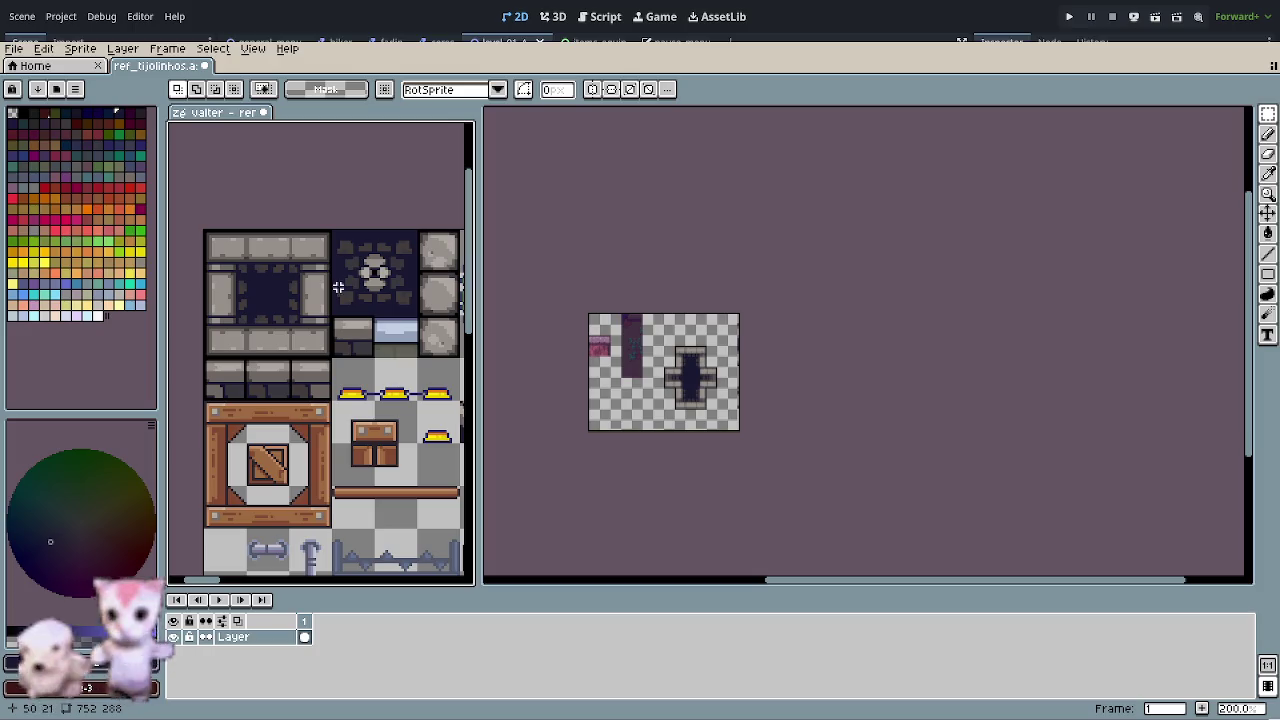
pyautogui.scroll(4, 723, 403)
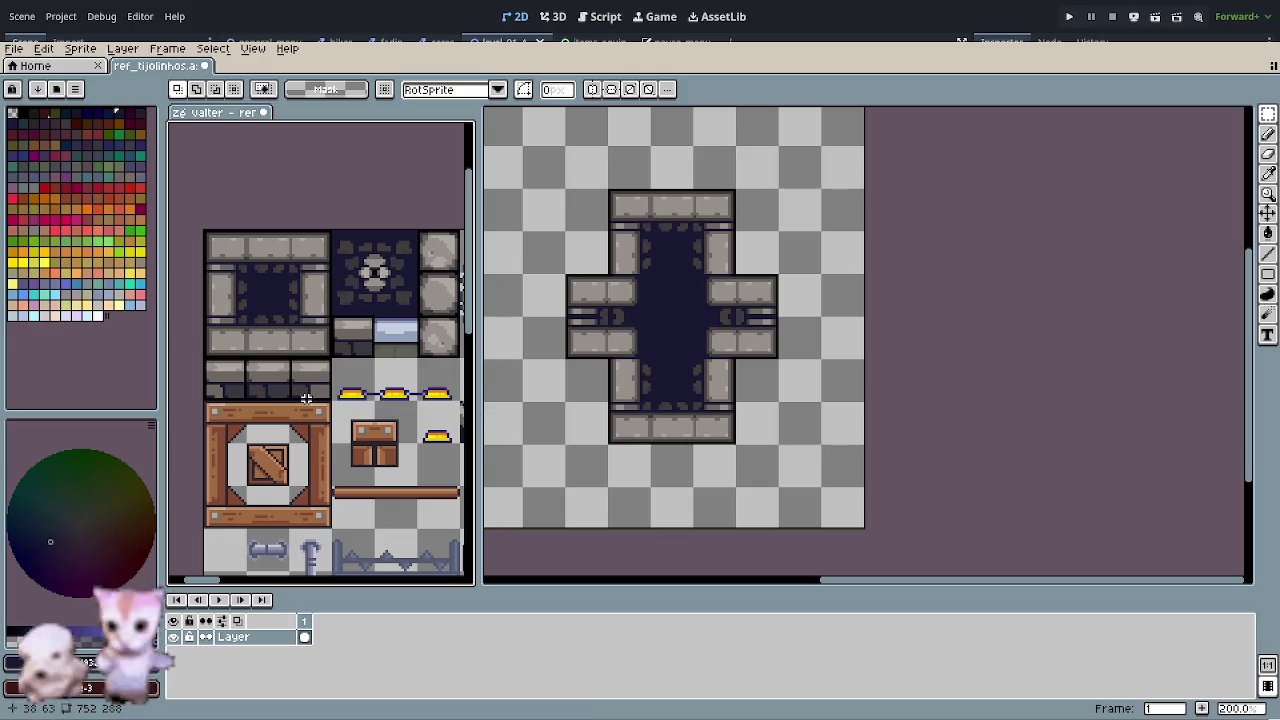
pyautogui.moveTo(306, 398); pyautogui.dragTo(298, 388)
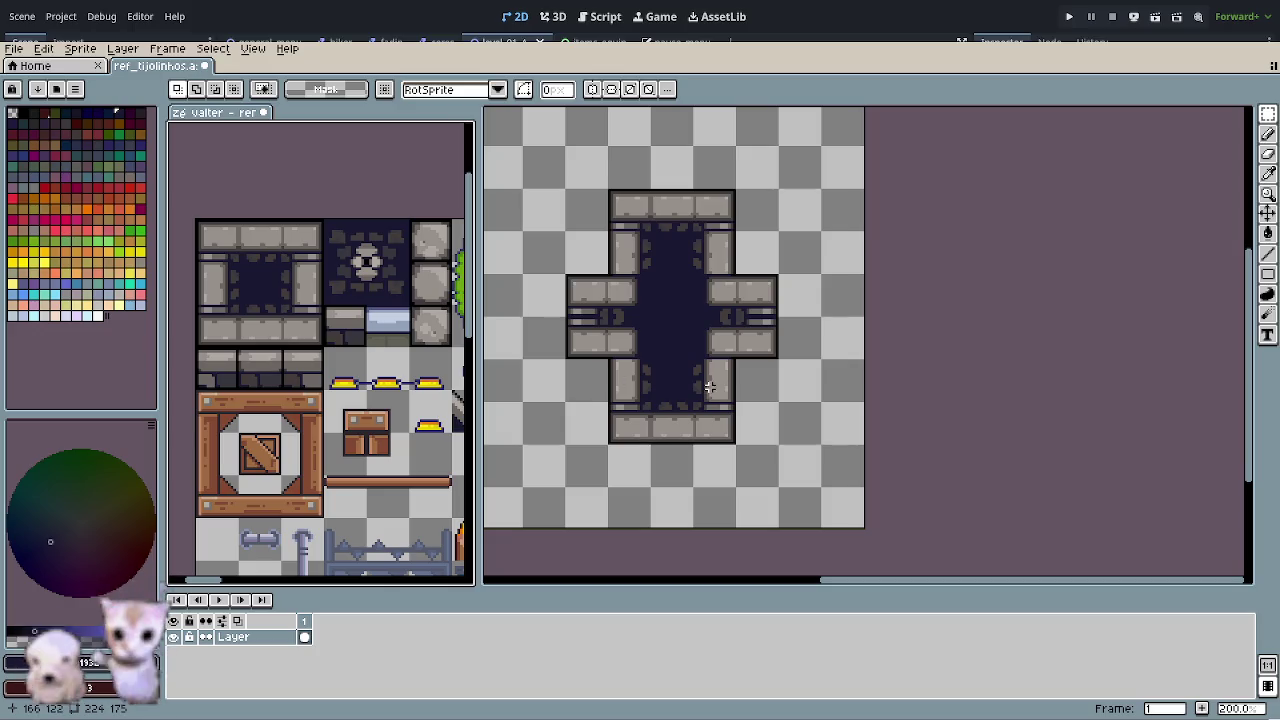
pyautogui.moveTo(351, 242); pyautogui.dragTo(386, 280)
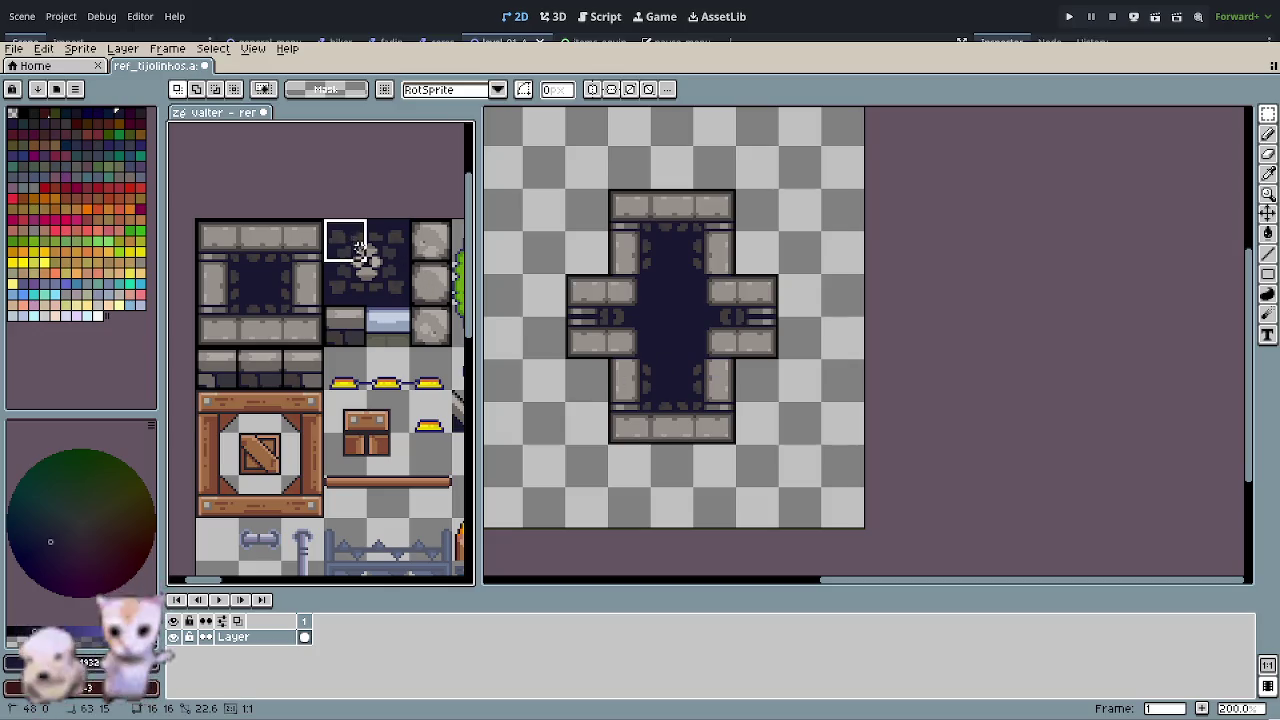
# - Erase the dark round-stone tile and grab a tile from the room's left arm
pyautogui.press('Delete')
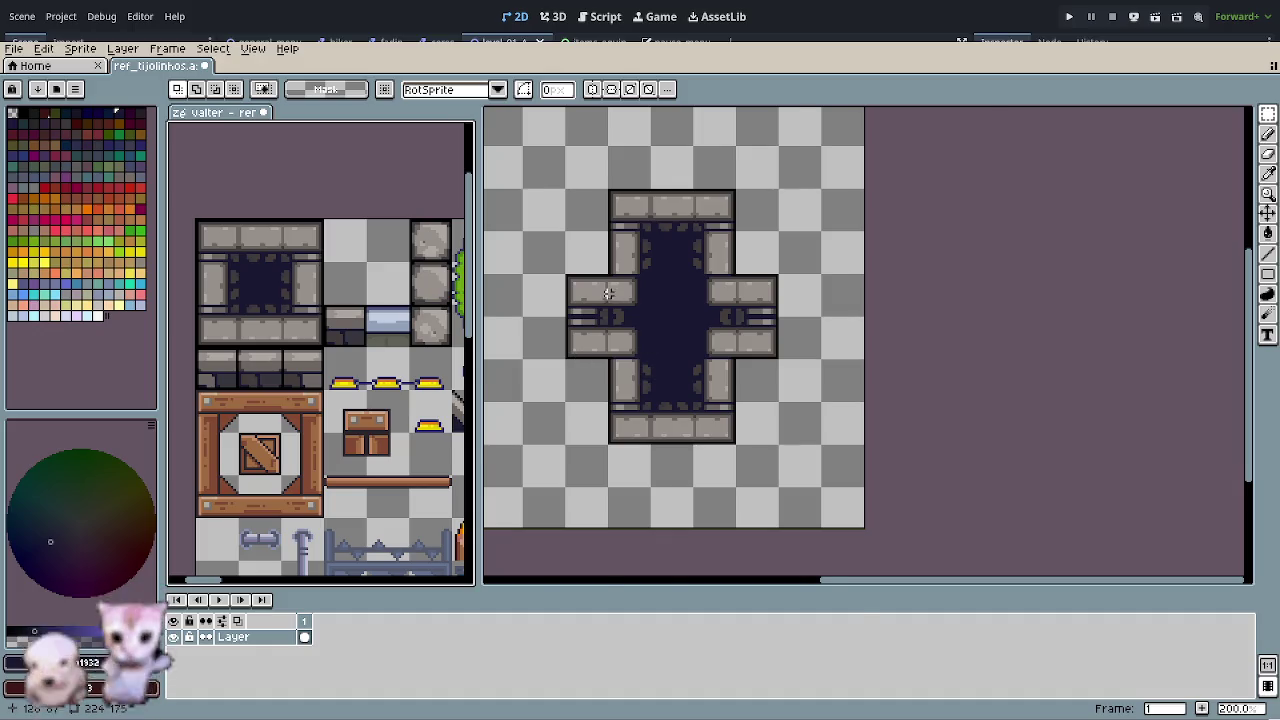
pyautogui.scroll(2, 607, 293)
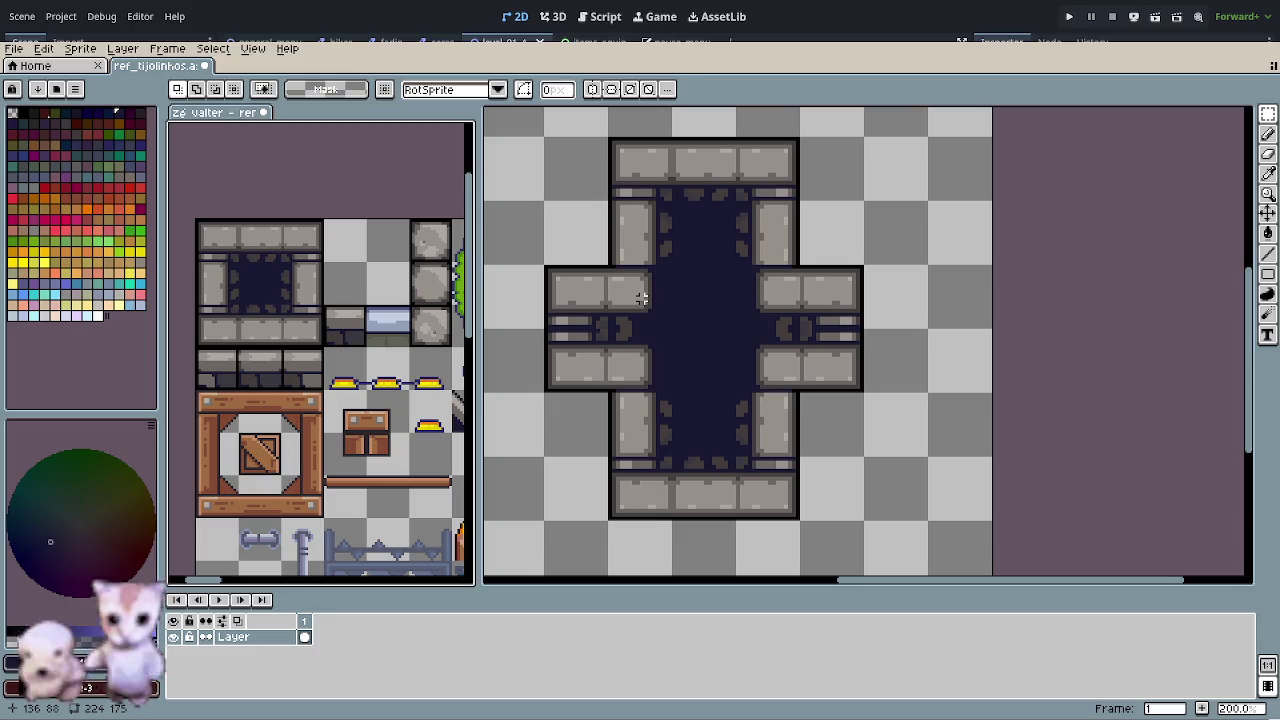
pyautogui.moveTo(651, 363); pyautogui.dragTo(663, 365)
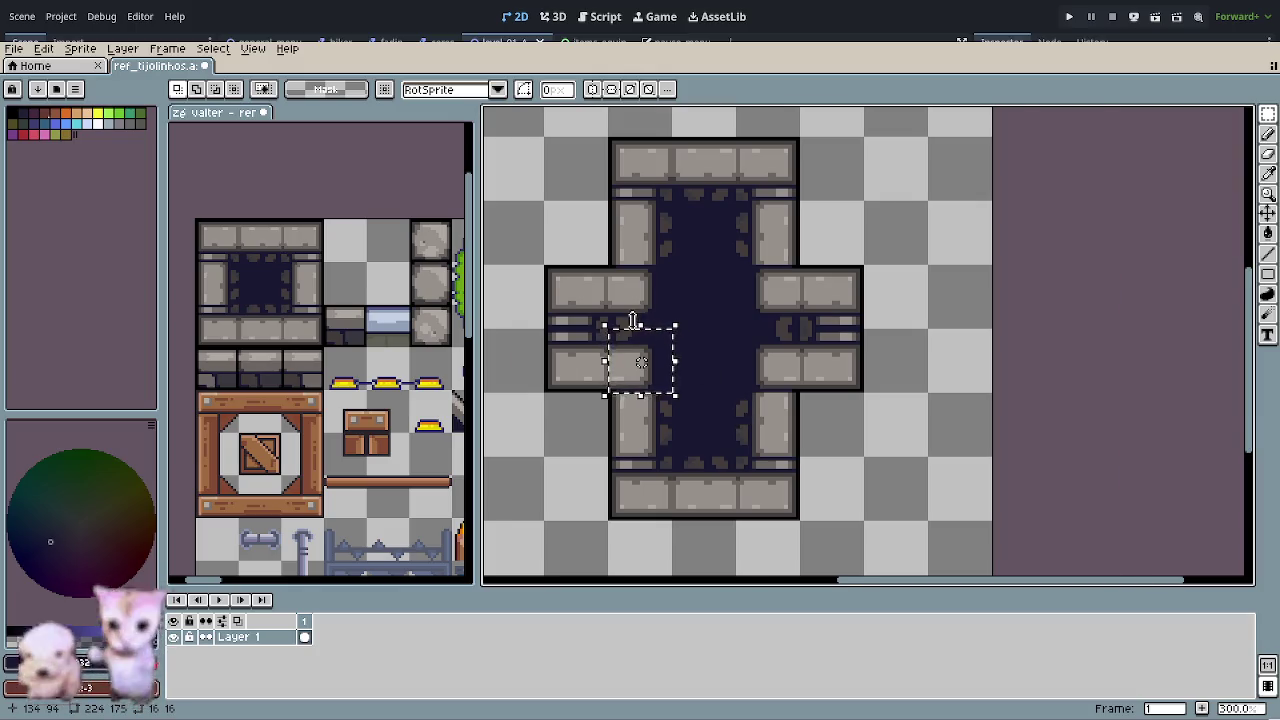
pyautogui.scroll(2, 630, 318)
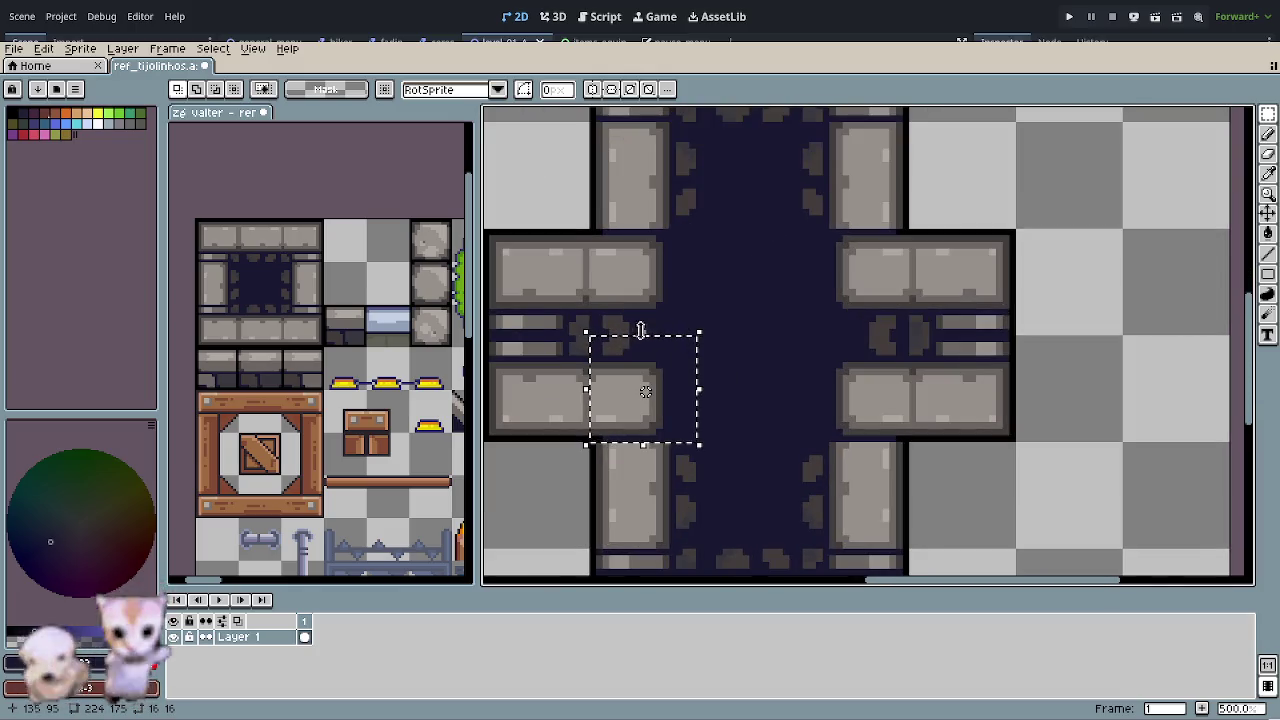
pyautogui.click(958, 498)
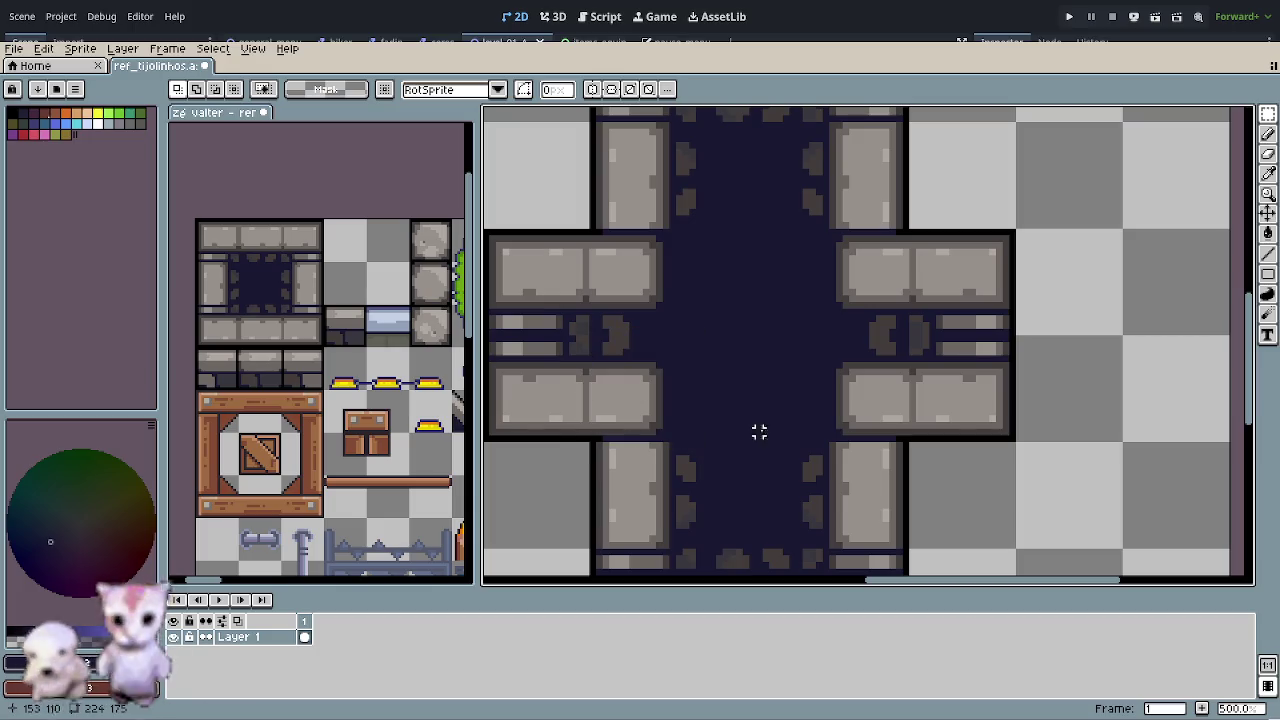
pyautogui.hotkey('ctrl', 'v')
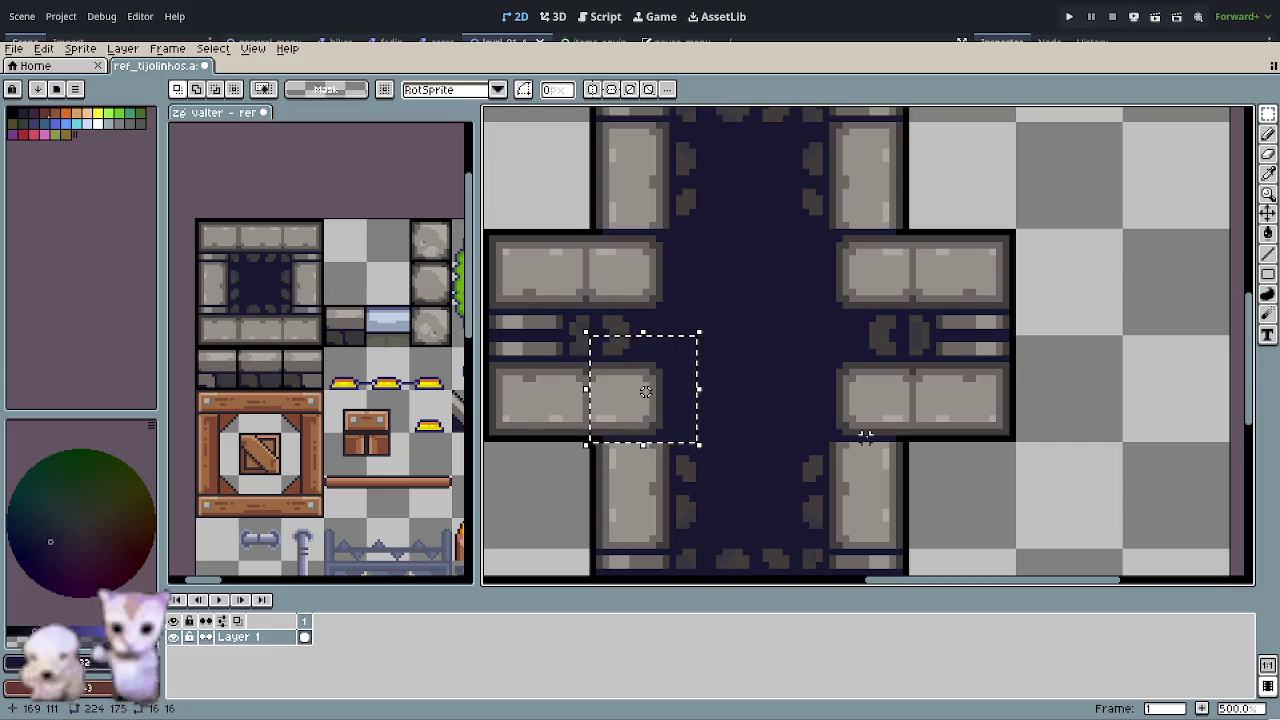
pyautogui.click(878, 350)
# - Undo the stray paste and drop a copied stone block into the emptied tile spot
pyautogui.hotkey('ctrl', 'z')
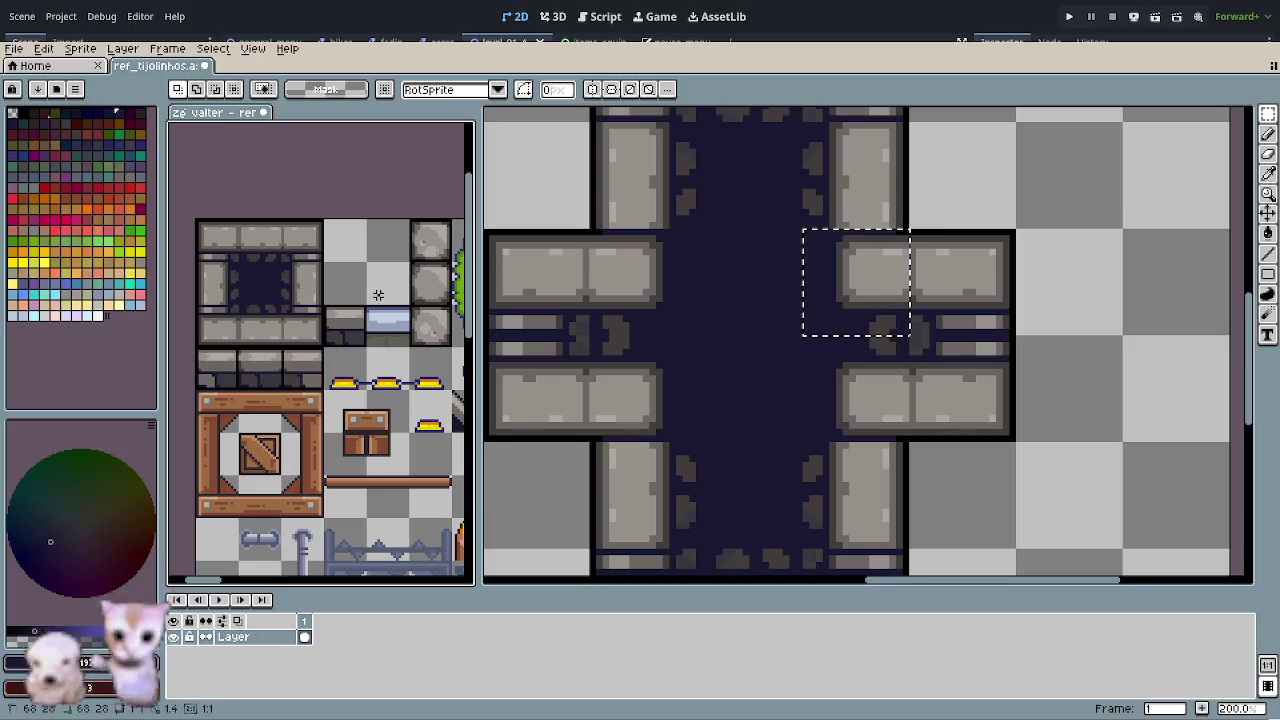
pyautogui.moveTo(292, 431)
pyautogui.mouseDown()
pyautogui.moveTo(309, 449)
pyautogui.moveTo(363, 274)
pyautogui.moveTo(362, 293)
pyautogui.mouseUp()
pyautogui.scroll(3, 360, 285)
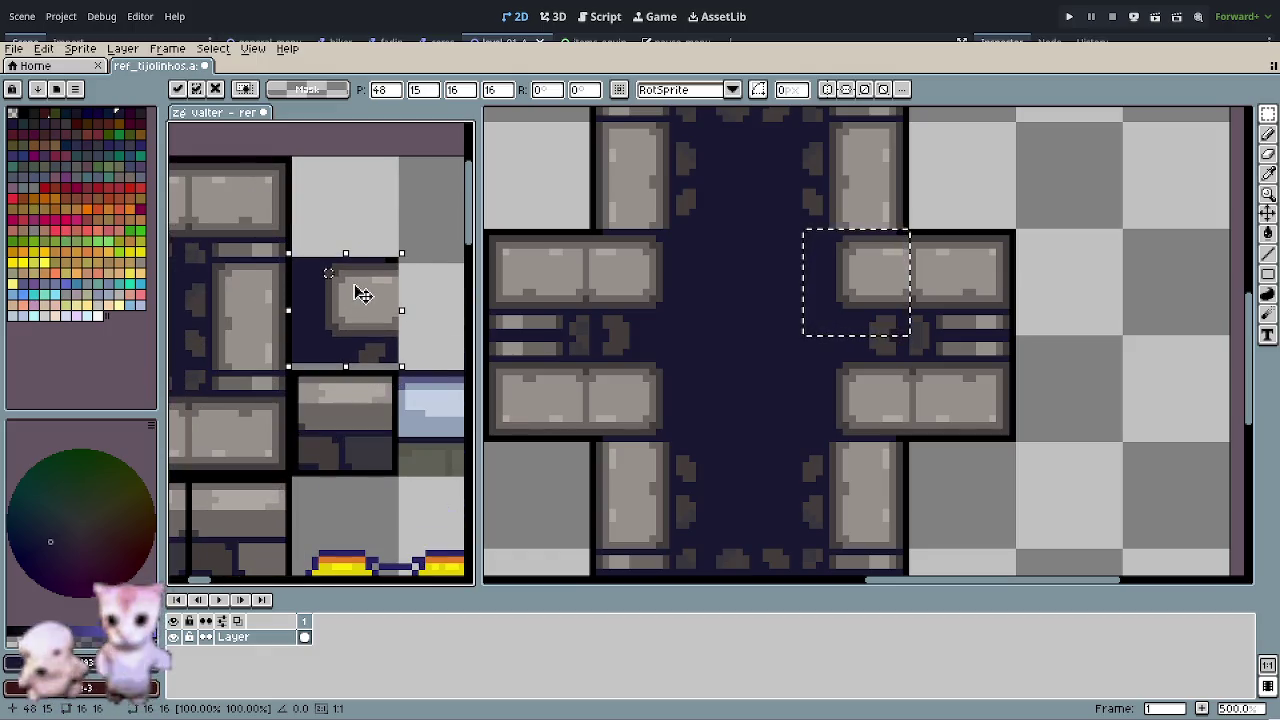
pyautogui.click(328, 472)
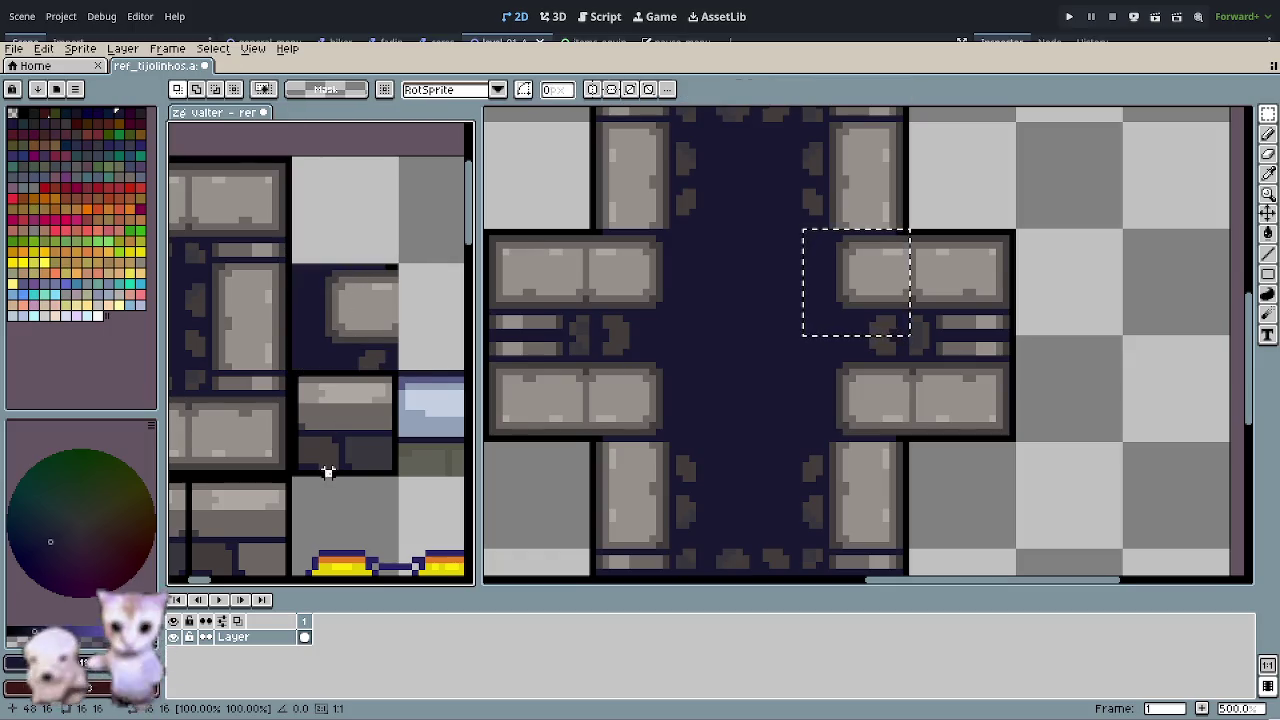
pyautogui.scroll(-1, 328, 468)
pyautogui.scroll(-1, 328, 468)
# - Nudge a selected stone tile on the tileset one step to the right
pyautogui.click(605, 287)
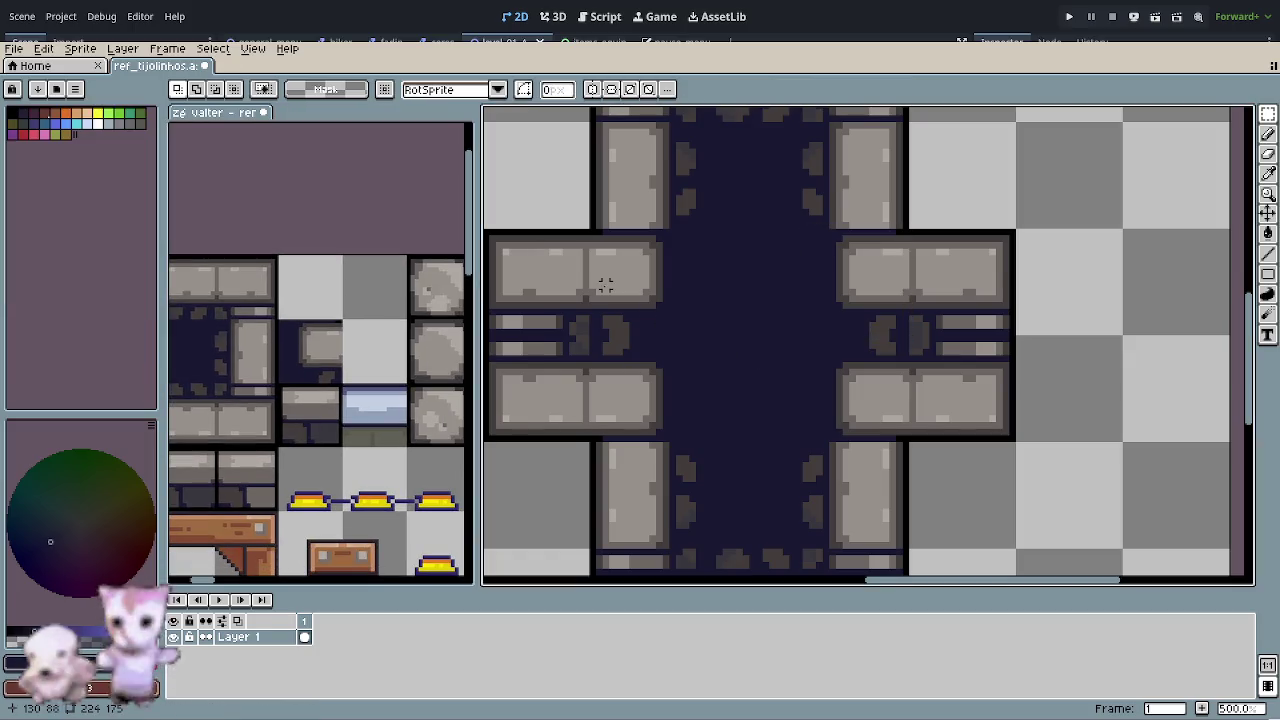
pyautogui.scroll(2, 368, 348)
pyautogui.click(350, 362)
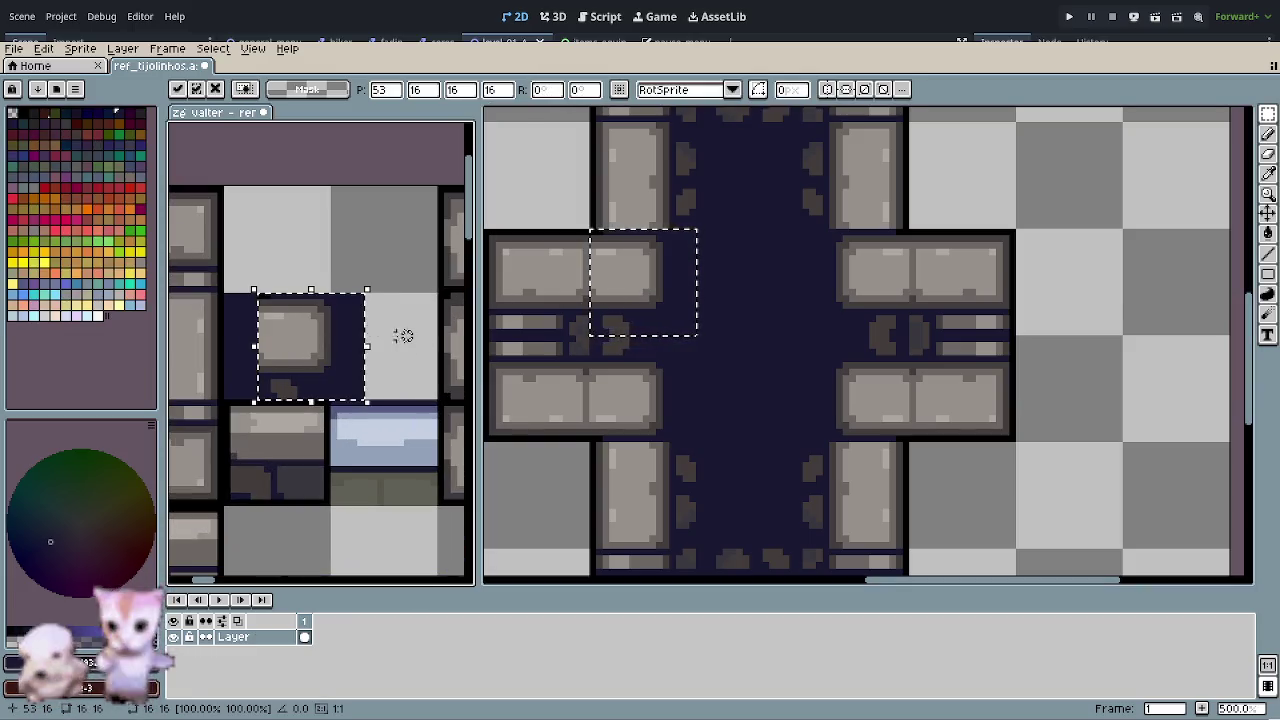
pyautogui.press('Right')
pyautogui.press('Right')
pyautogui.press('Right')
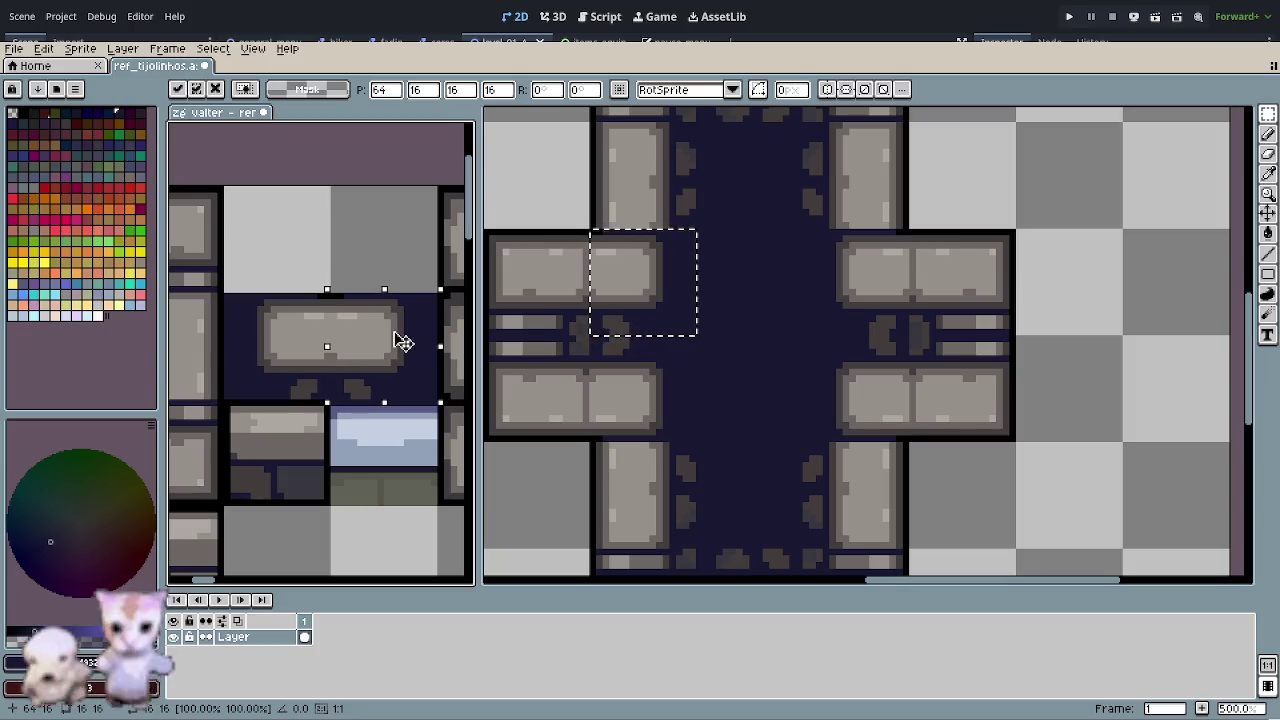
pyautogui.click(353, 270)
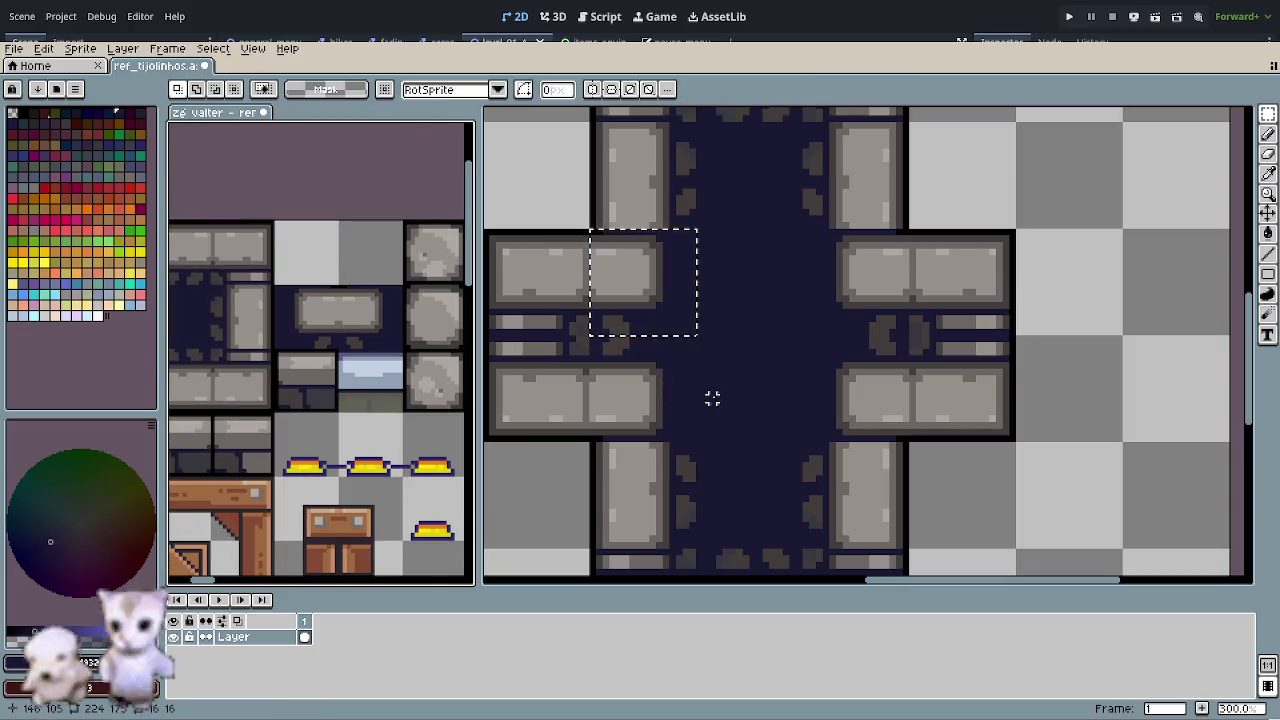
# - Paste the first slab tile from the cross sprite into the tileset's top row
pyautogui.click(731, 400)
pyautogui.click(636, 404)
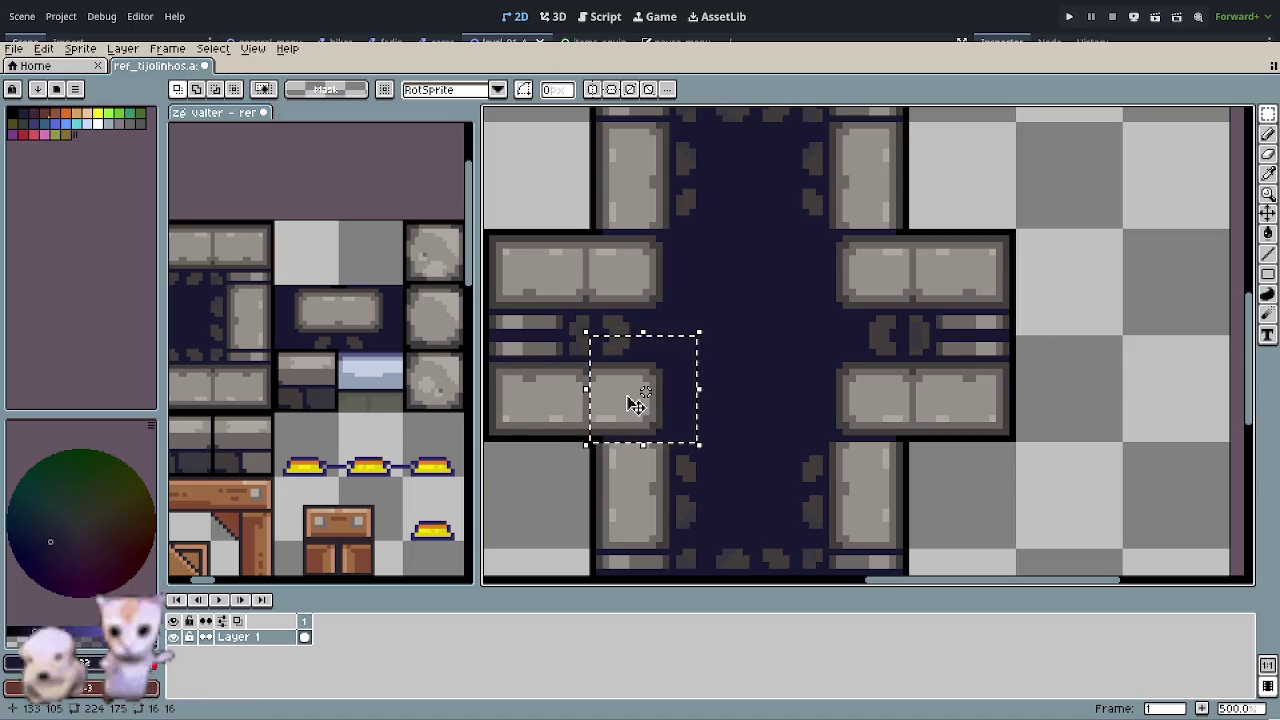
pyautogui.click(357, 286)
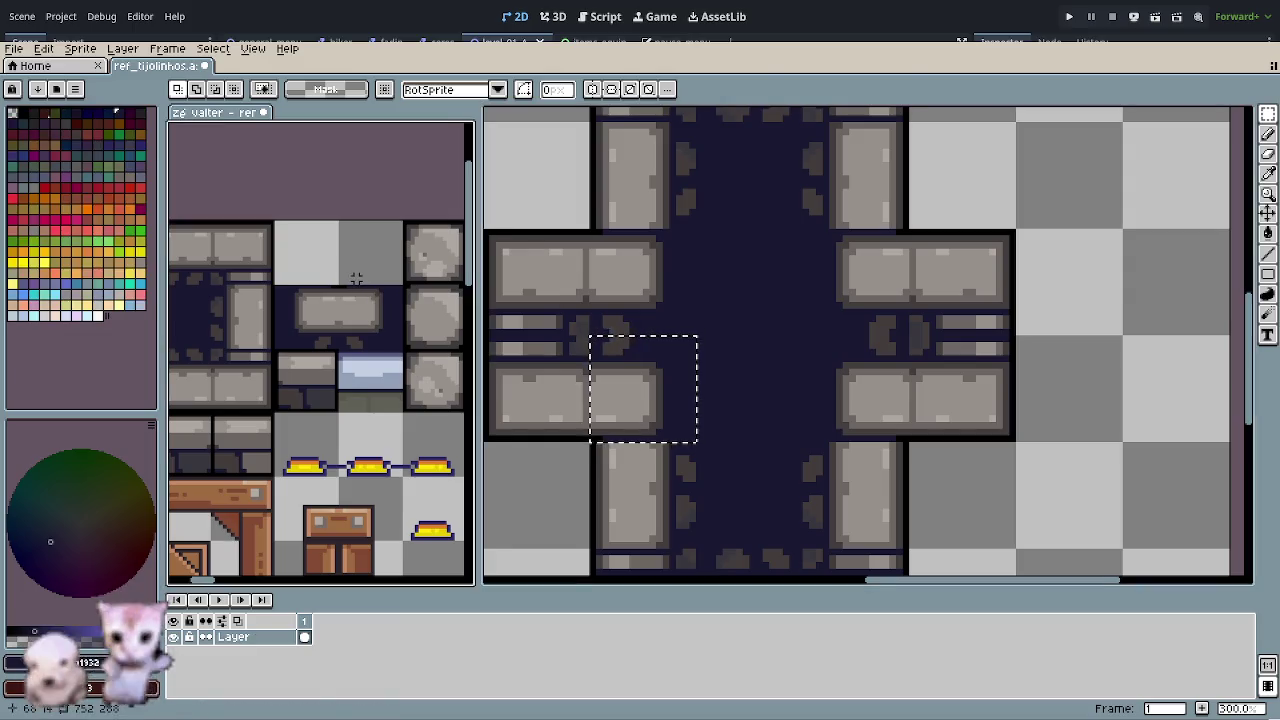
pyautogui.hotkey('ctrl', 'v')
pyautogui.moveTo(308, 376)
pyautogui.mouseDown()
pyautogui.moveTo(374, 266)
pyautogui.moveTo(370, 287)
pyautogui.mouseUp()
pyautogui.press('Return')
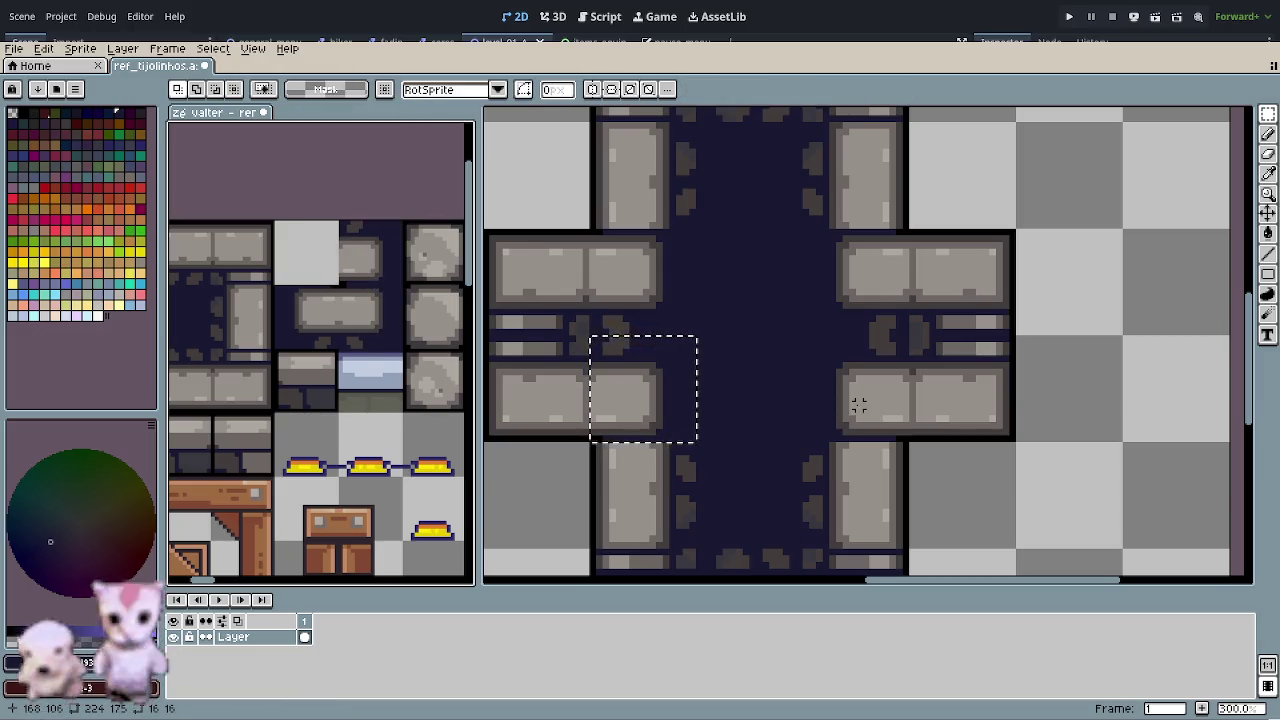
# - Copy a second slab tile from the cross sprite and place it beside the first
pyautogui.moveTo(857, 400); pyautogui.dragTo(866, 415)
pyautogui.hotkey('ctrl', 'c')
pyautogui.click(343, 277)
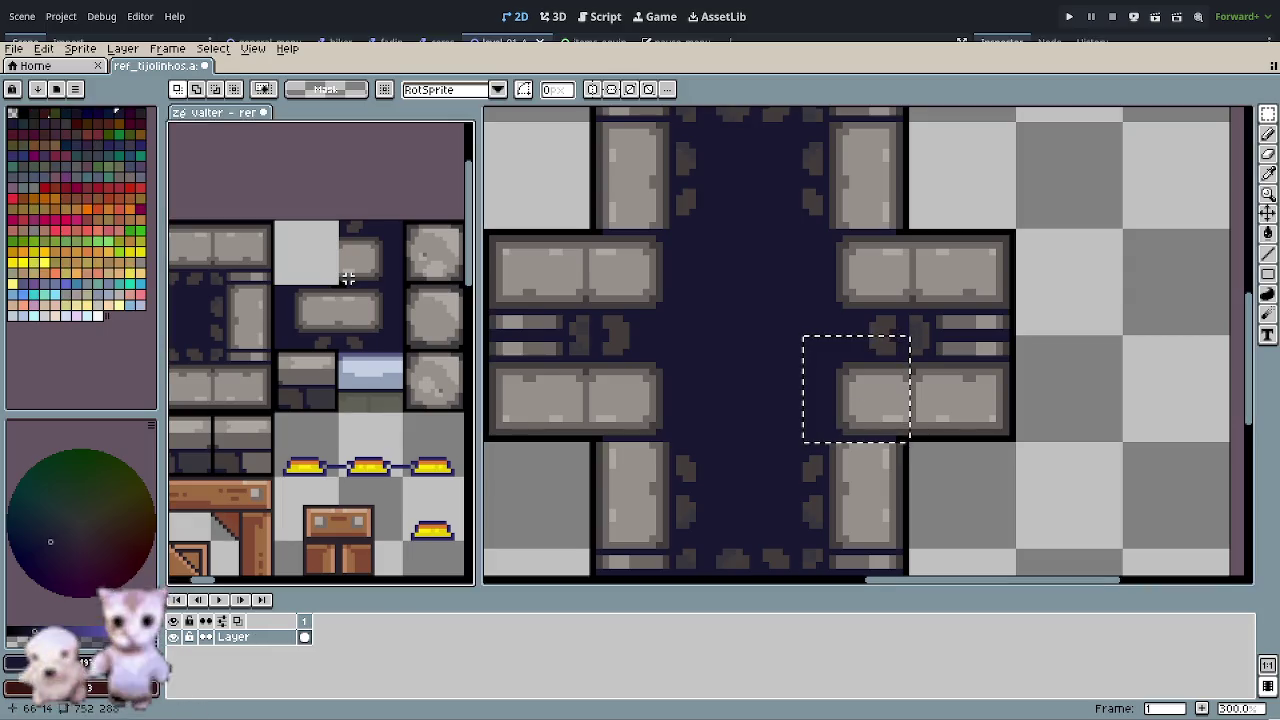
pyautogui.hotkey('ctrl', 'v')
pyautogui.moveTo(325, 352); pyautogui.dragTo(315, 254)
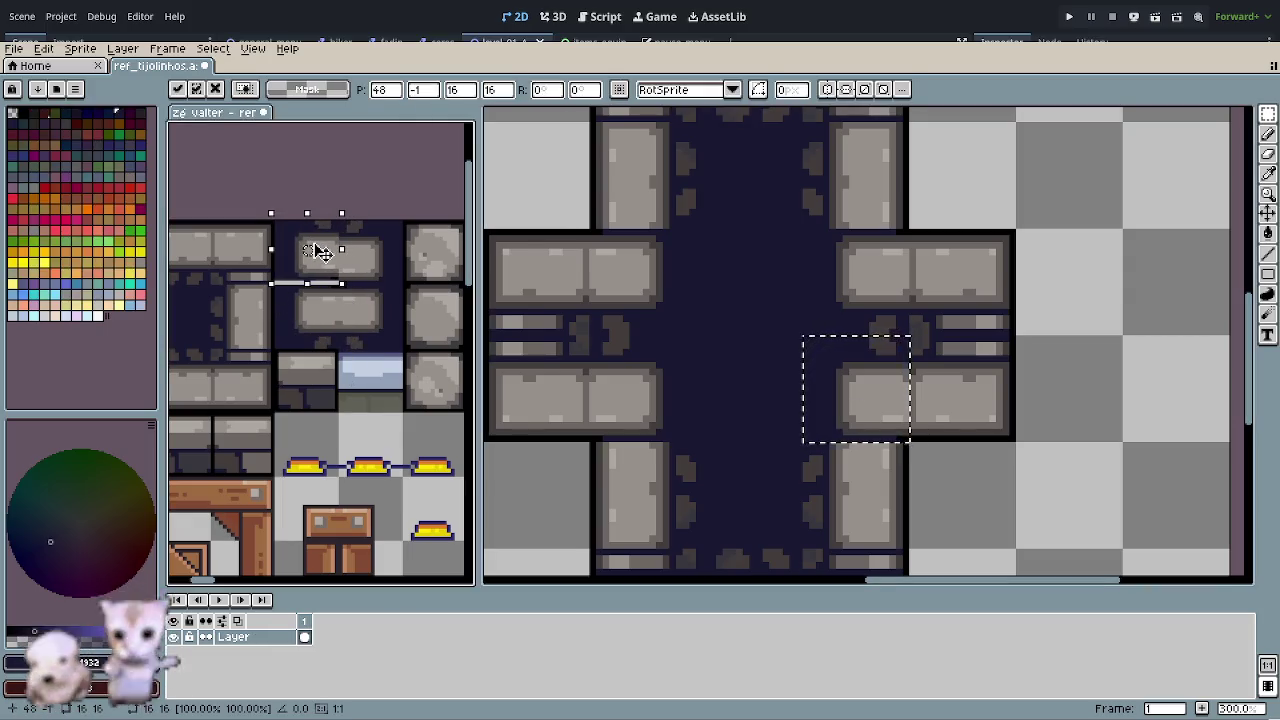
pyautogui.press('Return')
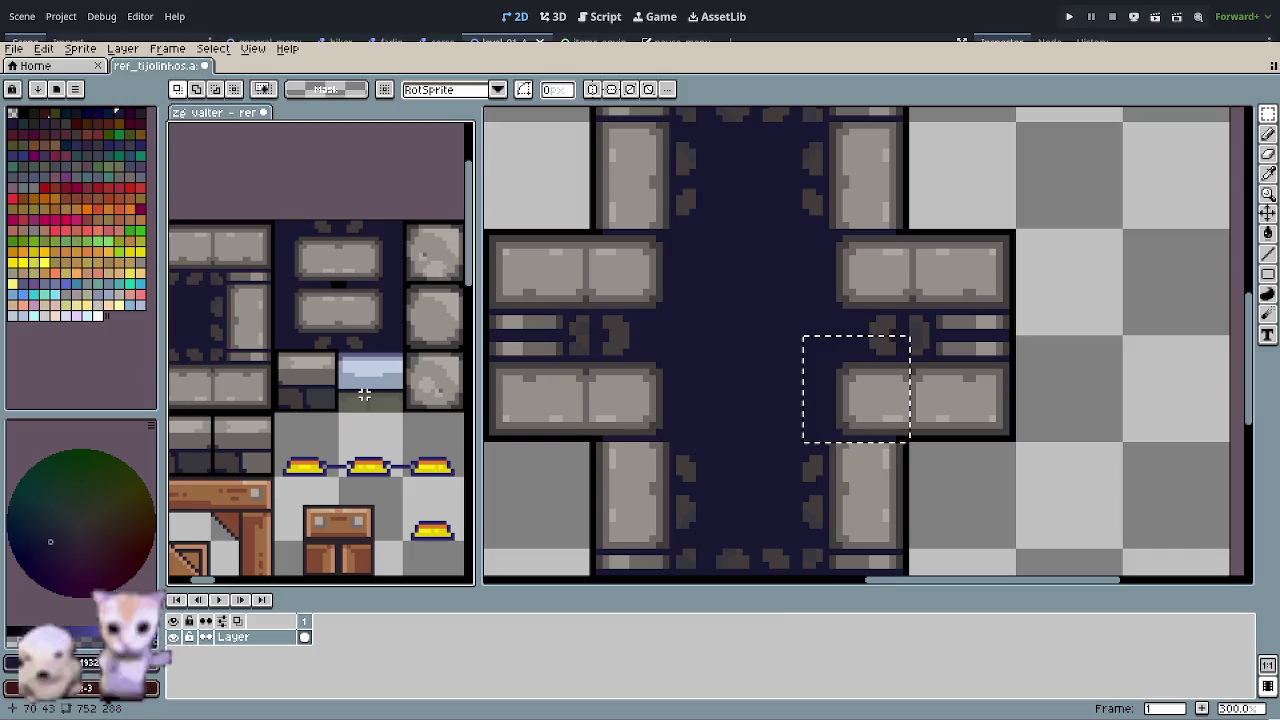
pyautogui.scroll(-3, 360, 372)
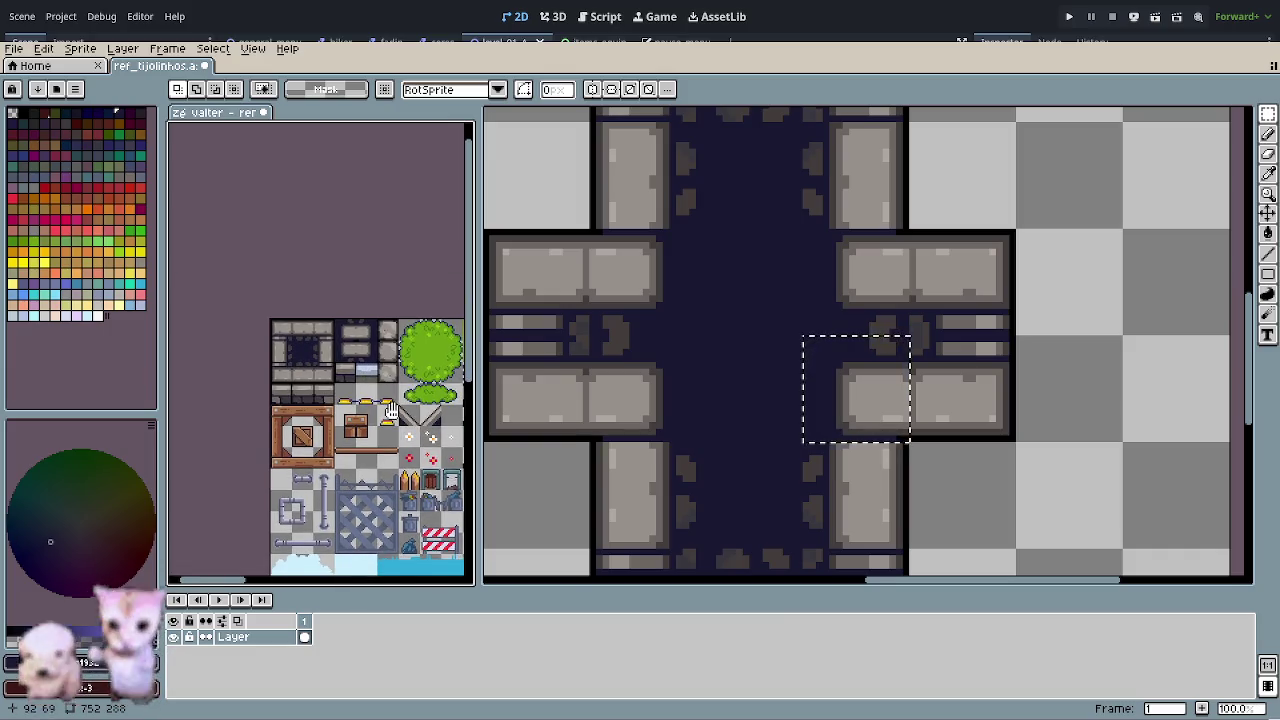
pyautogui.scroll(-2, 370, 380)
pyautogui.click(897, 491)
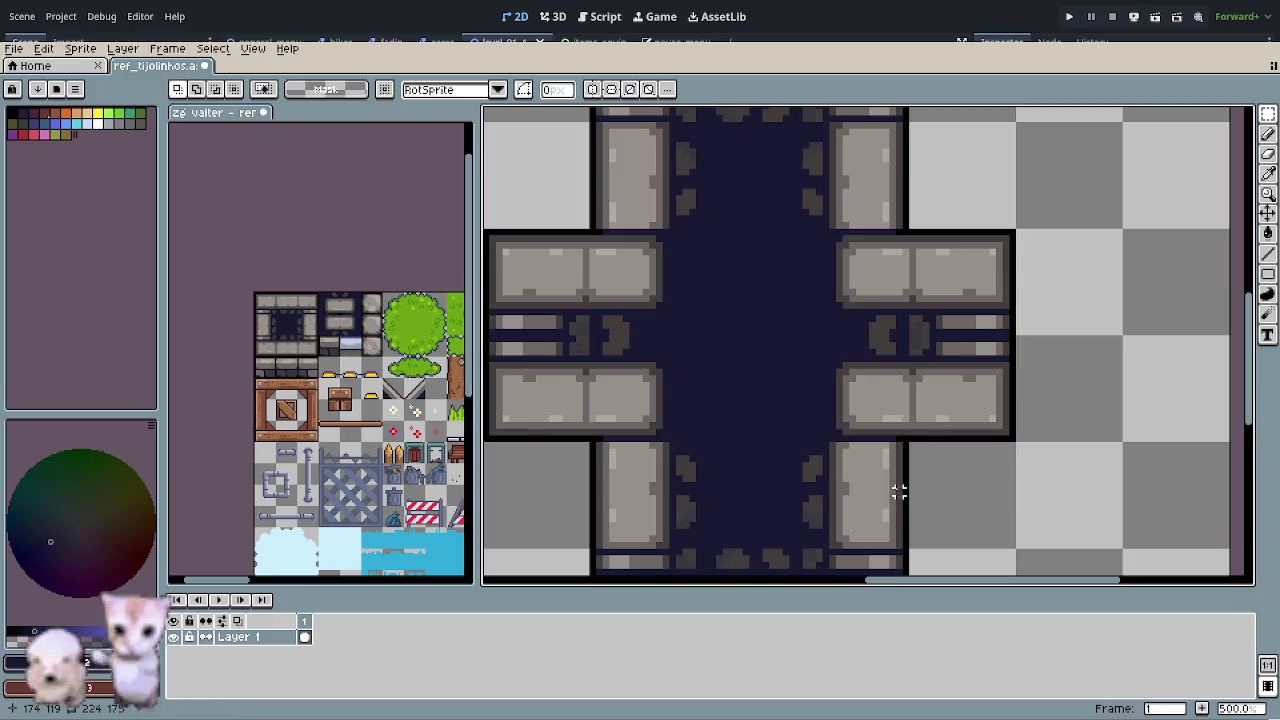
pyautogui.scroll(-2, 886, 480)
pyautogui.moveTo(886, 480); pyautogui.dragTo(657, 373)
pyautogui.scroll(-1, 657, 373)
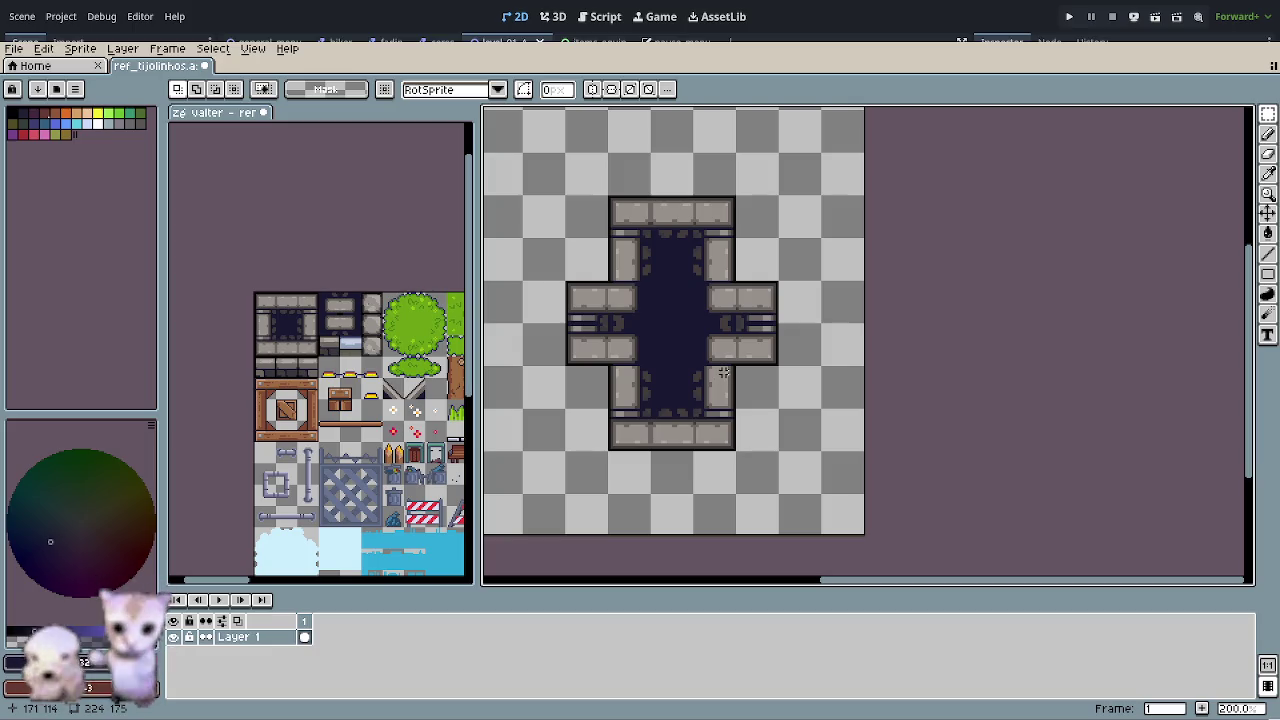
pyautogui.scroll(2, 372, 330)
# - Paste the column of three round stone tiles to the left of the cross
pyautogui.moveTo(370, 245); pyautogui.dragTo(370, 380)
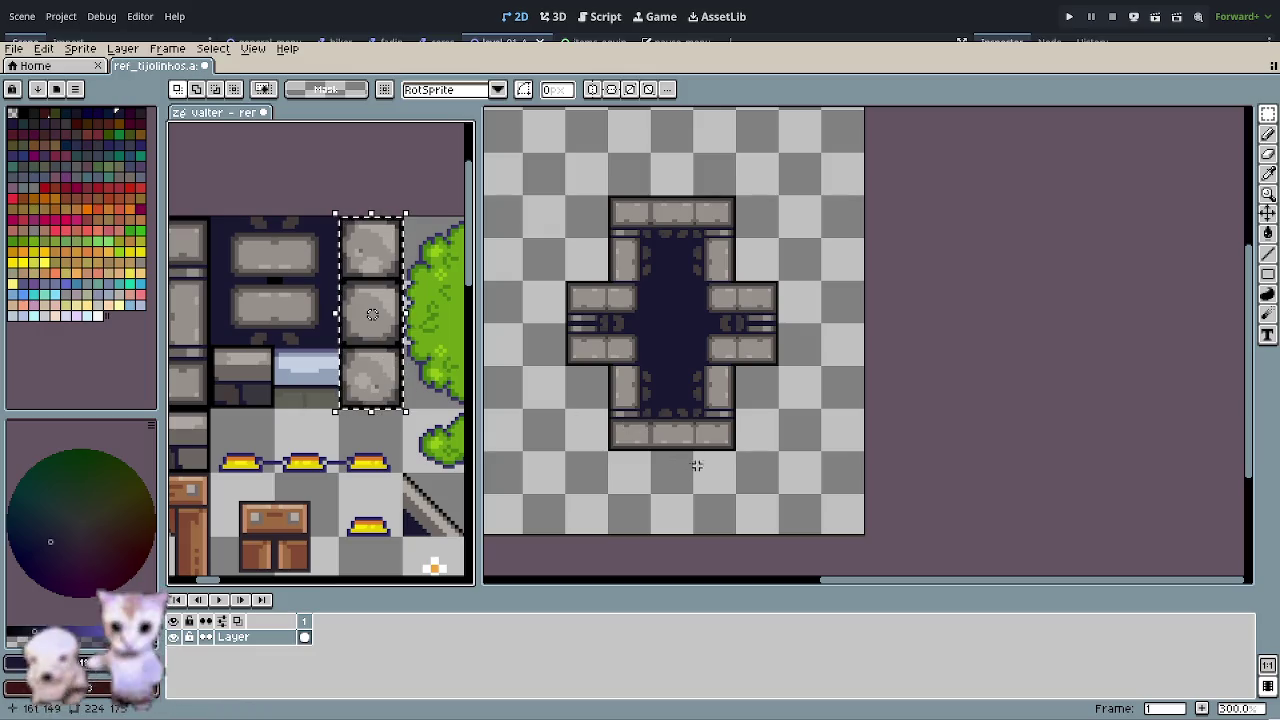
pyautogui.scroll(1, 712, 462)
pyautogui.scroll(1, 694, 350)
pyautogui.hotkey('ctrl', 'v')
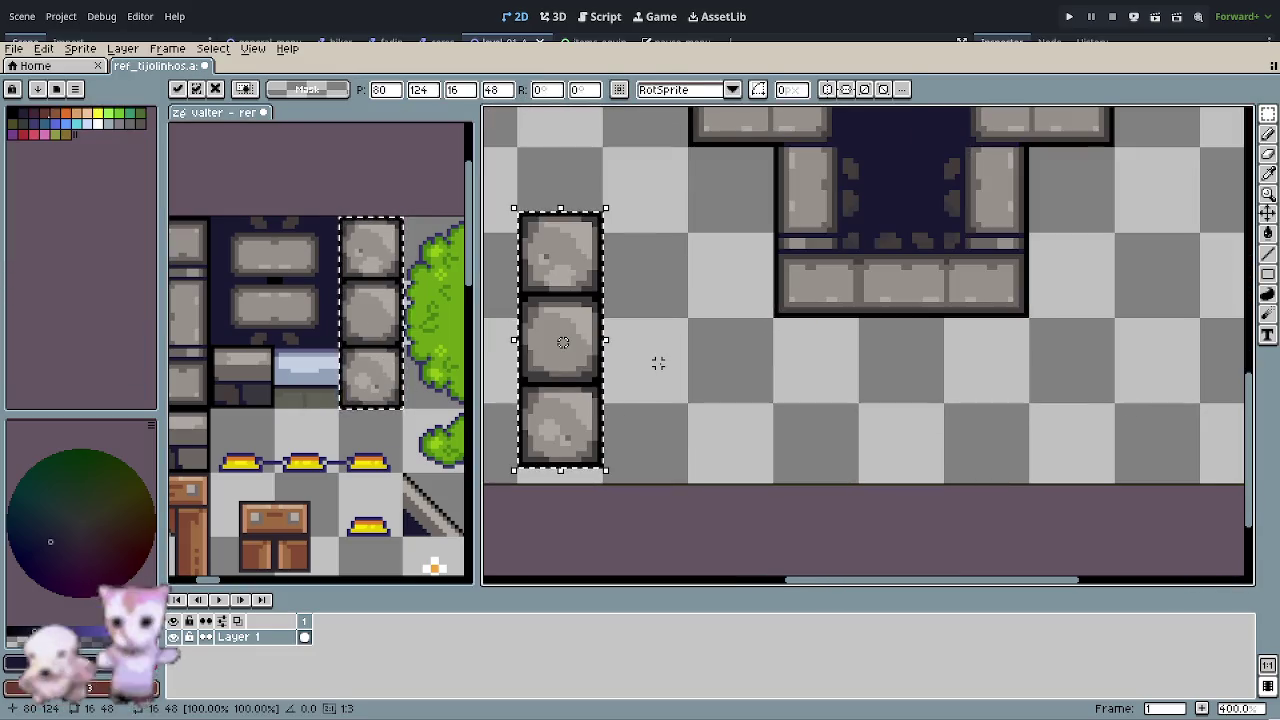
pyautogui.moveTo(569, 392); pyautogui.dragTo(580, 337)
pyautogui.click(689, 329)
pyautogui.moveTo(689, 329); pyautogui.dragTo(651, 346)
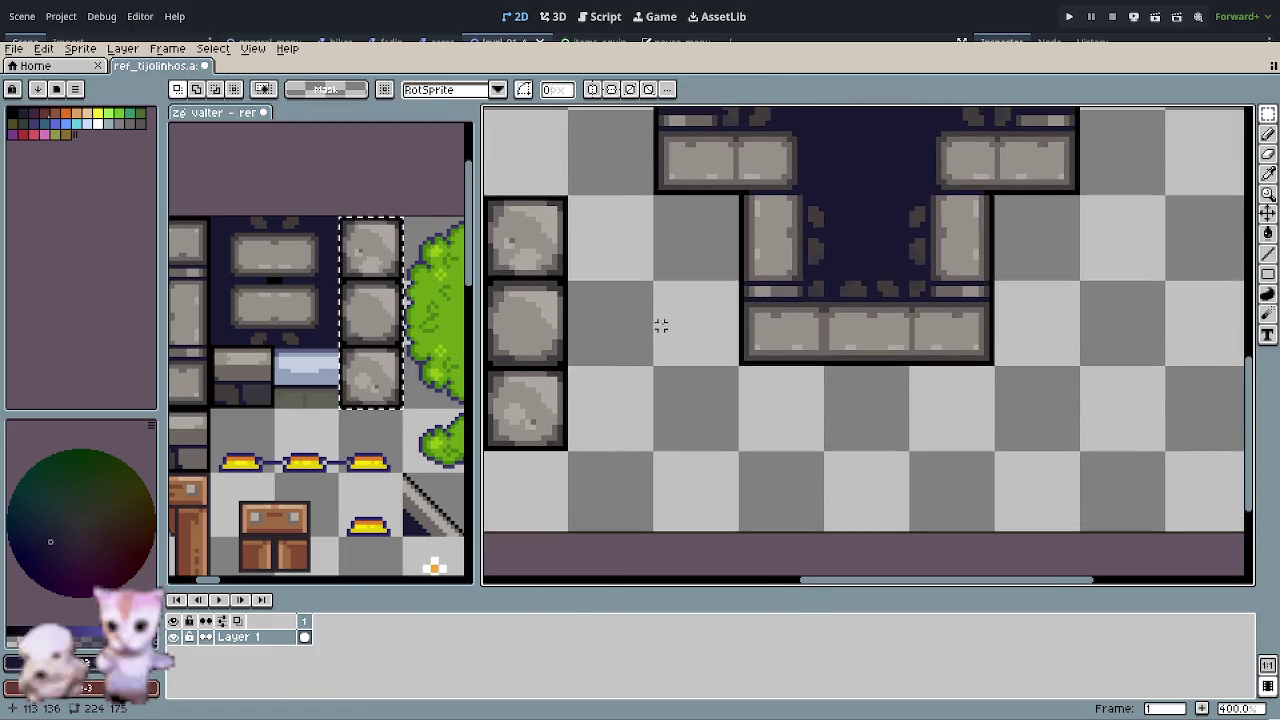
pyautogui.moveTo(680, 297); pyautogui.dragTo(780, 349)
# - Fill a tall 16x48 area beside the stones with grey and pick black for outlining
pyautogui.moveTo(642, 268); pyautogui.dragTo(631, 423)
pyautogui.rightClick(640, 434)
pyautogui.scroll(1, 614, 468)
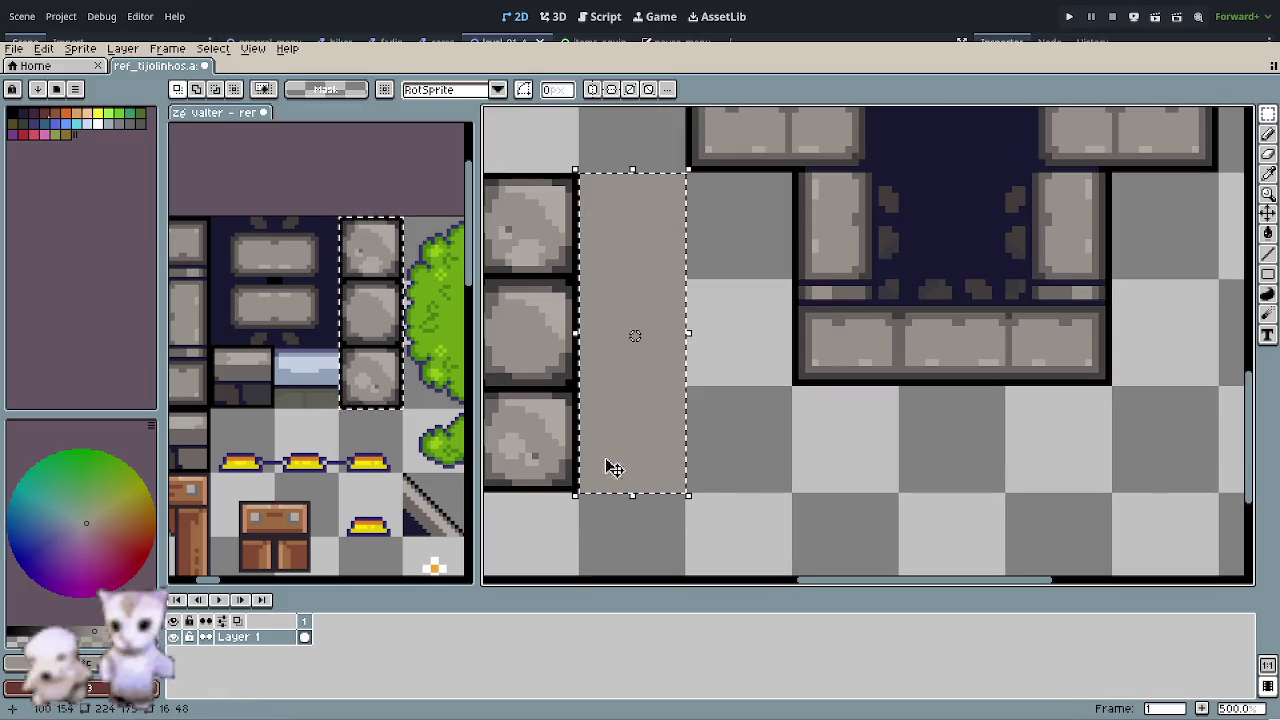
pyautogui.press('o')
pyautogui.click(579, 488)
pyautogui.press('b')
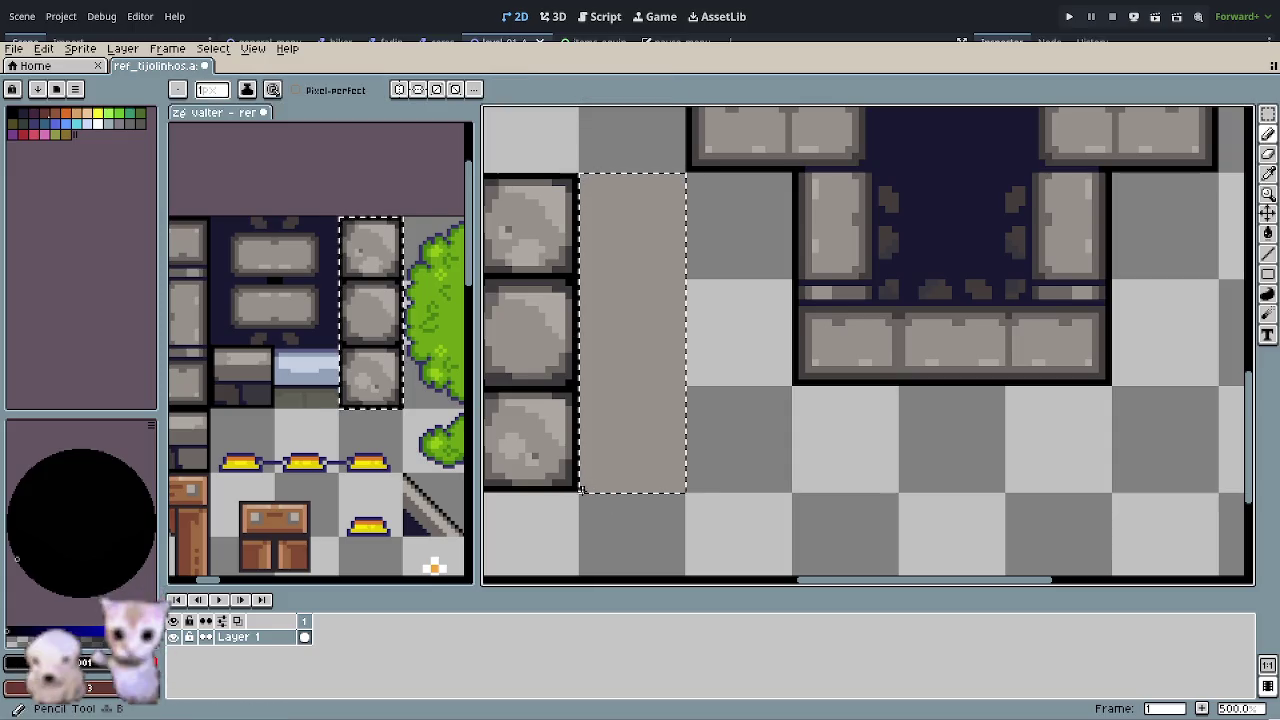
pyautogui.moveTo(603, 249)
pyautogui.mouseDown()
pyautogui.moveTo(586, 306)
pyautogui.moveTo(664, 278)
pyautogui.mouseUp()
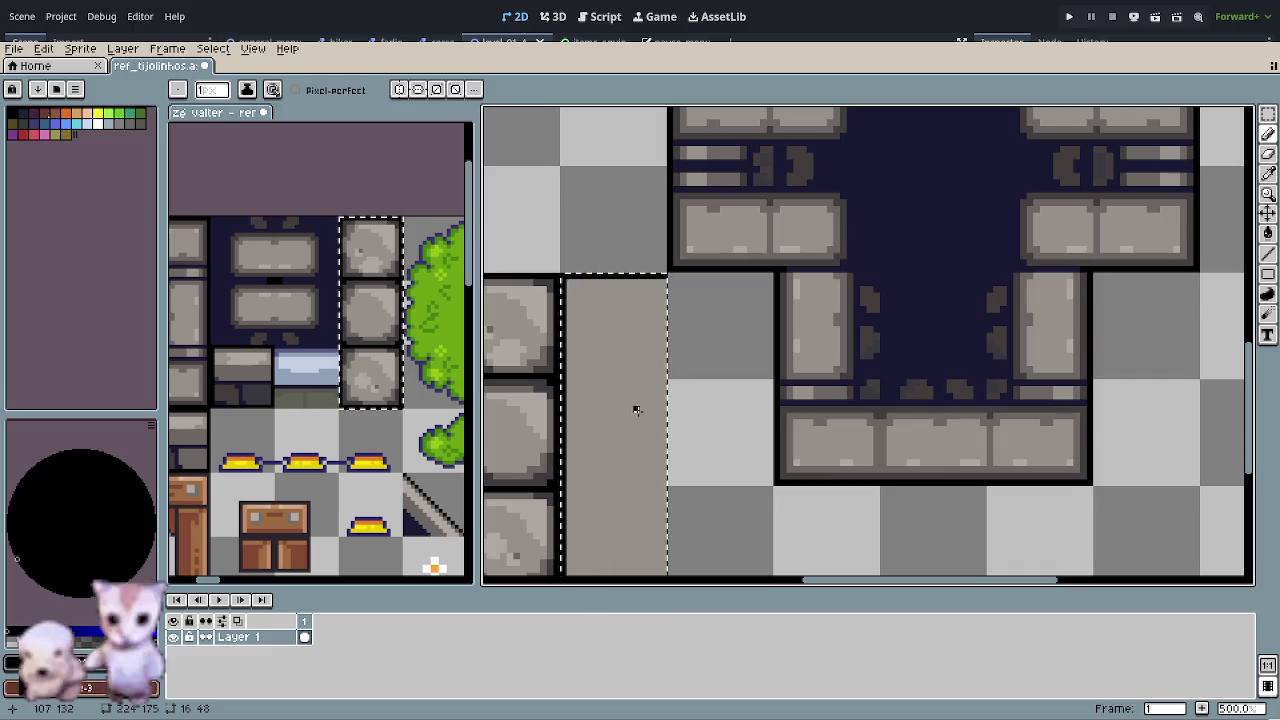
pyautogui.moveTo(654, 449); pyautogui.dragTo(660, 320)
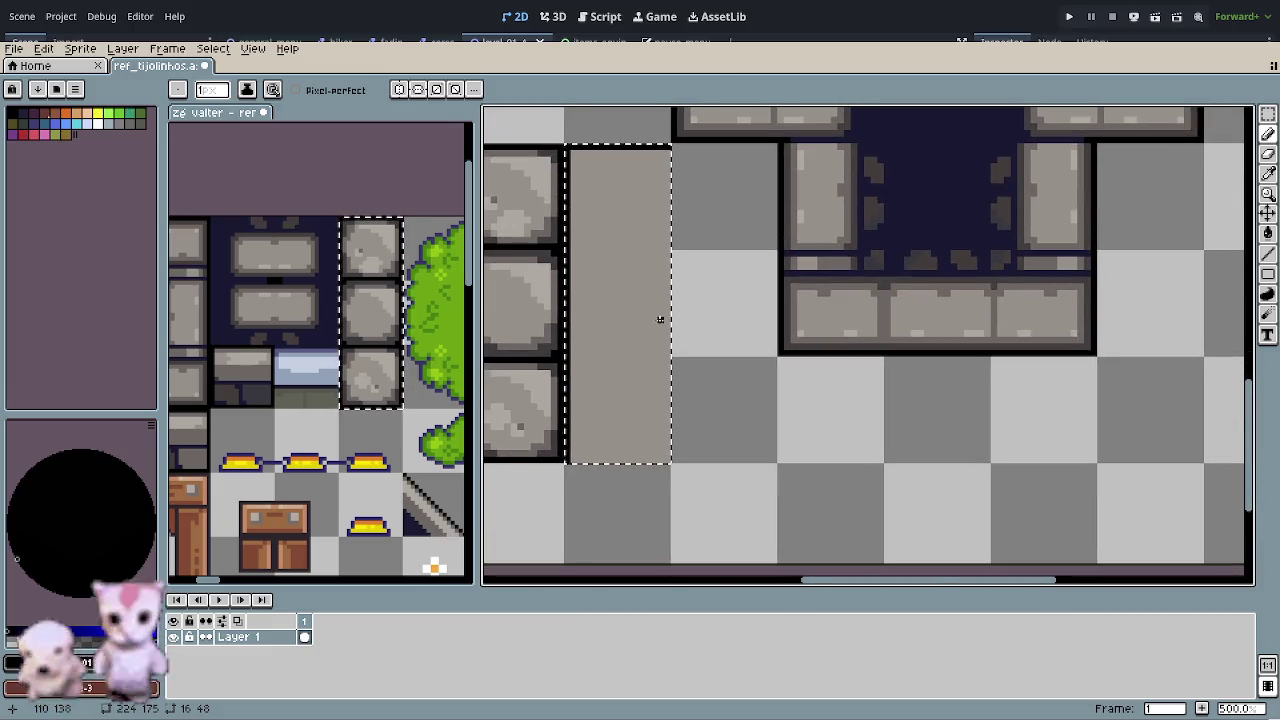
# - Outline the grey slab in black along its top, bottom, left and right edges
pyautogui.scroll(2, 632, 432)
pyautogui.moveTo(687, 110)
pyautogui.mouseDown()
pyautogui.moveTo(687, 474)
pyautogui.moveTo(543, 473)
pyautogui.moveTo(577, 510)
pyautogui.mouseUp()
pyautogui.press('i')
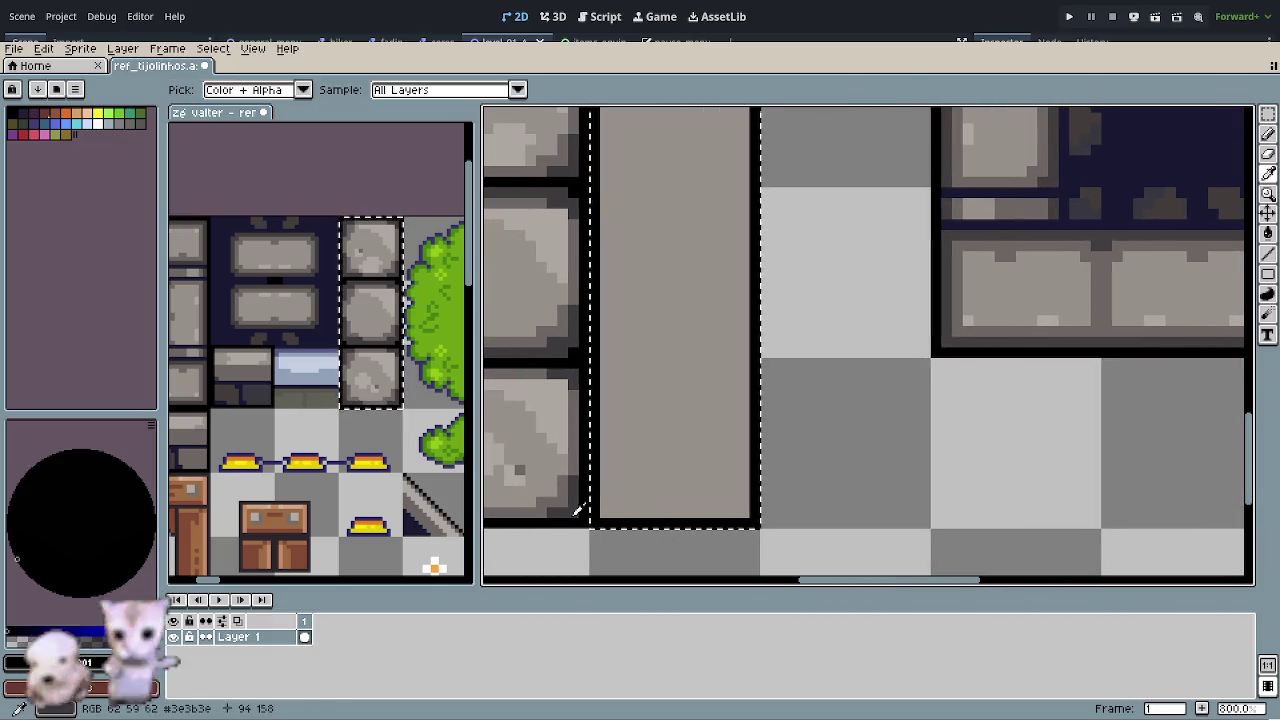
pyautogui.click(577, 510)
pyautogui.press('b')
pyautogui.moveTo(605, 511); pyautogui.dragTo(743, 510)
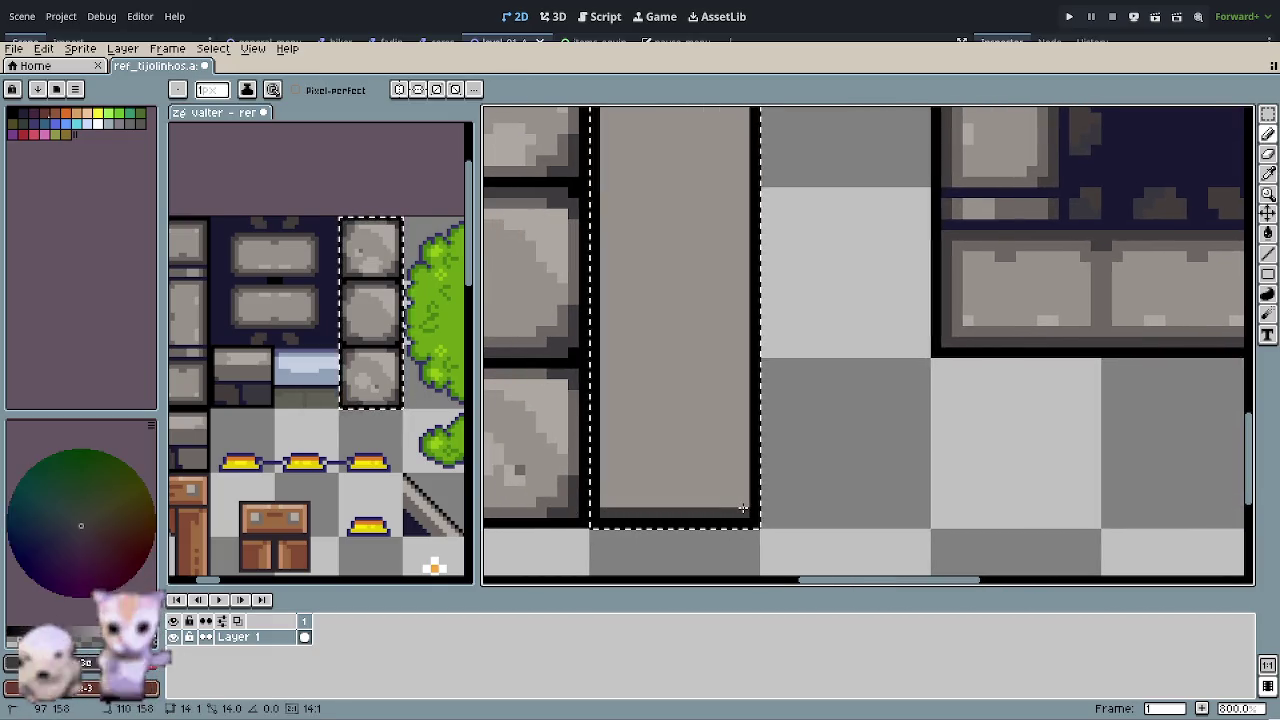
pyautogui.scroll(1, 711, 408)
pyautogui.scroll(1, 725, 320)
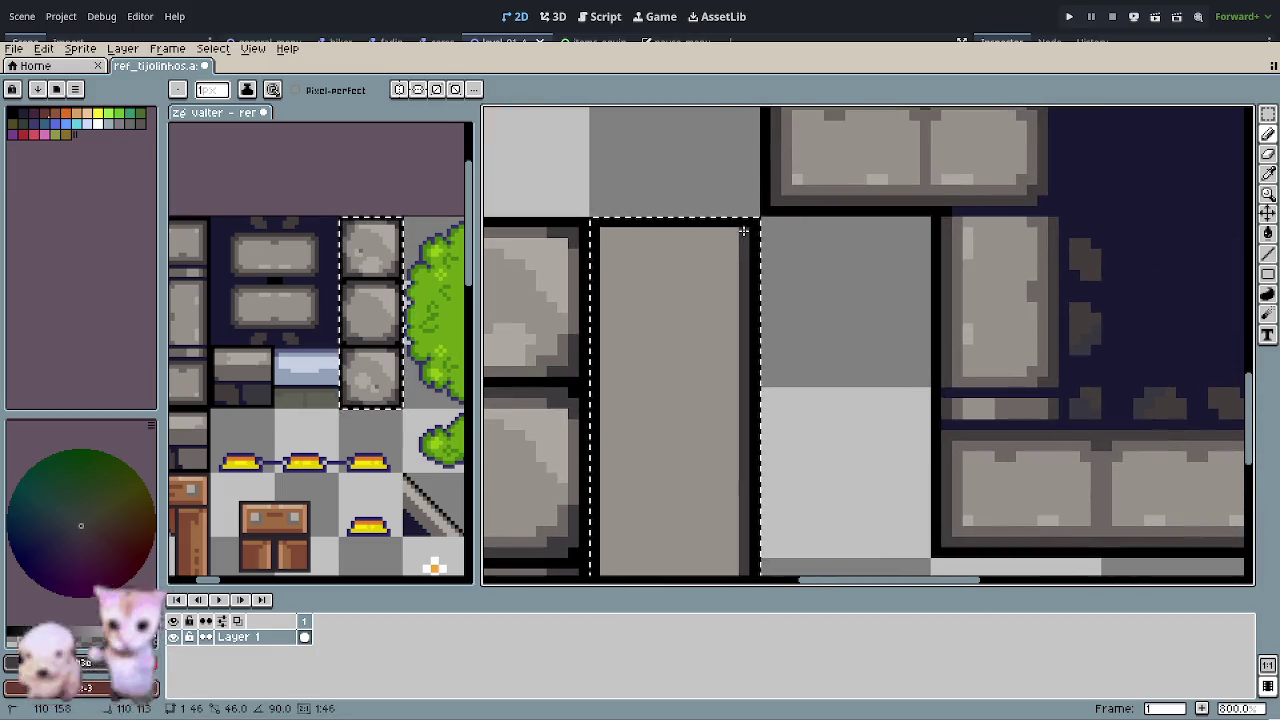
pyautogui.moveTo(743, 231); pyautogui.dragTo(608, 231)
pyautogui.scroll(-3, 633, 269)
pyautogui.moveTo(602, 110); pyautogui.dragTo(600, 440)
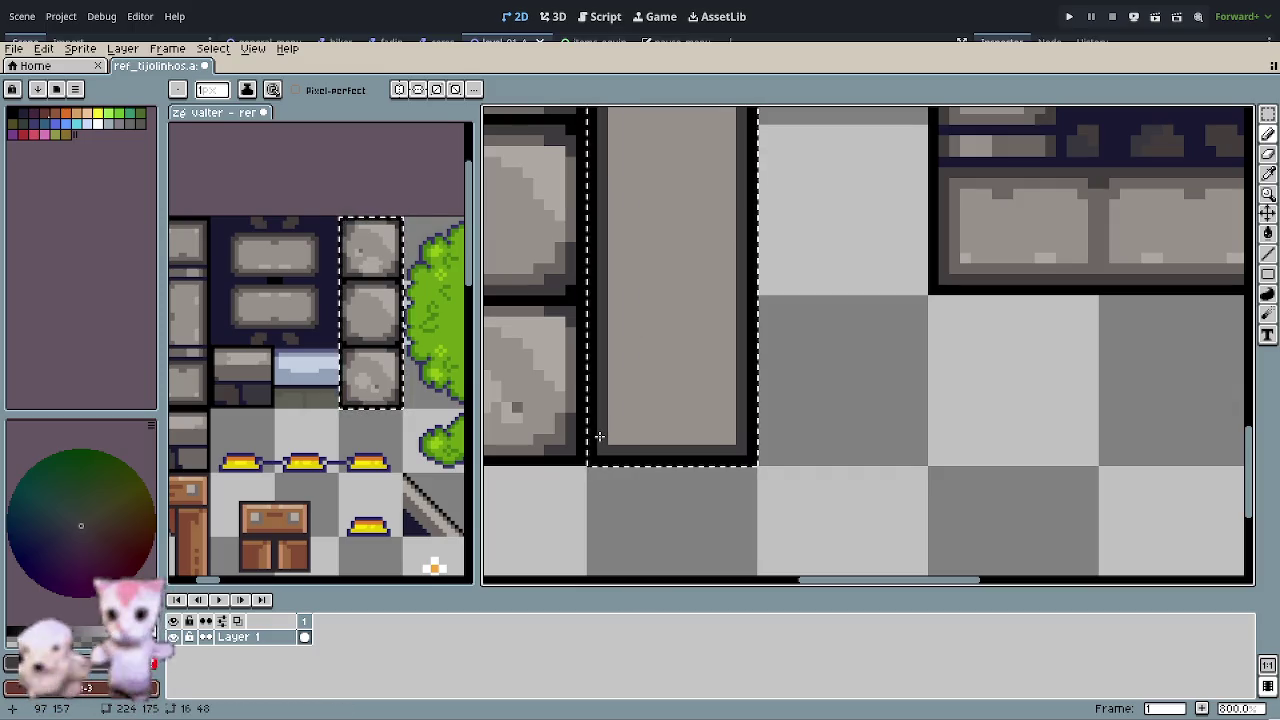
# - Draw a darker grey inner rectangle border inside the slab, then select its top 16x16 tile
pyautogui.press('o')
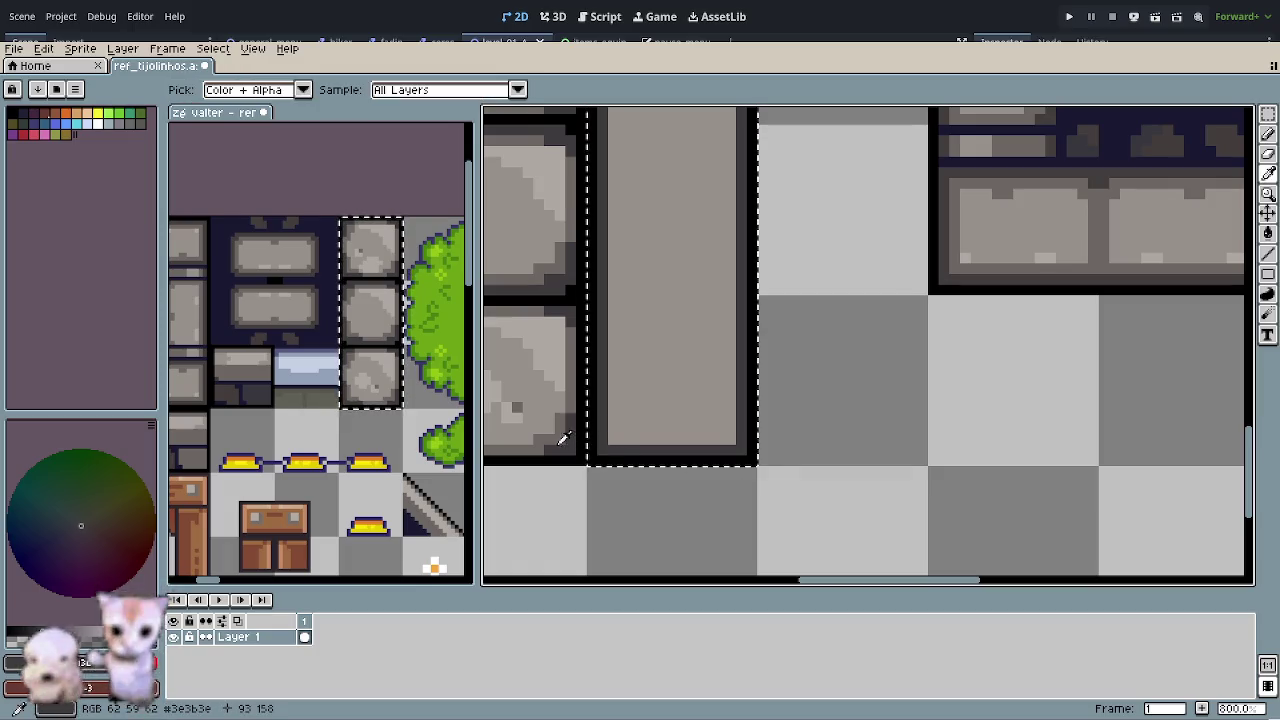
pyautogui.click(563, 438)
pyautogui.press('b')
pyautogui.scroll(3, 617, 467)
pyautogui.moveTo(601, 570)
pyautogui.mouseDown()
pyautogui.moveTo(601, 177)
pyautogui.moveTo(715, 170)
pyautogui.mouseUp()
pyautogui.click(715, 170)
pyautogui.scroll(-3, 701, 461)
pyautogui.click(701, 463)
pyautogui.click(592, 465)
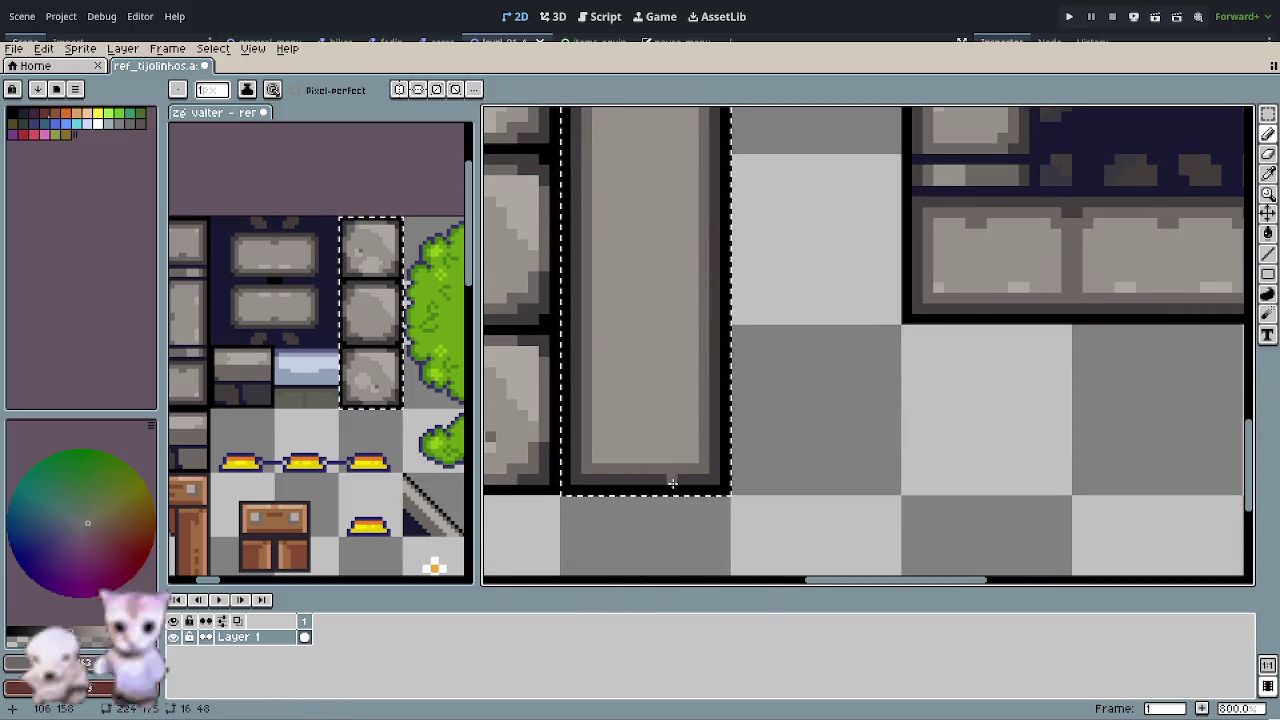
pyautogui.scroll(-2, 672, 483)
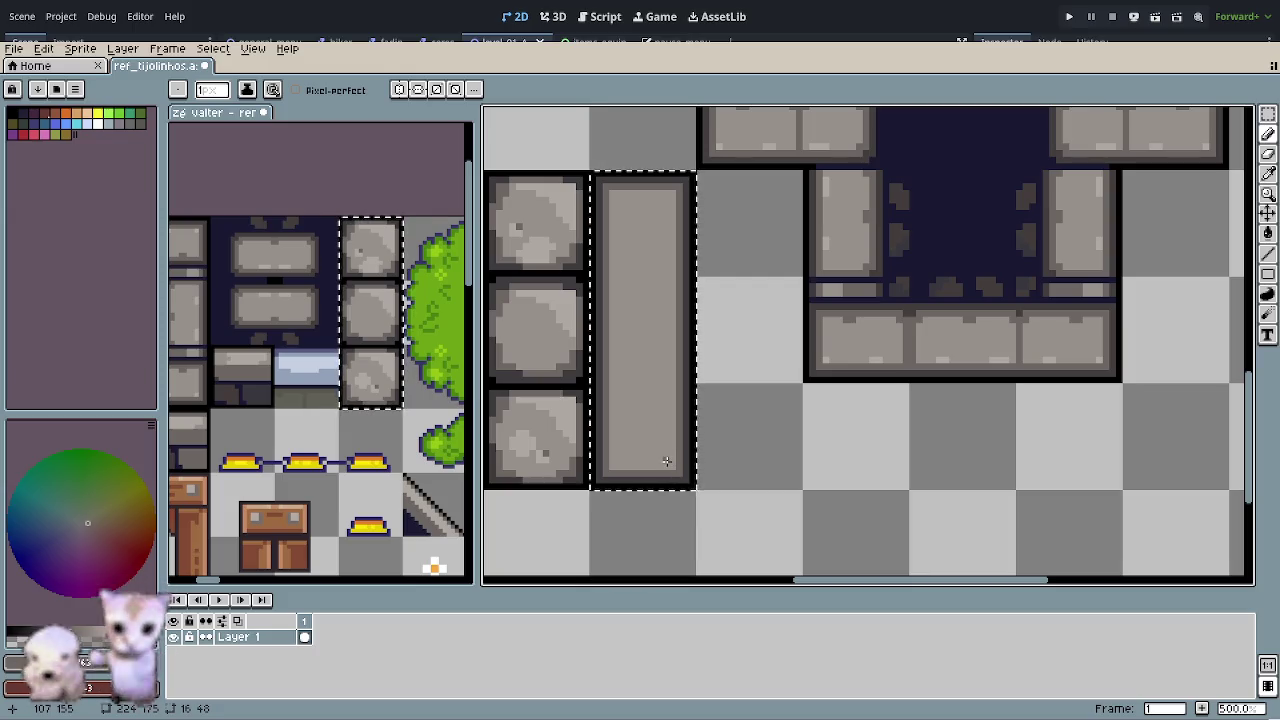
pyautogui.moveTo(666, 461); pyautogui.dragTo(701, 451)
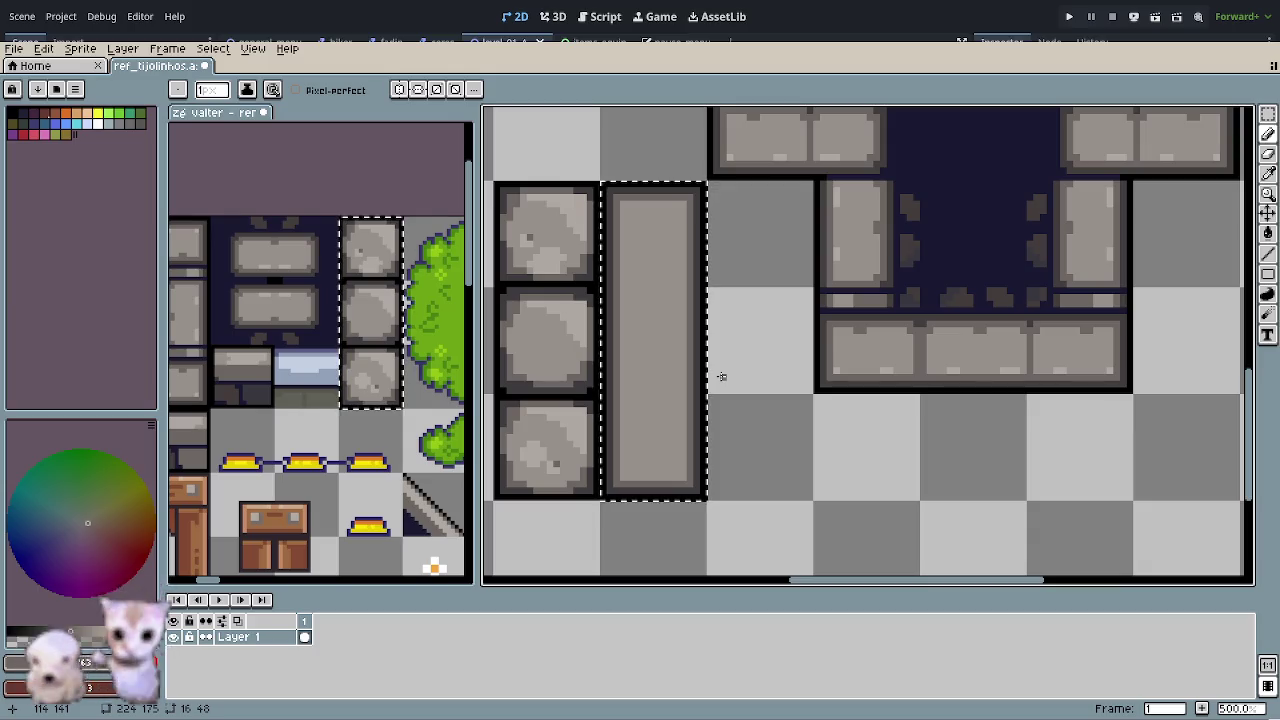
pyautogui.press('r')
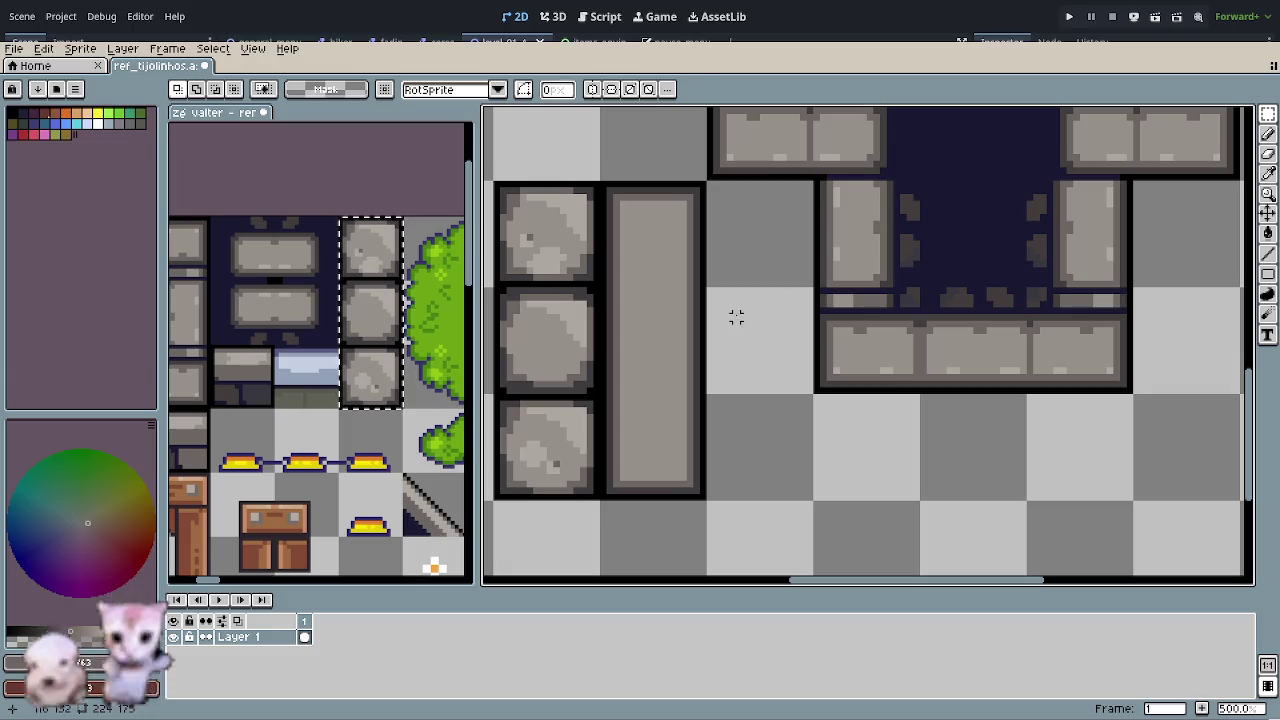
pyautogui.moveTo(663, 240); pyautogui.dragTo(663, 254)
# - Draw light highlight pixels along the upper tile's top, right and left edges
pyautogui.scroll(1, 650, 235)
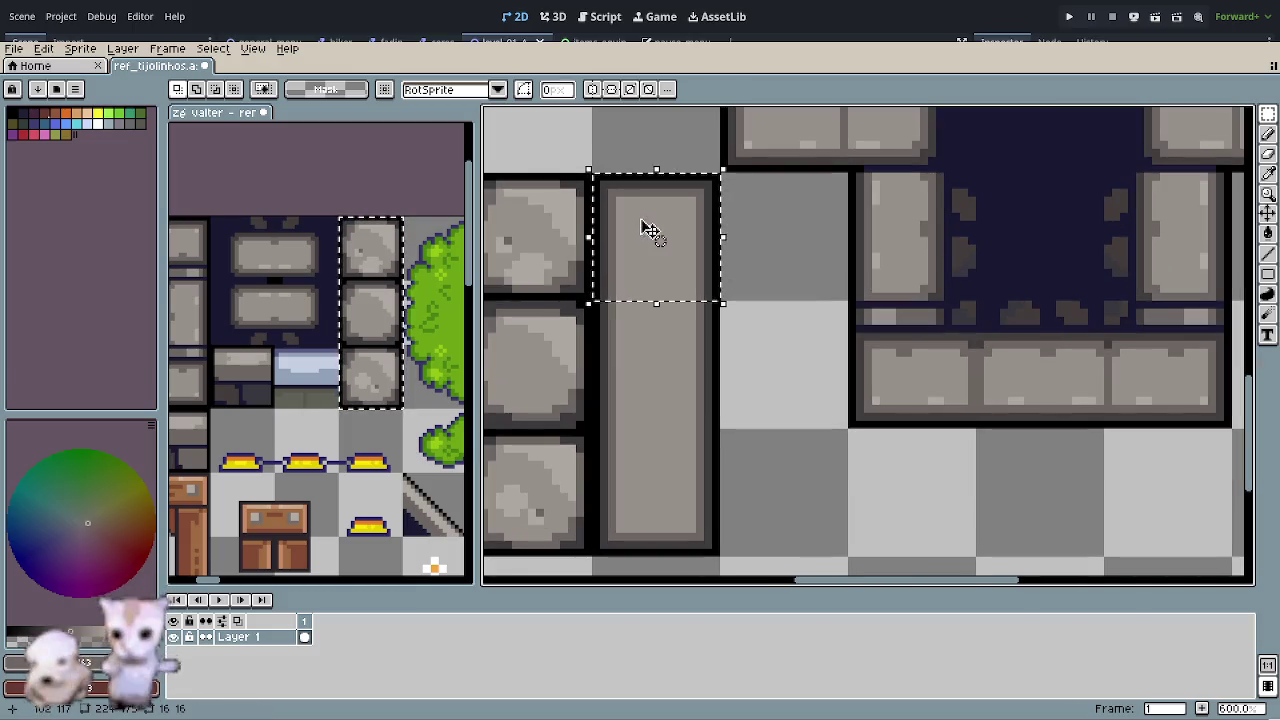
pyautogui.scroll(1, 625, 300)
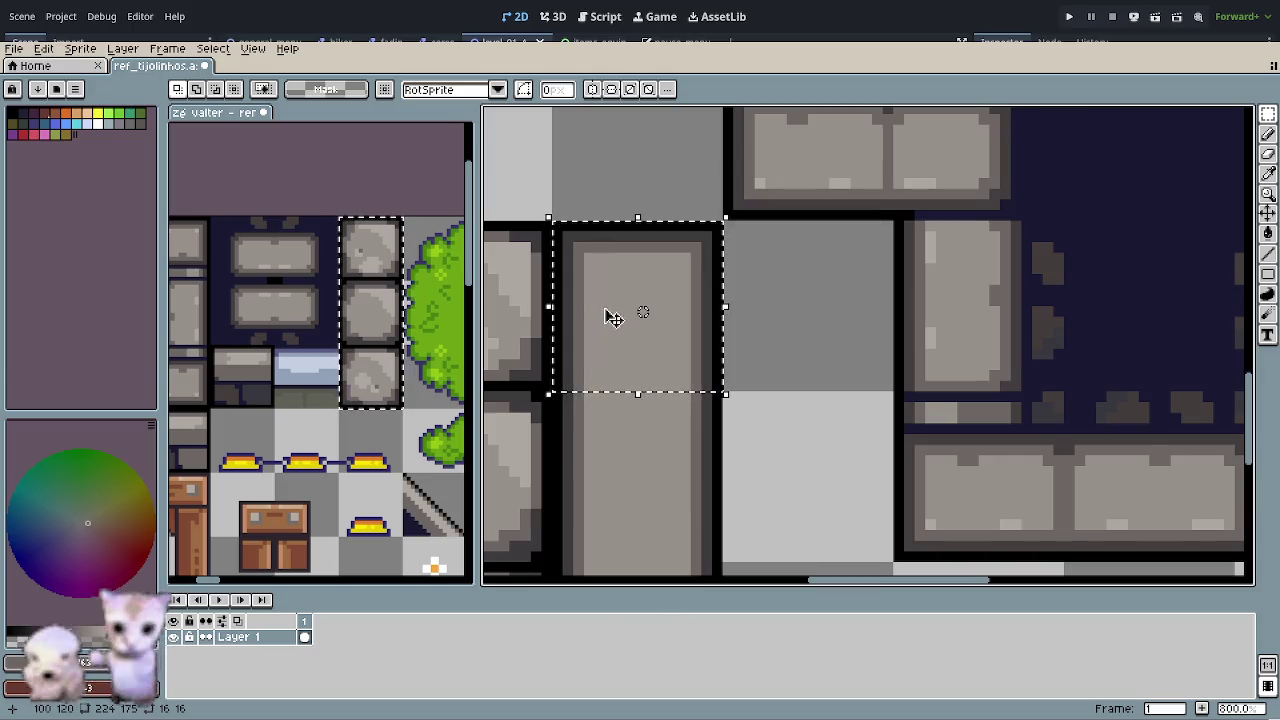
pyautogui.scroll(1, 645, 302)
pyautogui.moveTo(645, 296); pyautogui.dragTo(737, 324)
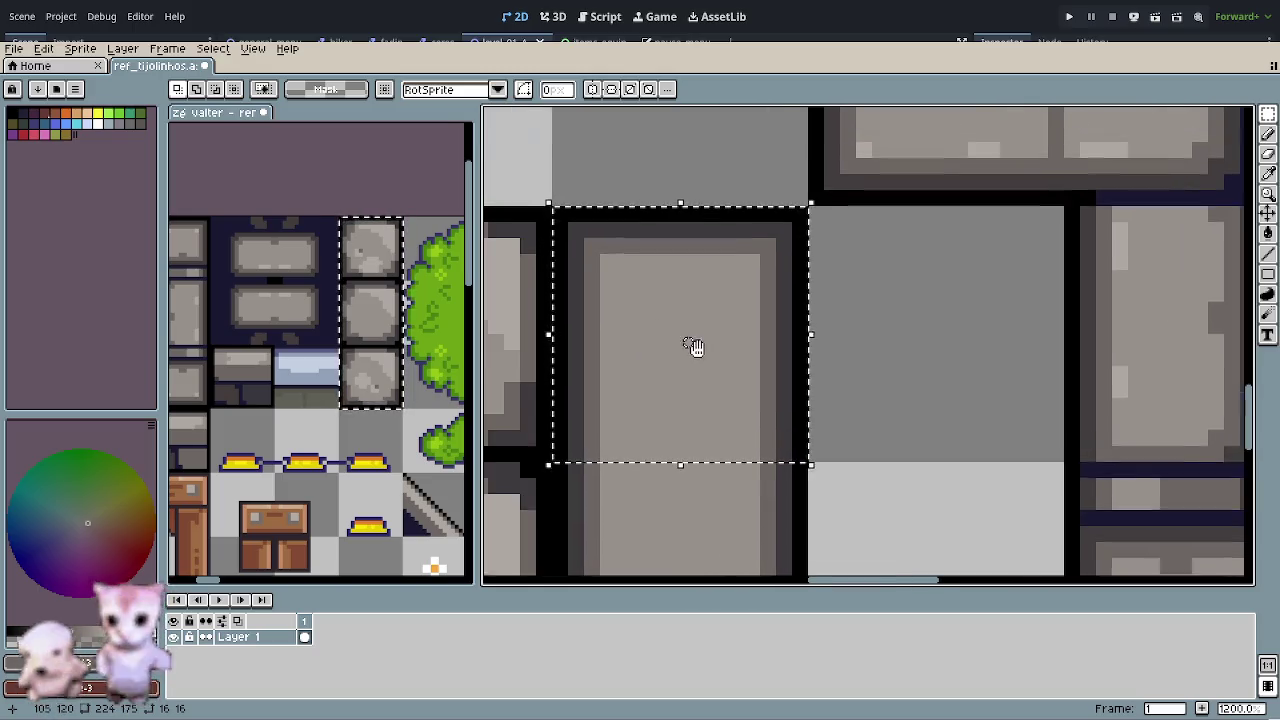
pyautogui.press('b')
pyautogui.moveTo(652, 282)
pyautogui.mouseDown()
pyautogui.moveTo(656, 320)
pyautogui.moveTo(658, 270)
pyautogui.moveTo(682, 275)
pyautogui.mouseUp()
pyautogui.click(736, 270)
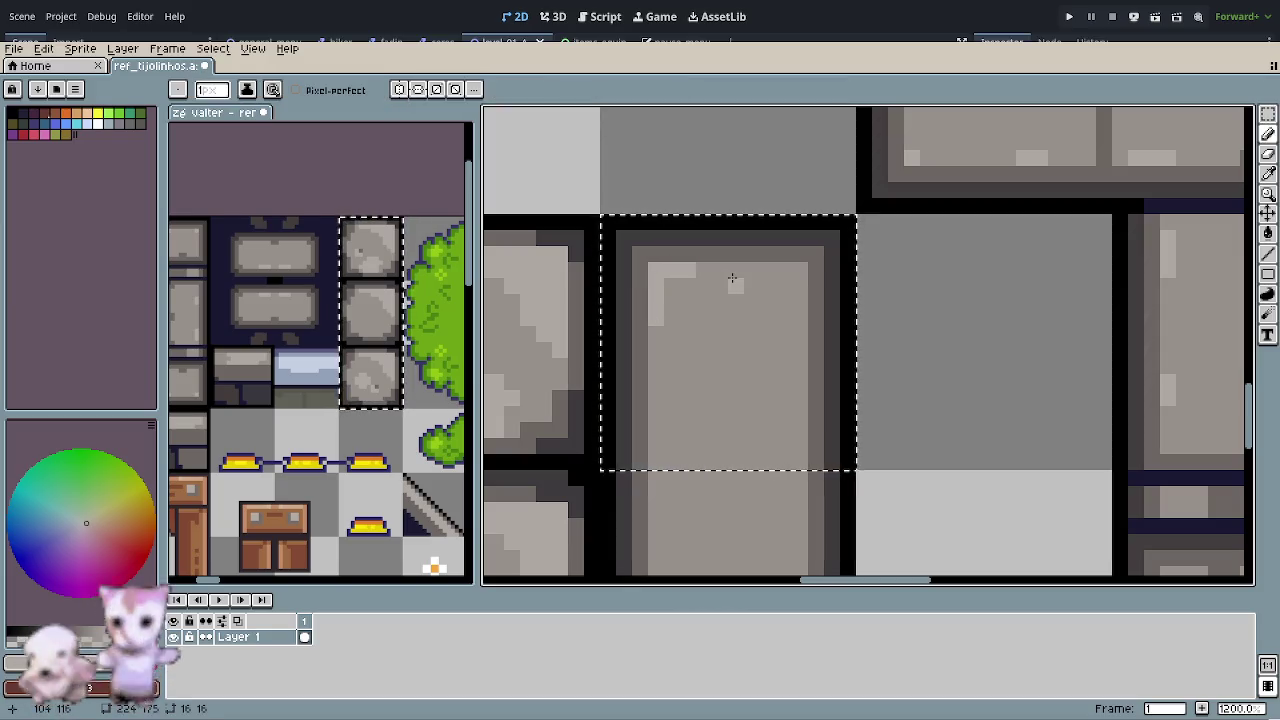
pyautogui.click(752, 270)
pyautogui.moveTo(794, 315); pyautogui.dragTo(796, 402)
pyautogui.moveTo(657, 444)
pyautogui.mouseDown()
pyautogui.moveTo(668, 392)
pyautogui.moveTo(656, 378)
pyautogui.mouseUp()
pyautogui.press('o')
pyautogui.press('b')
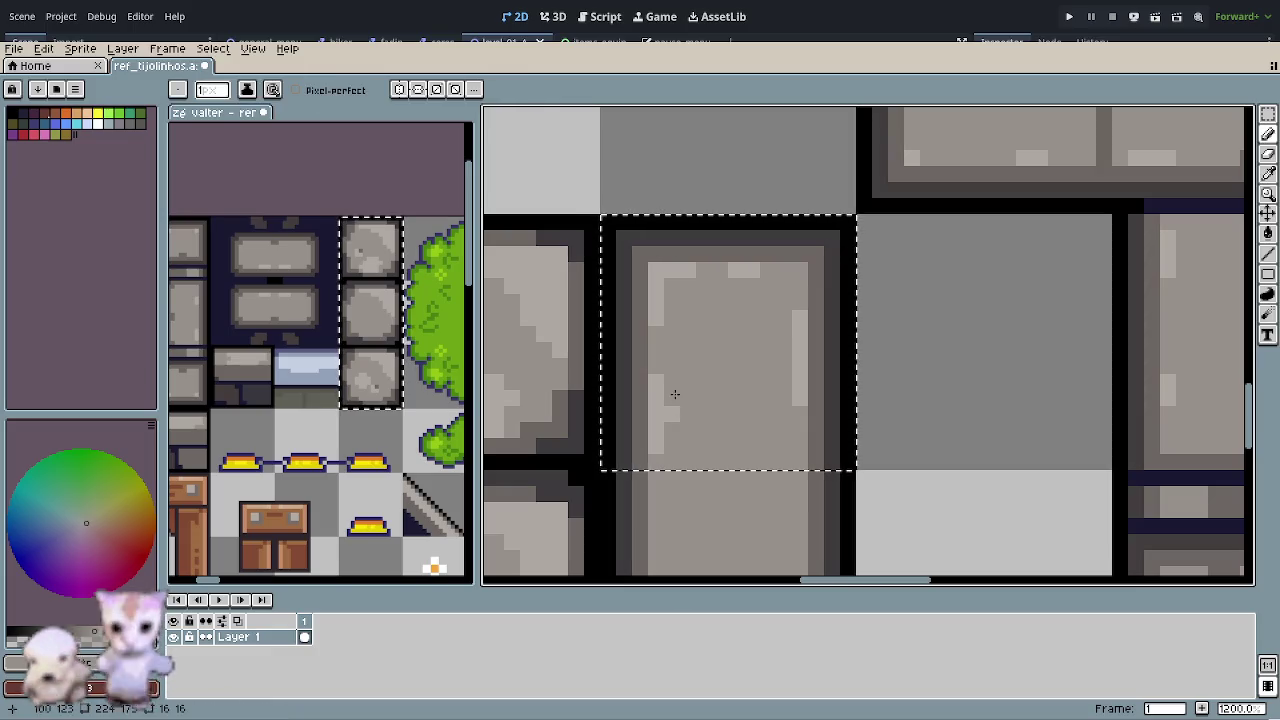
pyautogui.keyDown('alt'); pyautogui.click(751, 266); pyautogui.keyUp('alt')
# - Extend the light grey highlights upward, across the top edge and down the right side
pyautogui.scroll(-4, 753, 364)
pyautogui.scroll(-2, 800, 400)
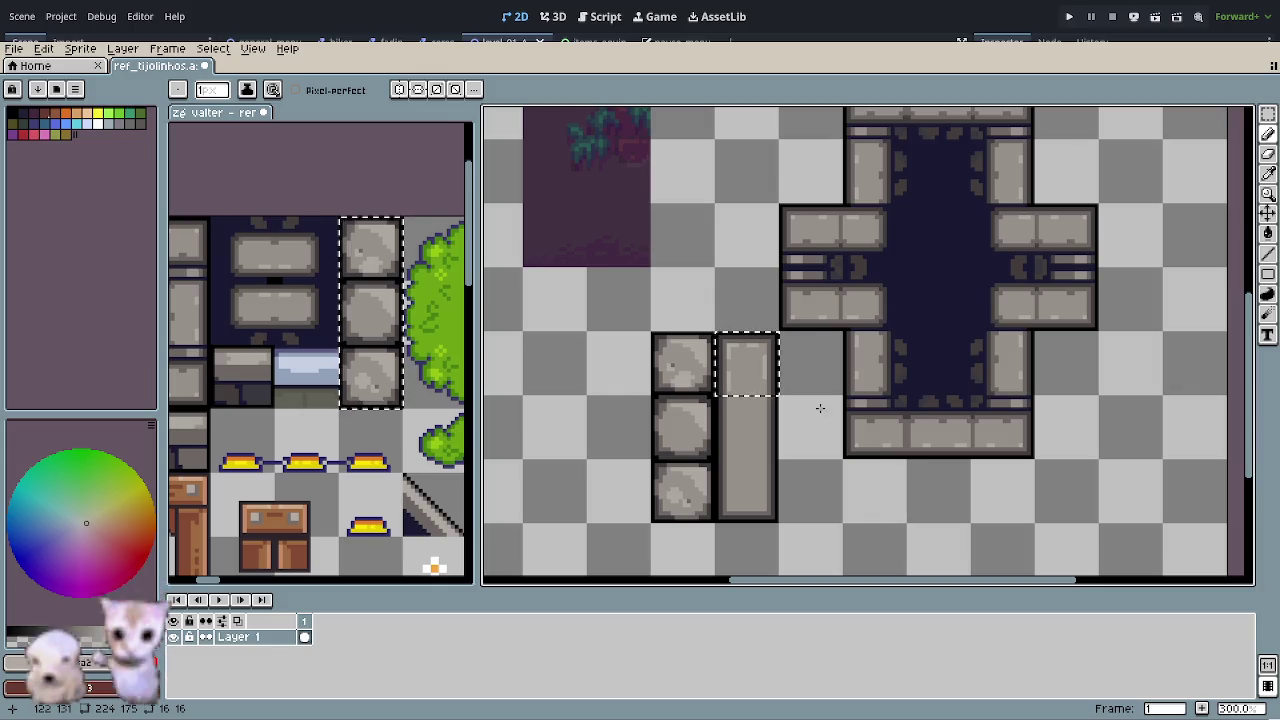
pyautogui.scroll(-1, 808, 403)
pyautogui.scroll(-1, 763, 397)
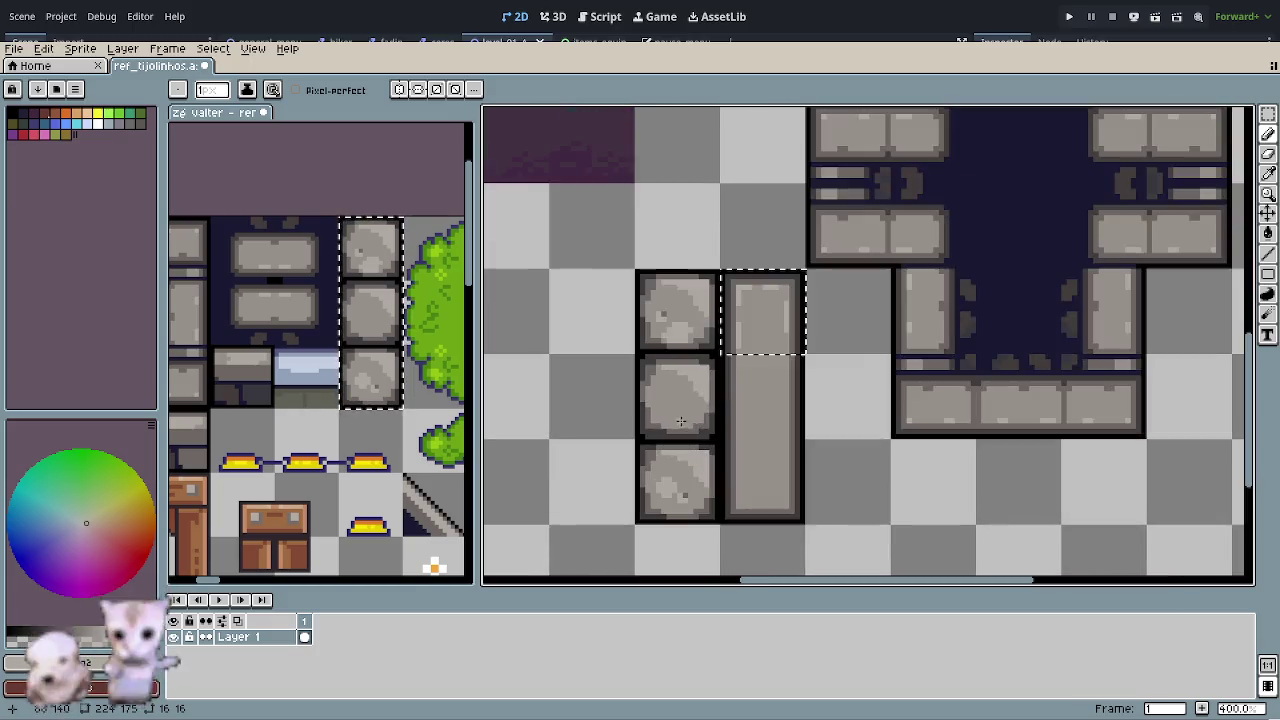
pyautogui.scroll(2, 866, 428)
pyautogui.scroll(2, 806, 320)
pyautogui.moveTo(802, 240); pyautogui.dragTo(687, 324)
pyautogui.scroll(1, 617, 325)
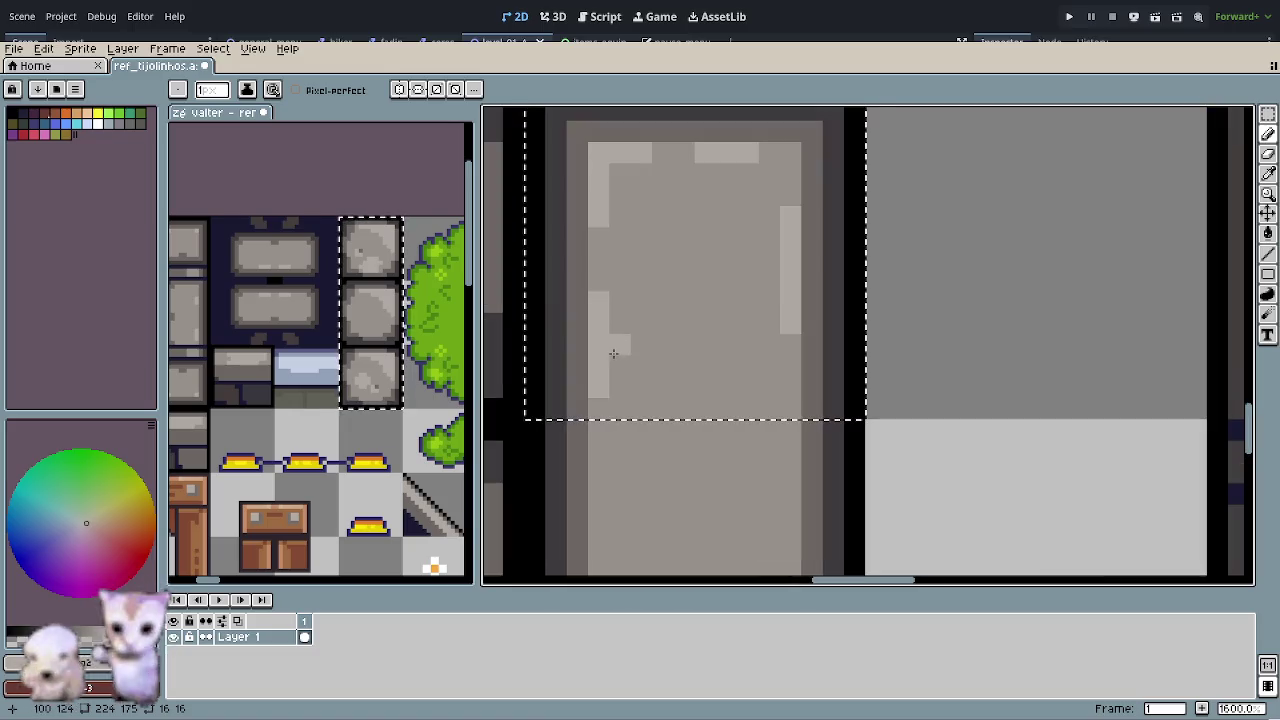
pyautogui.click(599, 281)
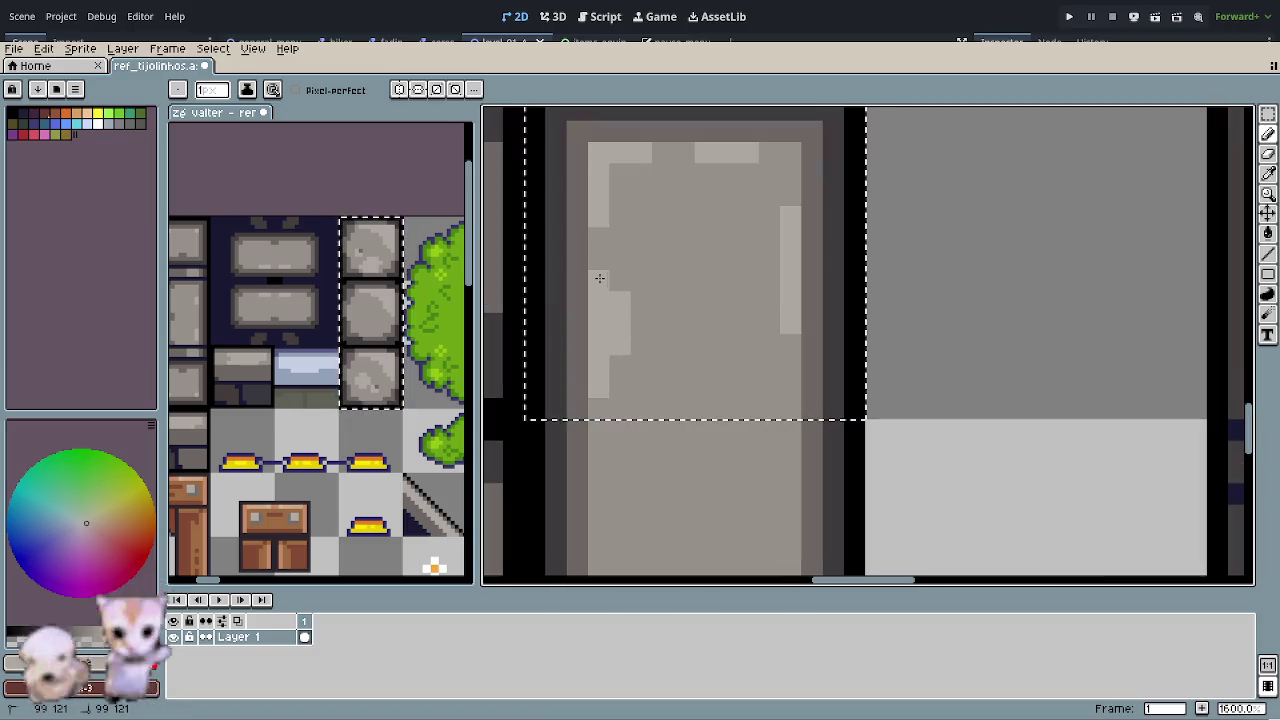
pyautogui.moveTo(667, 249); pyautogui.dragTo(632, 290)
pyautogui.click(586, 215)
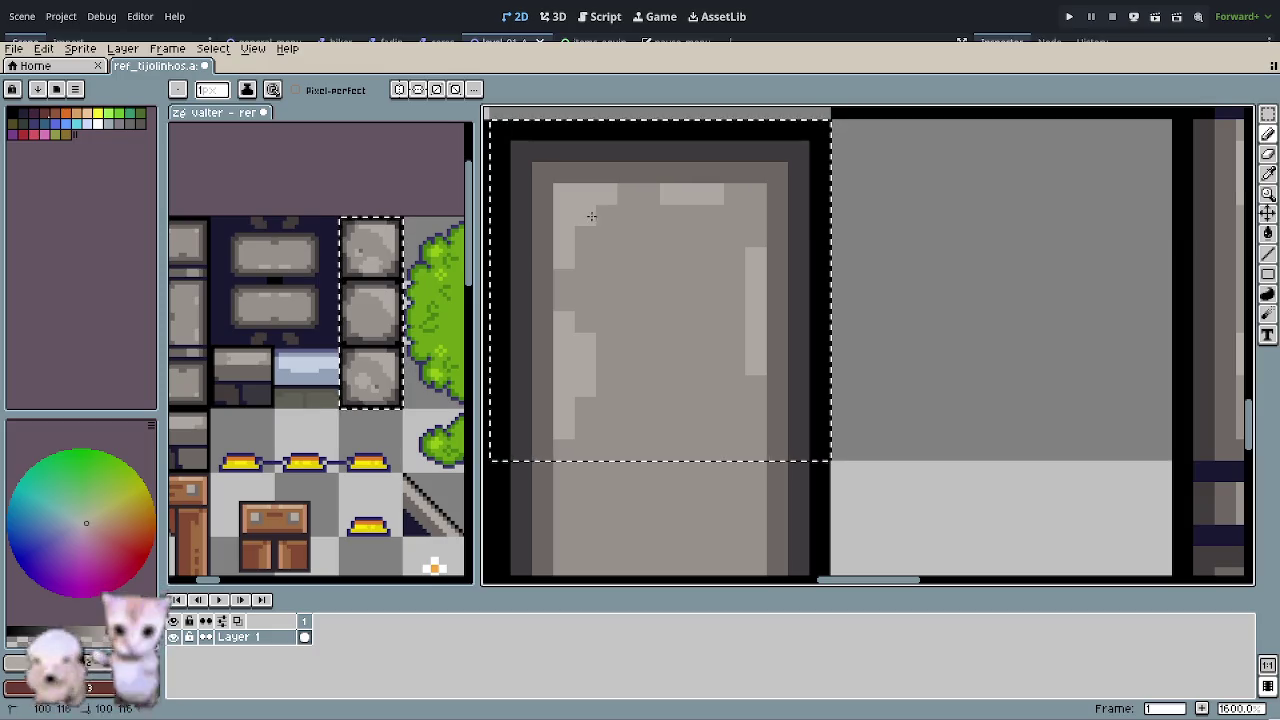
pyautogui.click(692, 215)
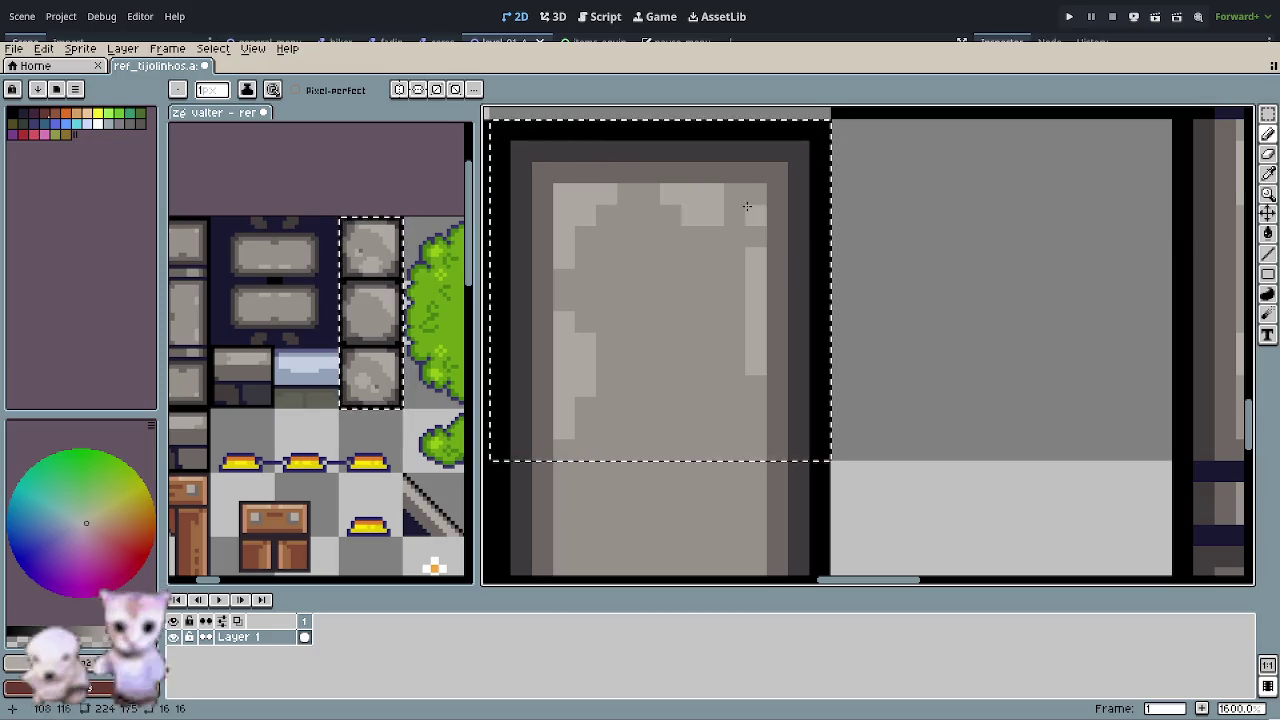
pyautogui.moveTo(736, 279); pyautogui.dragTo(734, 343)
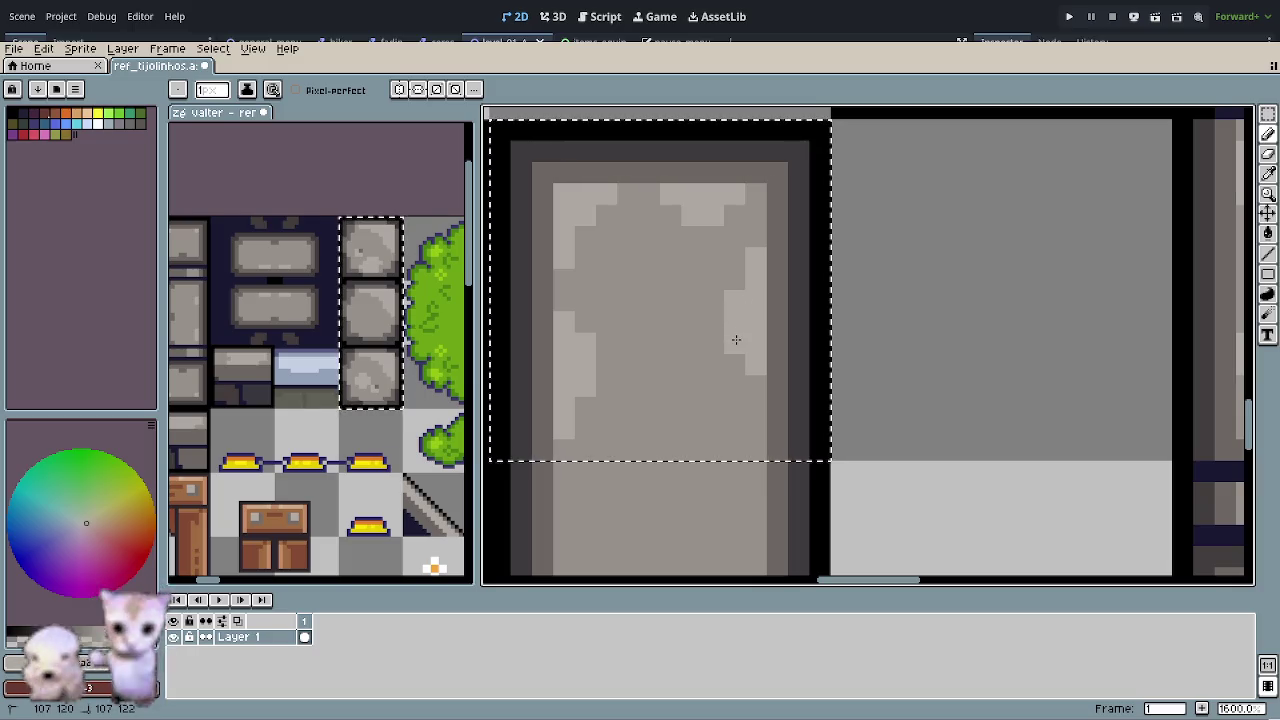
pyautogui.scroll(-2, 670, 428)
pyautogui.scroll(-2, 670, 428)
pyautogui.scroll(-2, 700, 420)
pyautogui.scroll(2, 745, 410)
pyautogui.scroll(2, 700, 395)
pyautogui.scroll(1, 690, 385)
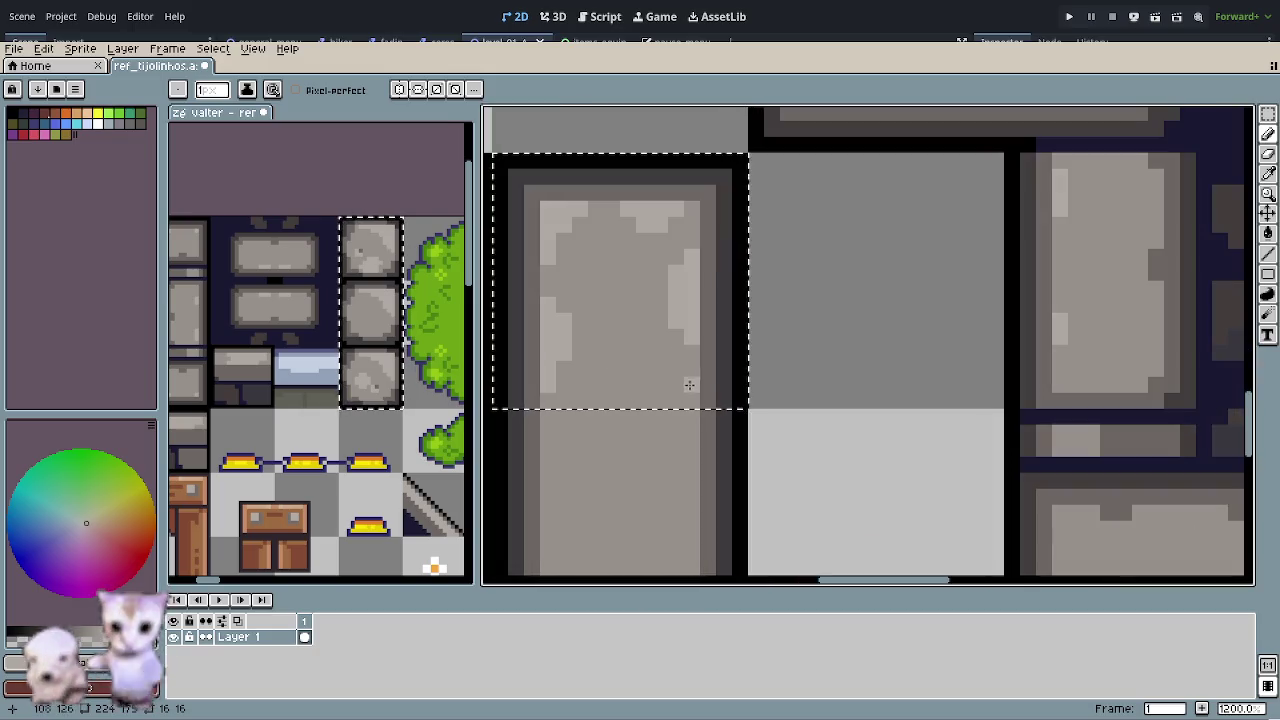
pyautogui.scroll(-2, 690, 382)
pyautogui.scroll(-1, 750, 440)
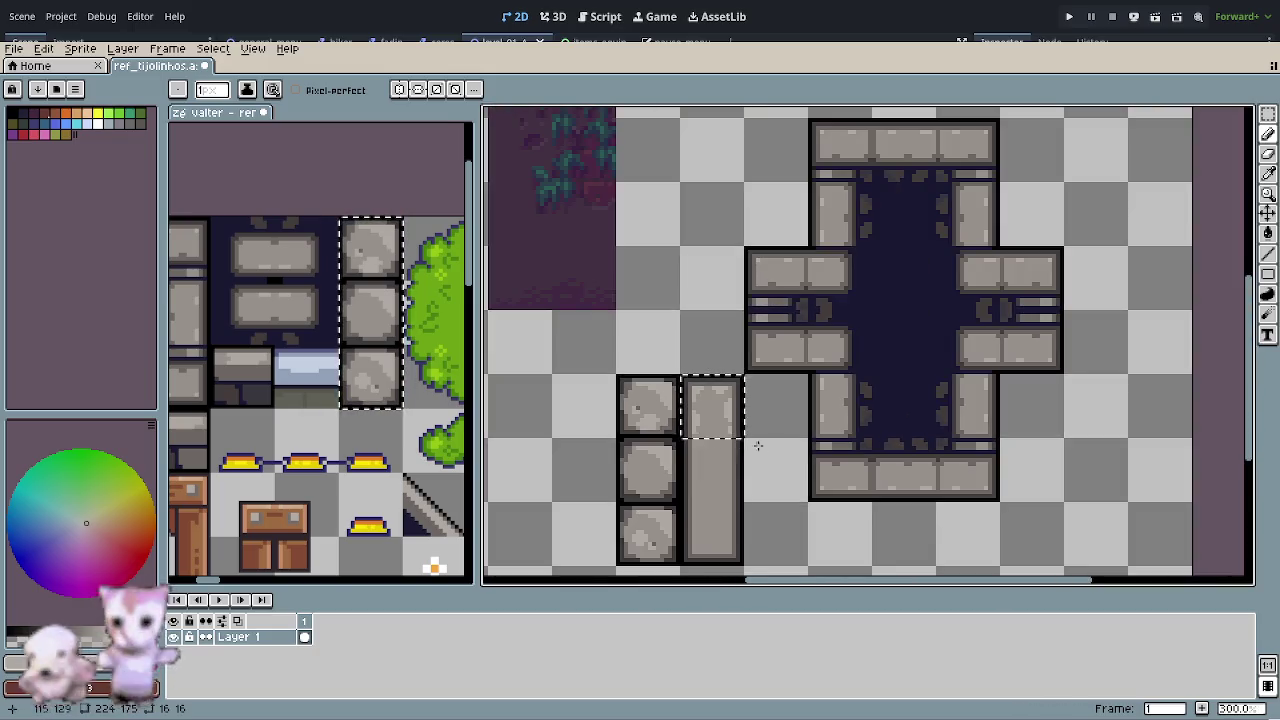
pyautogui.scroll(-1, 765, 405)
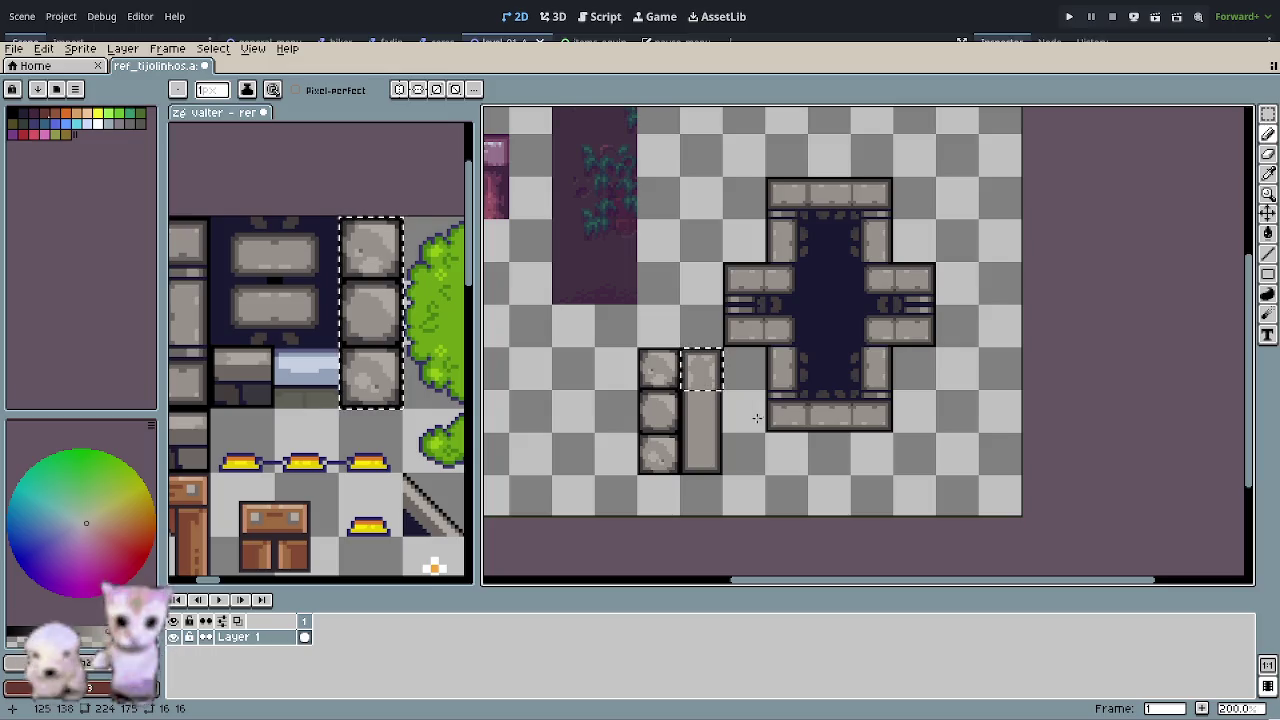
pyautogui.scroll(2, 698, 425)
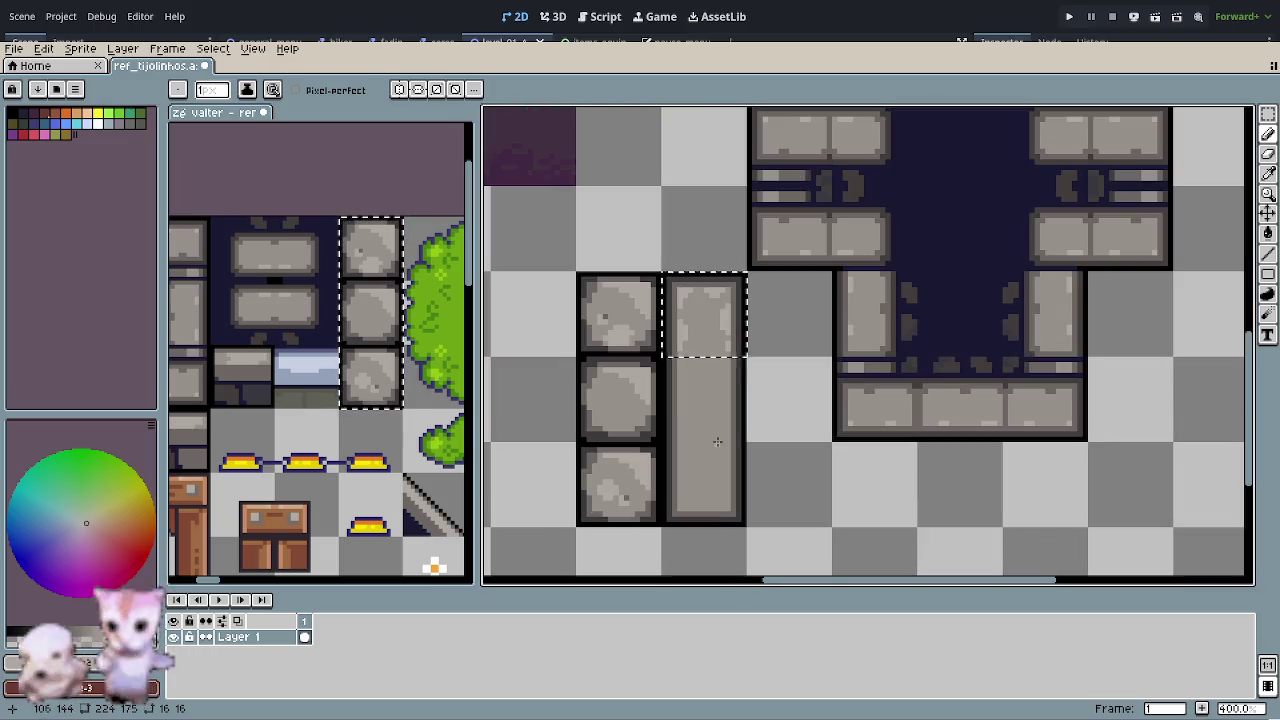
# - Select the long slab's bottom 16x16 tile for shading
pyautogui.press('r')
pyautogui.click(768, 463)
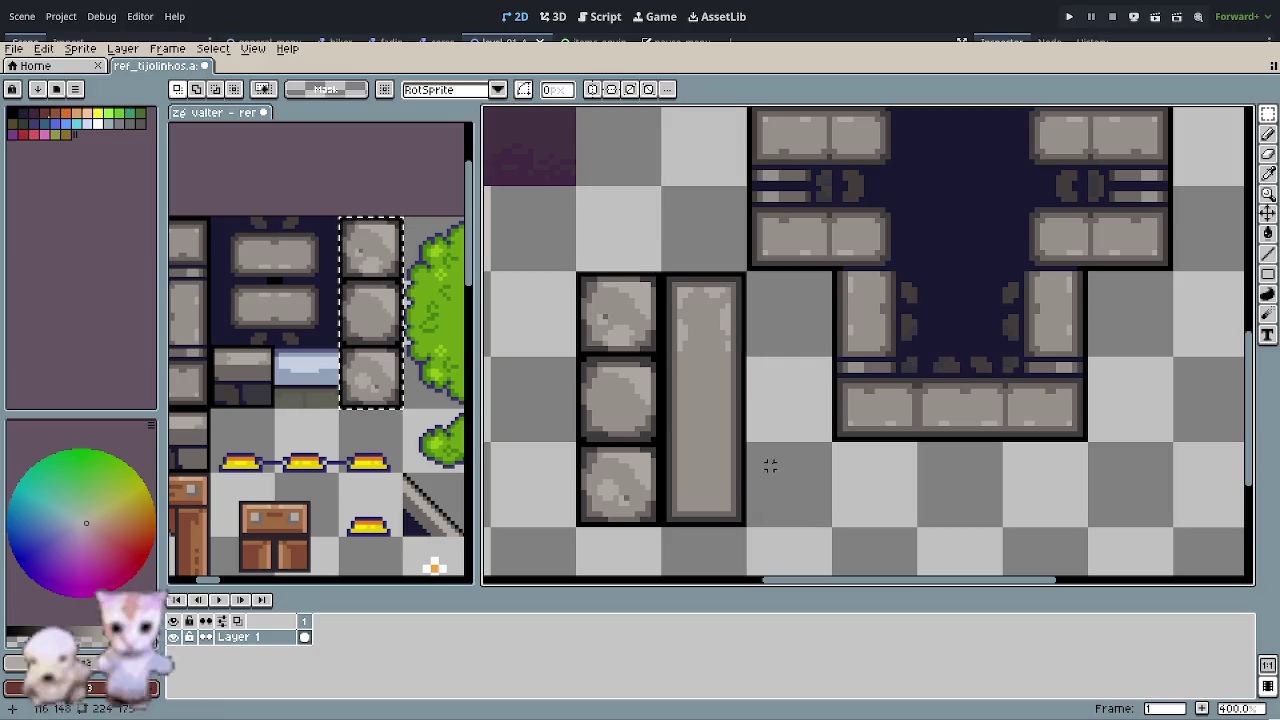
pyautogui.moveTo(733, 476); pyautogui.dragTo(737, 484)
pyautogui.press('Delete')
pyautogui.moveTo(729, 323)
pyautogui.mouseDown()
pyautogui.moveTo(742, 340)
pyautogui.moveTo(710, 482)
pyautogui.mouseUp()
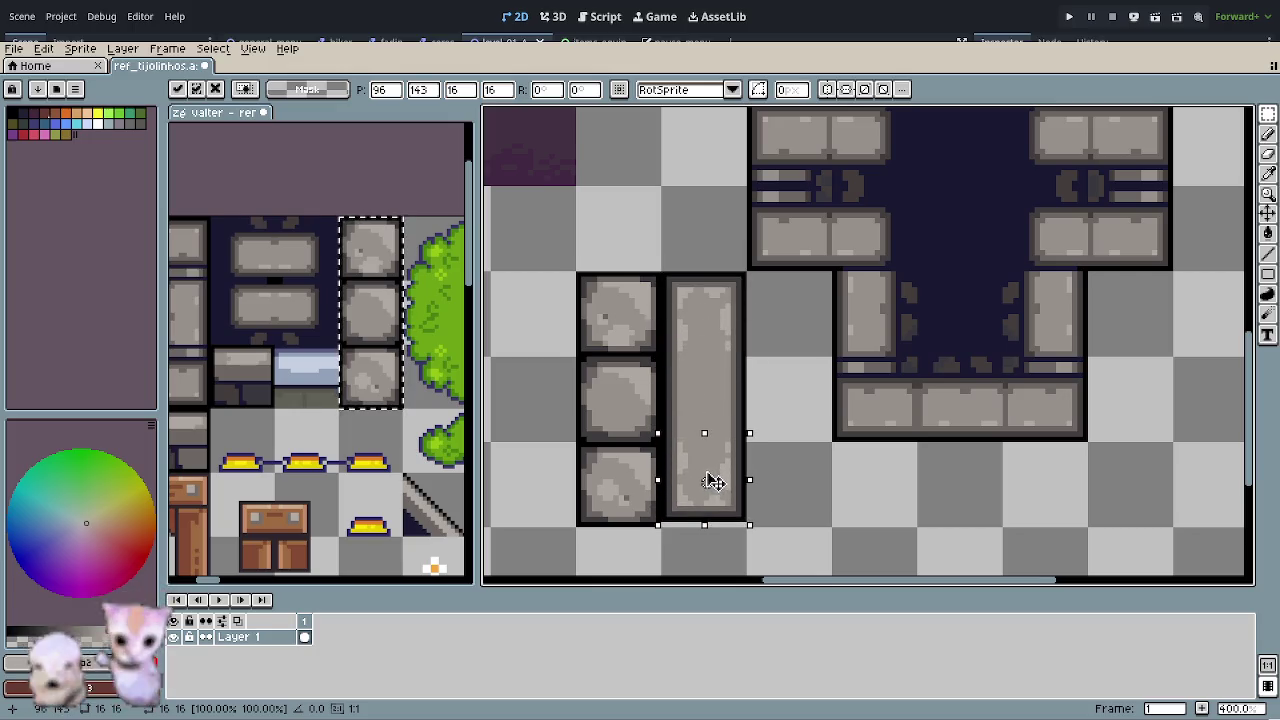
pyautogui.click(781, 455)
pyautogui.moveTo(737, 406); pyautogui.dragTo(700, 383)
# - Paint light grey streaks down the bottom tile's left and right sides
pyautogui.scroll(4, 700, 383)
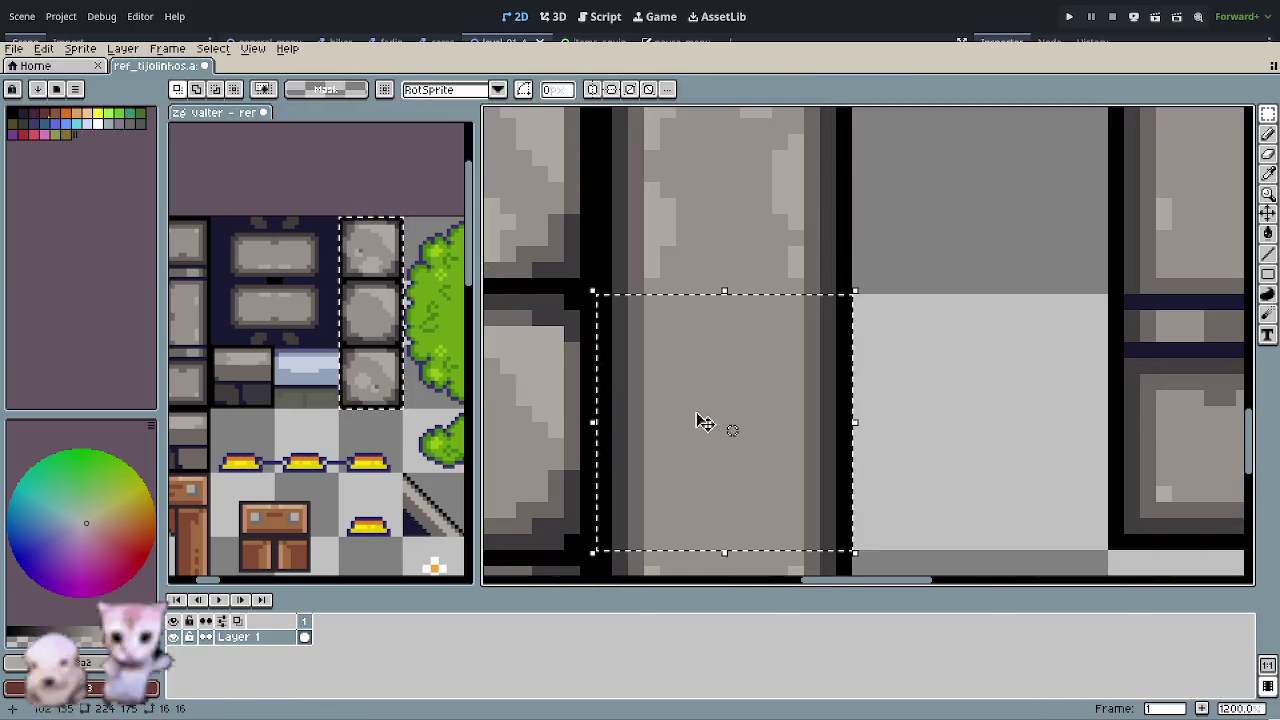
pyautogui.press('o')
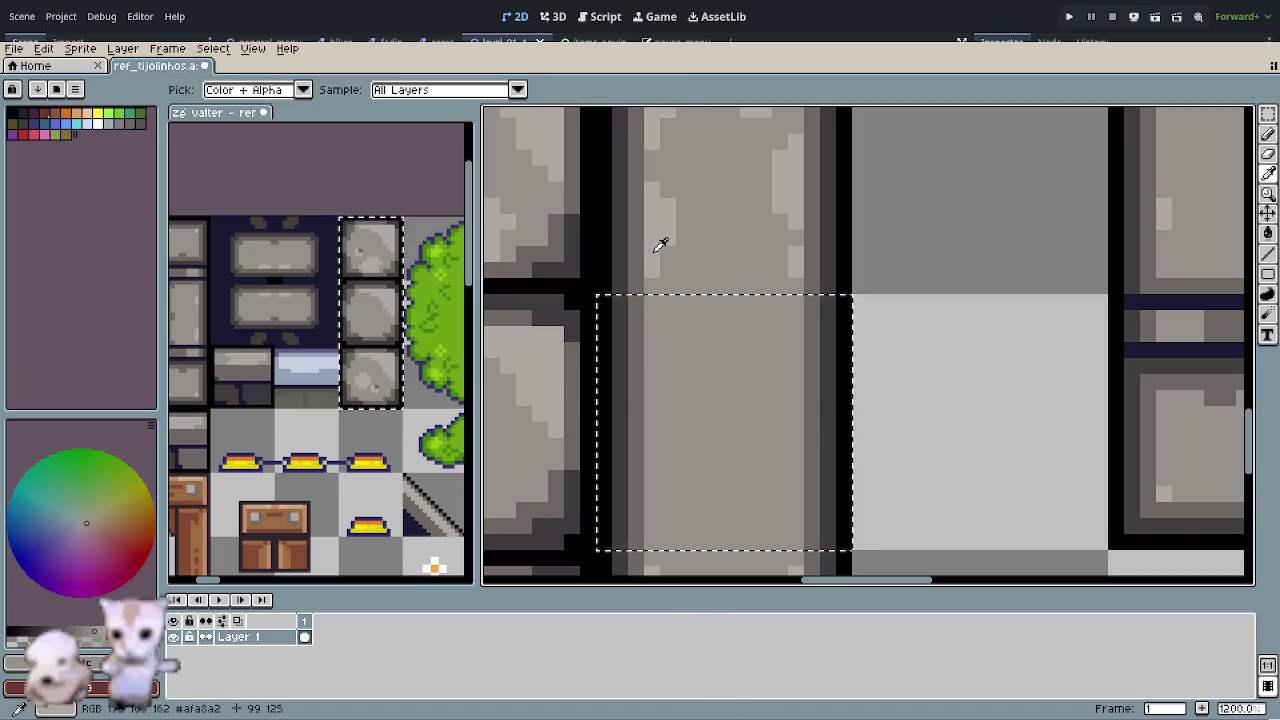
pyautogui.press('b')
pyautogui.moveTo(645, 343); pyautogui.dragTo(650, 509)
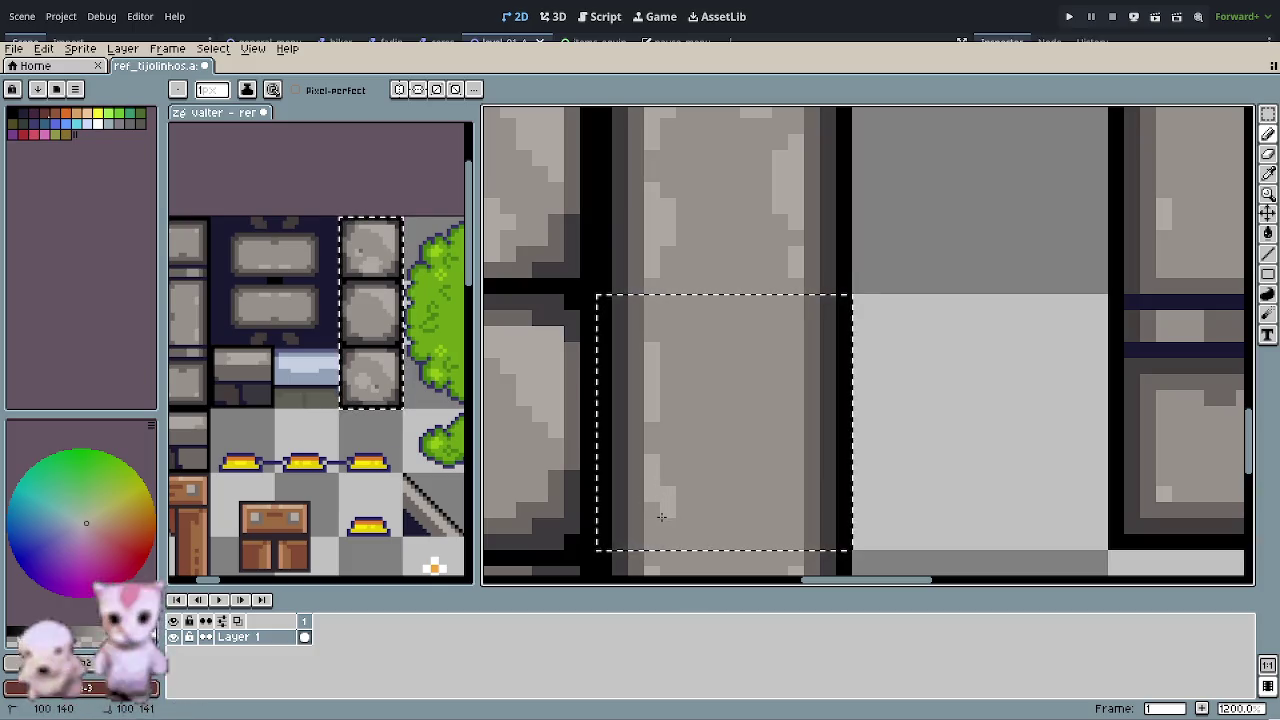
pyautogui.moveTo(797, 406)
pyautogui.mouseDown()
pyautogui.moveTo(802, 342)
pyautogui.moveTo(776, 388)
pyautogui.mouseUp()
pyautogui.moveTo(792, 440); pyautogui.dragTo(796, 470)
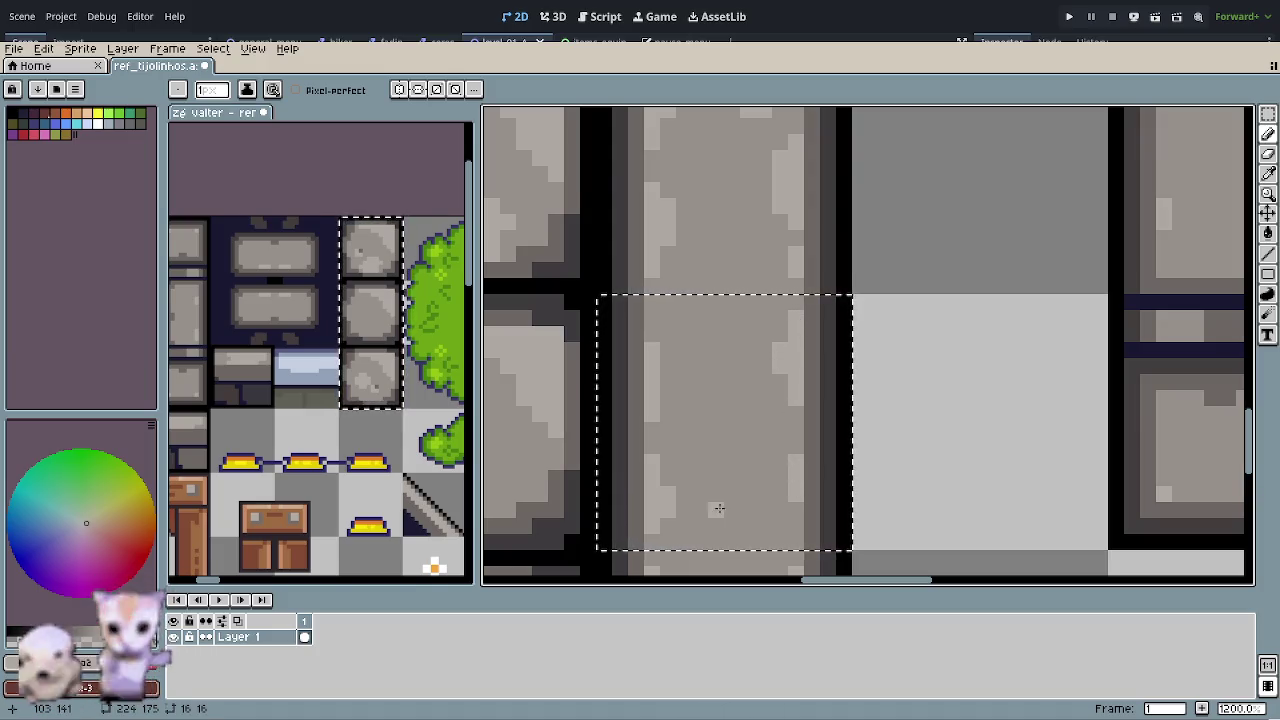
pyautogui.scroll(-3, 718, 503)
pyautogui.scroll(-2, 803, 523)
pyautogui.scroll(-2, 700, 490)
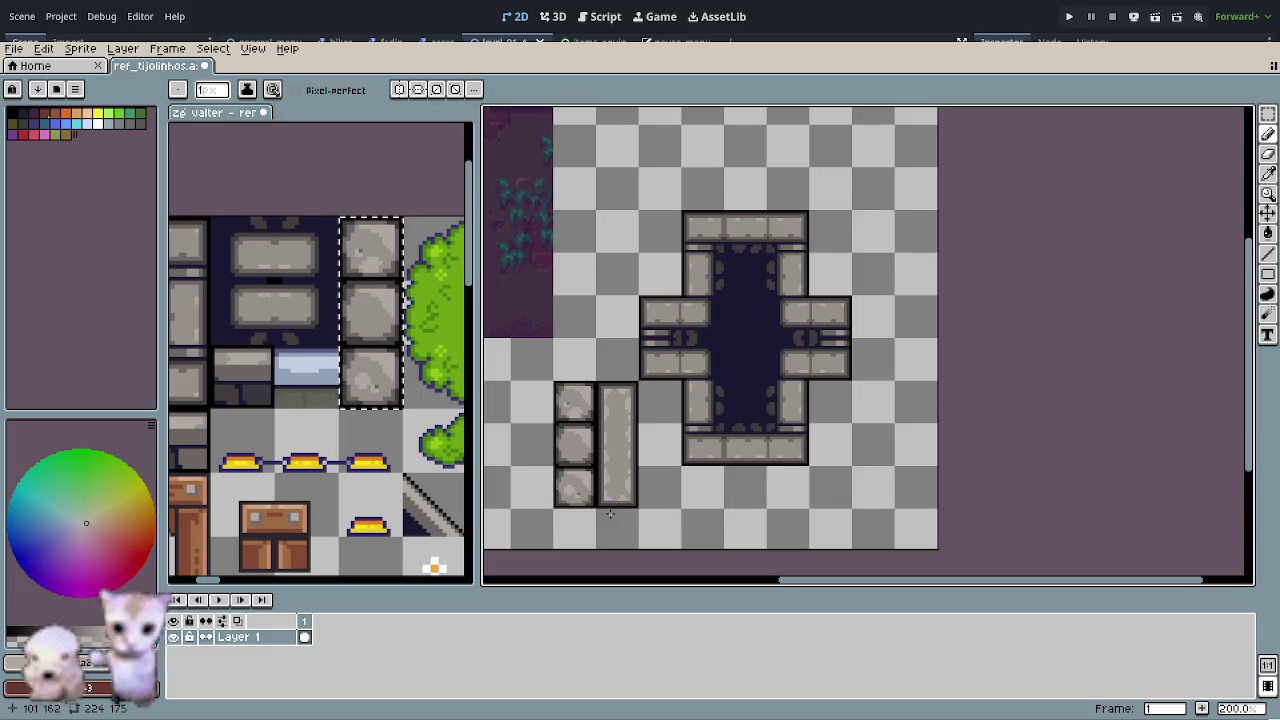
# - Zoom in on the long slab and sample greys from the square block and the slab
pyautogui.moveTo(613, 512); pyautogui.dragTo(662, 491)
pyautogui.scroll(-2, 665, 485)
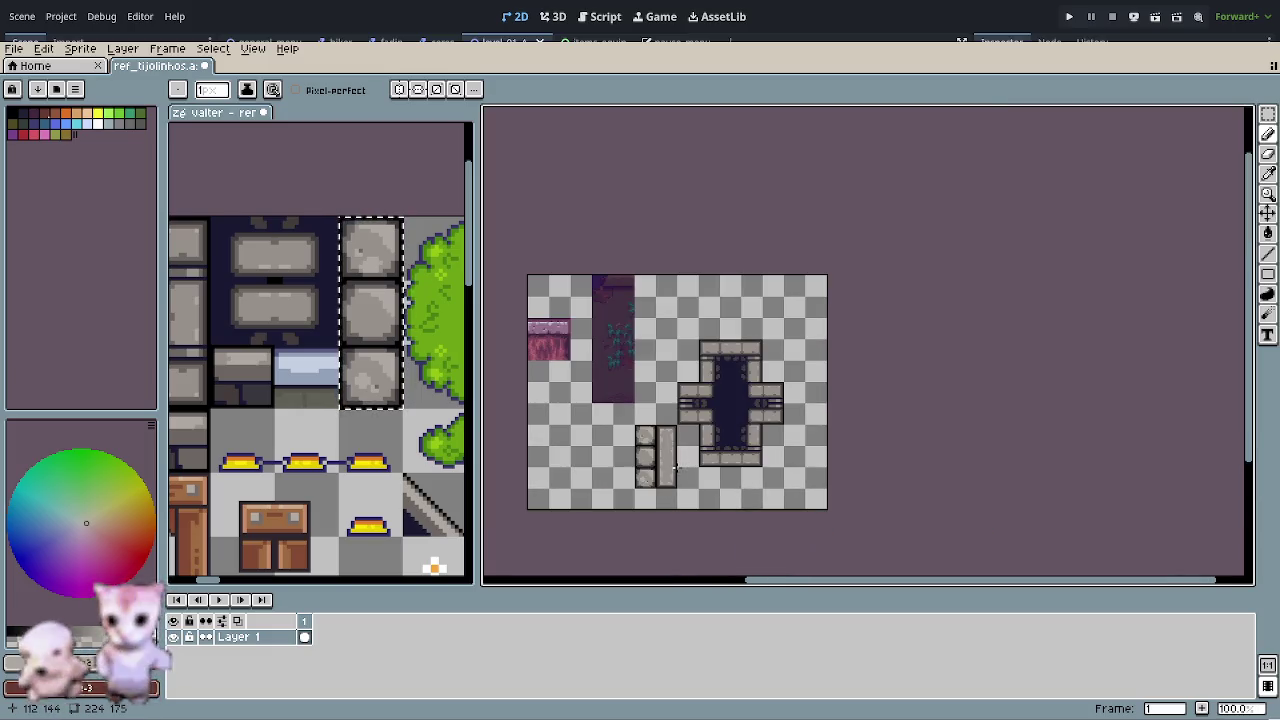
pyautogui.scroll(1, 655, 465)
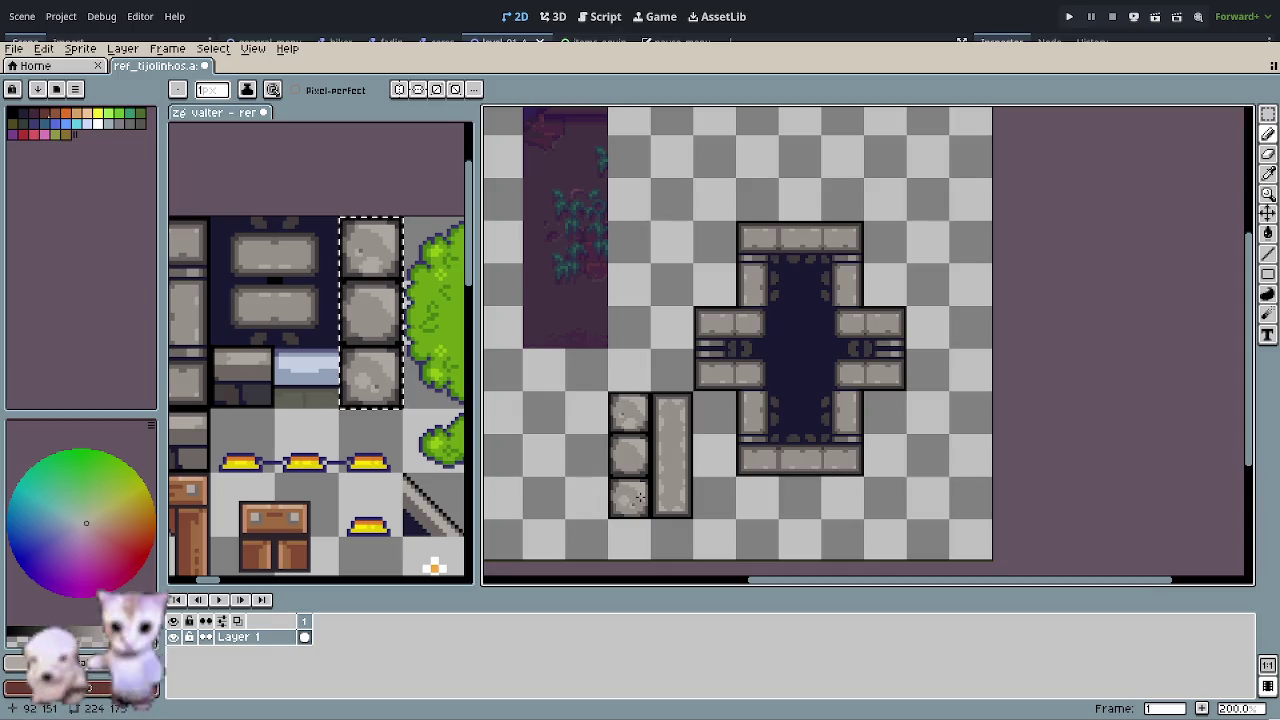
pyautogui.scroll(2, 639, 497)
pyautogui.scroll(1, 639, 497)
pyautogui.scroll(1, 627, 443)
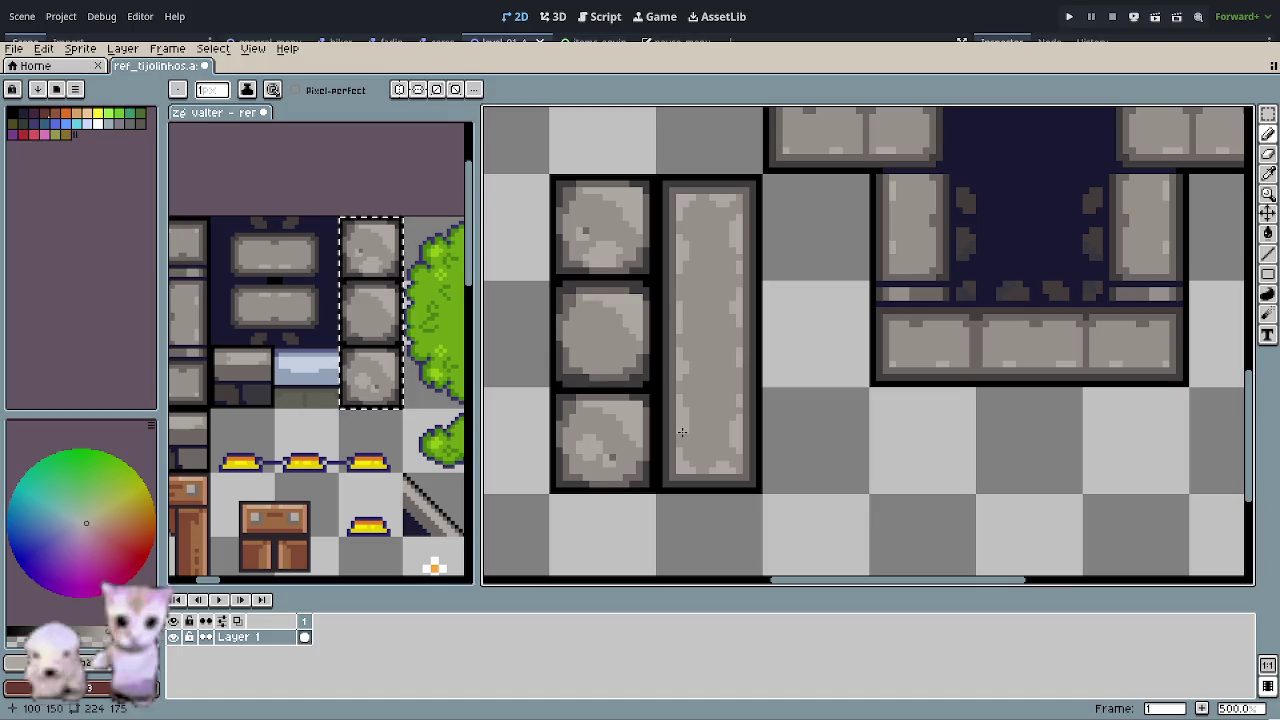
pyautogui.scroll(1, 678, 272)
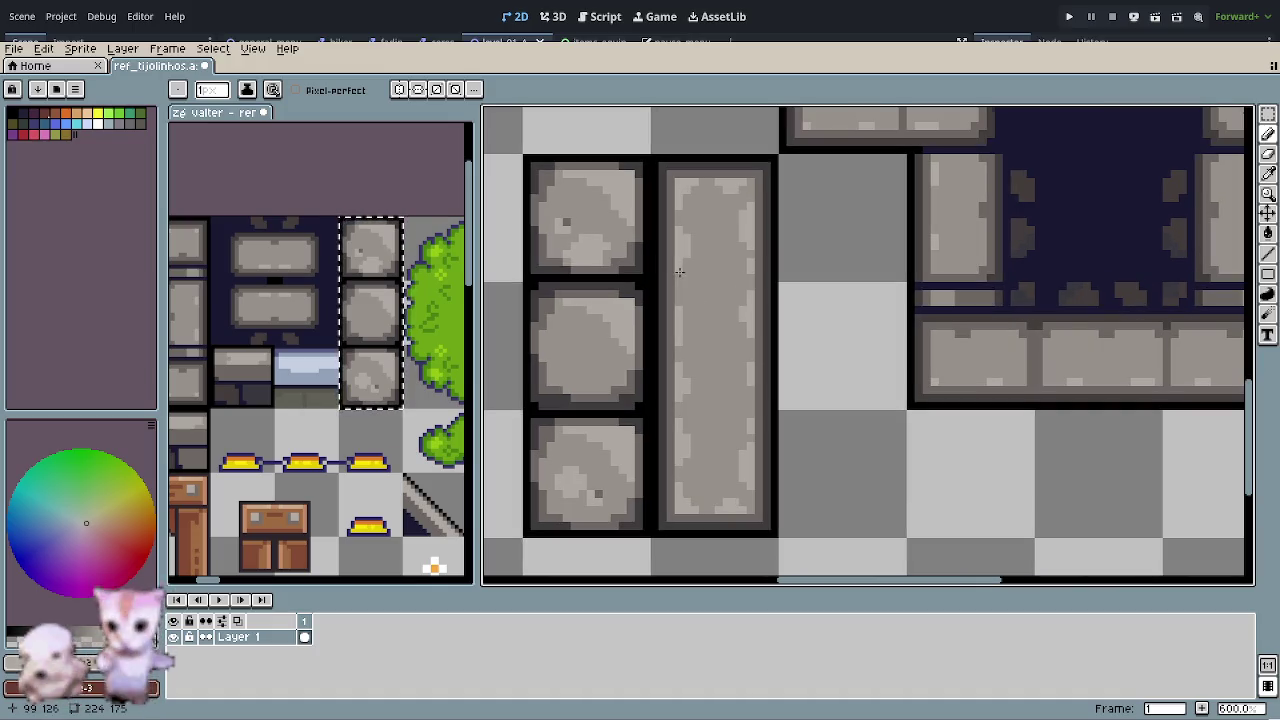
pyautogui.keyDown('alt'); pyautogui.click(573, 217); pyautogui.keyUp('alt')
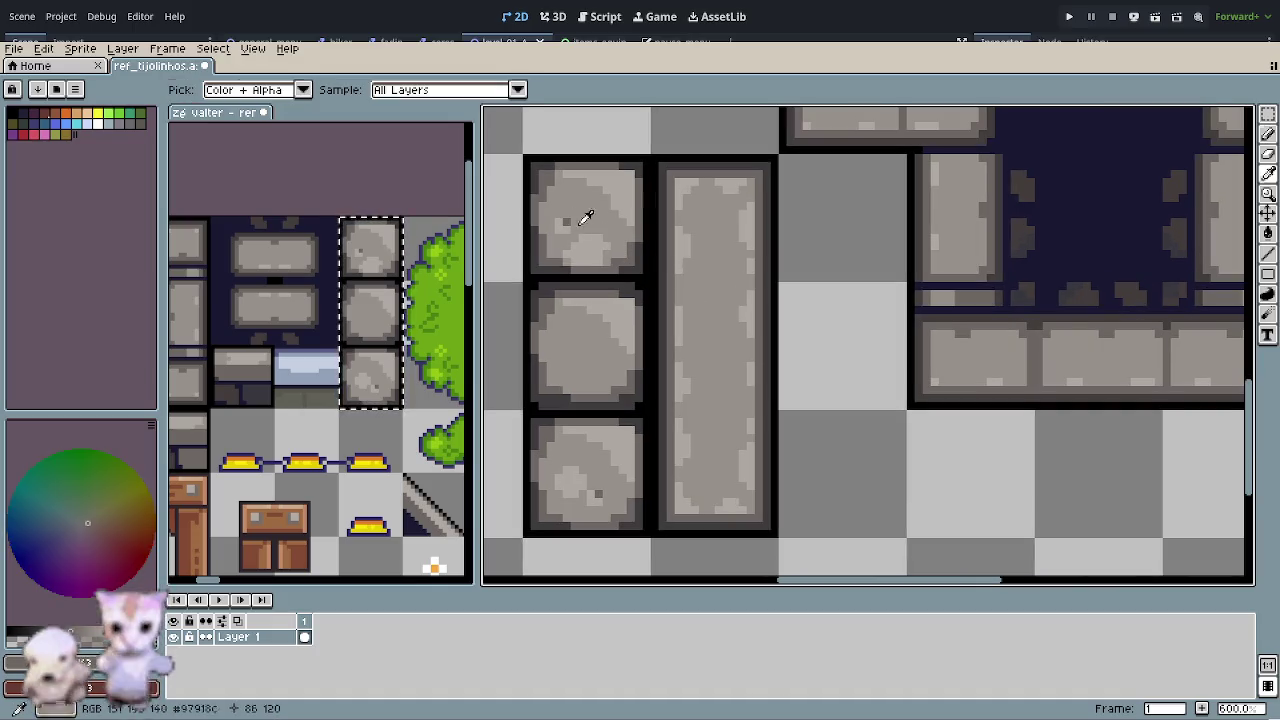
pyautogui.scroll(3, 690, 236)
pyautogui.moveTo(663, 271)
pyautogui.mouseDown()
pyautogui.moveTo(695, 346)
pyautogui.moveTo(800, 401)
pyautogui.mouseUp()
pyautogui.keyDown('alt'); pyautogui.click(563, 326); pyautogui.keyUp('alt')
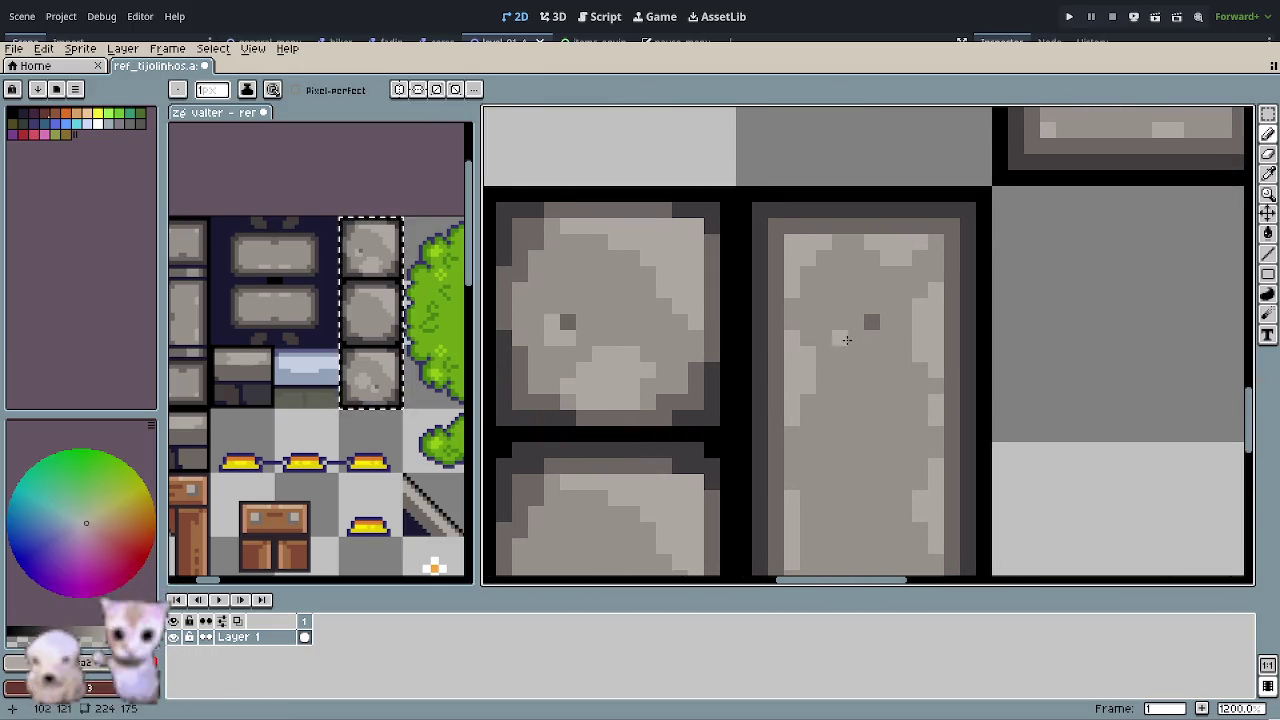
# - Sample a darker grey and add dark specks near the slab's lower end
pyautogui.scroll(-2, 870, 368)
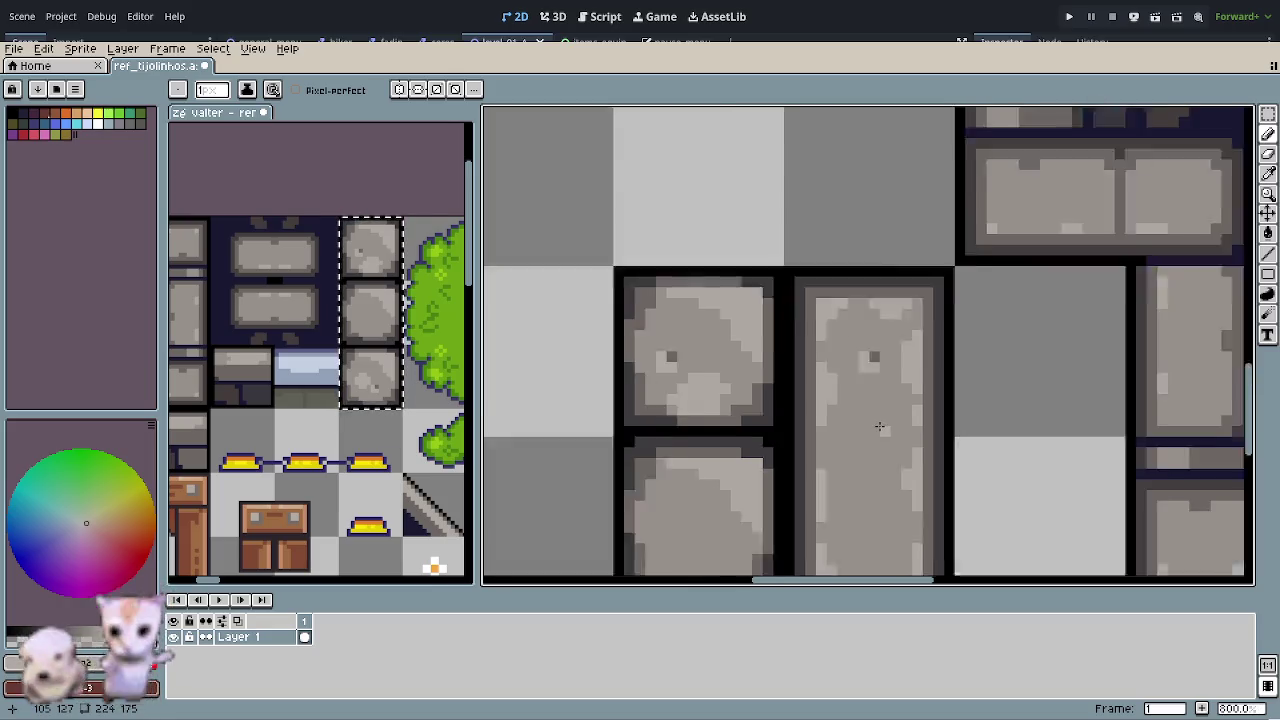
pyautogui.scroll(-2, 877, 437)
pyautogui.scroll(-3, 877, 437)
pyautogui.hscroll(4, 877, 437)
pyautogui.scroll(-2, 722, 400)
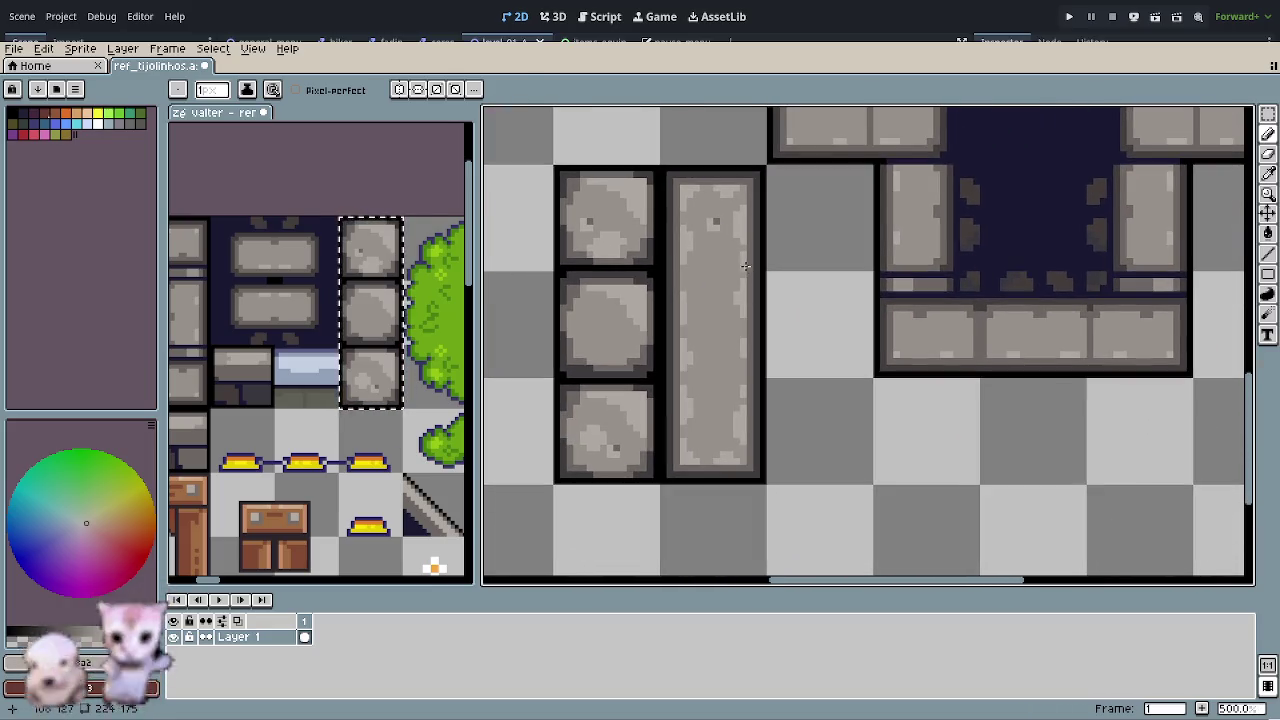
pyautogui.keyDown('alt'); pyautogui.click(716, 224); pyautogui.keyUp('alt')
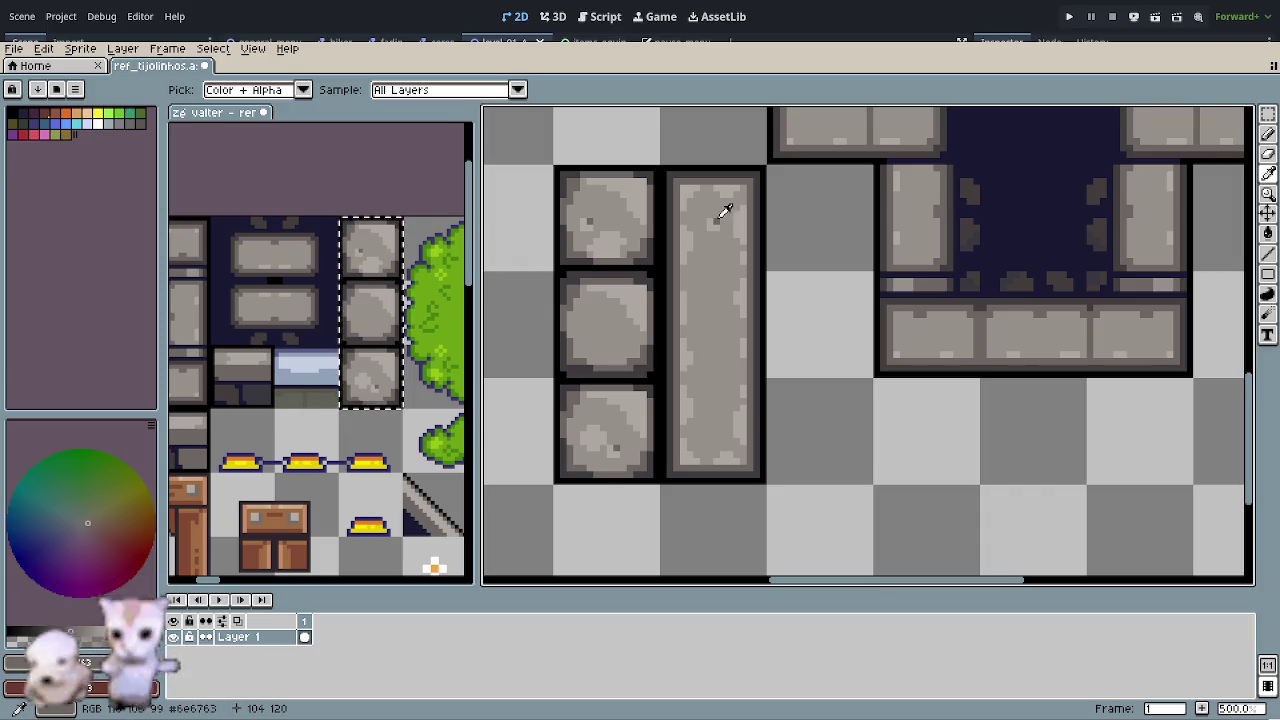
pyautogui.scroll(2, 735, 399)
pyautogui.moveTo(692, 430); pyautogui.dragTo(694, 447)
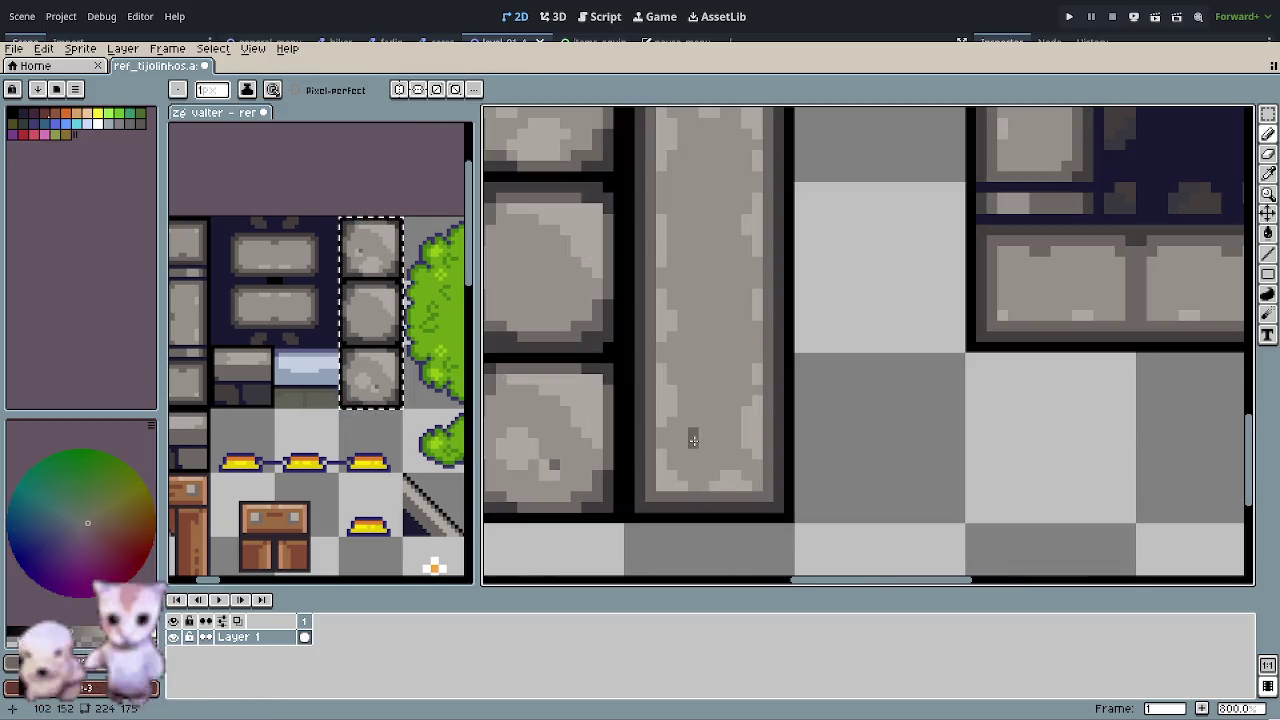
pyautogui.click(725, 454)
# - Sample a lighter stone grey and return to the Pencil, zooming to inspect the specks
pyautogui.press('alt')
pyautogui.keyDown('alt'); pyautogui.click(744, 472); pyautogui.keyUp('alt')
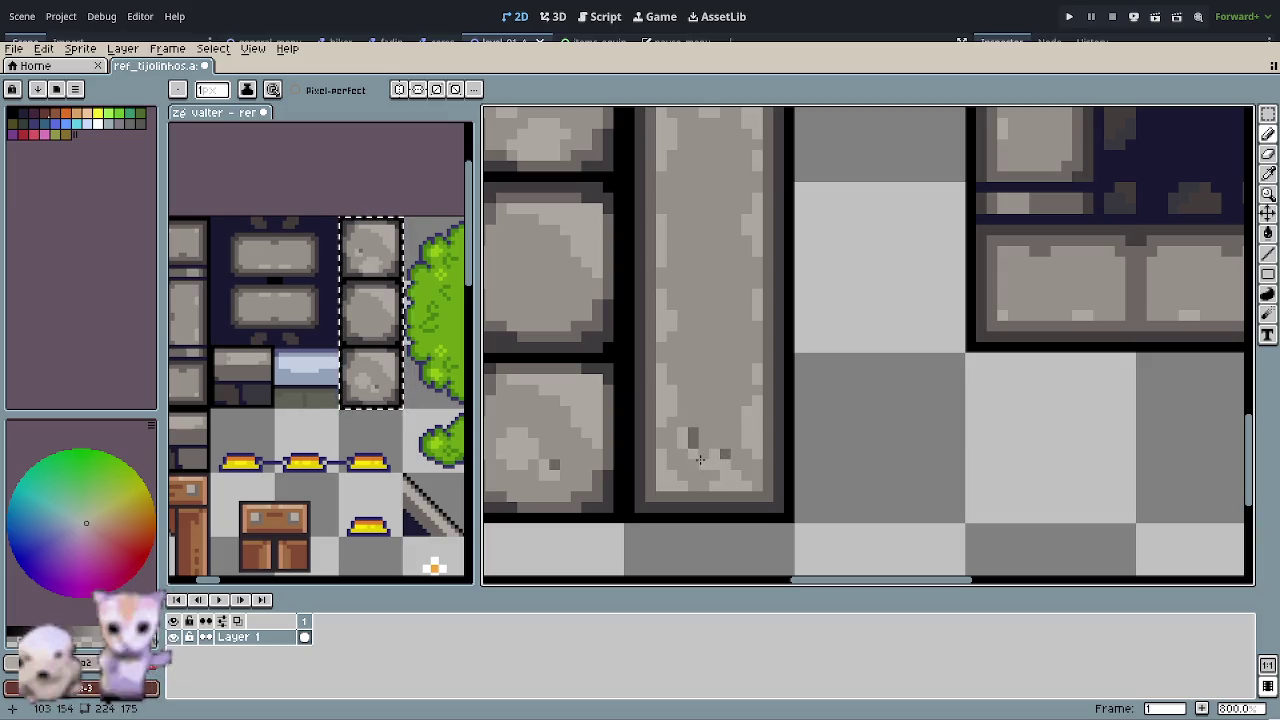
pyautogui.scroll(-4, 700, 460)
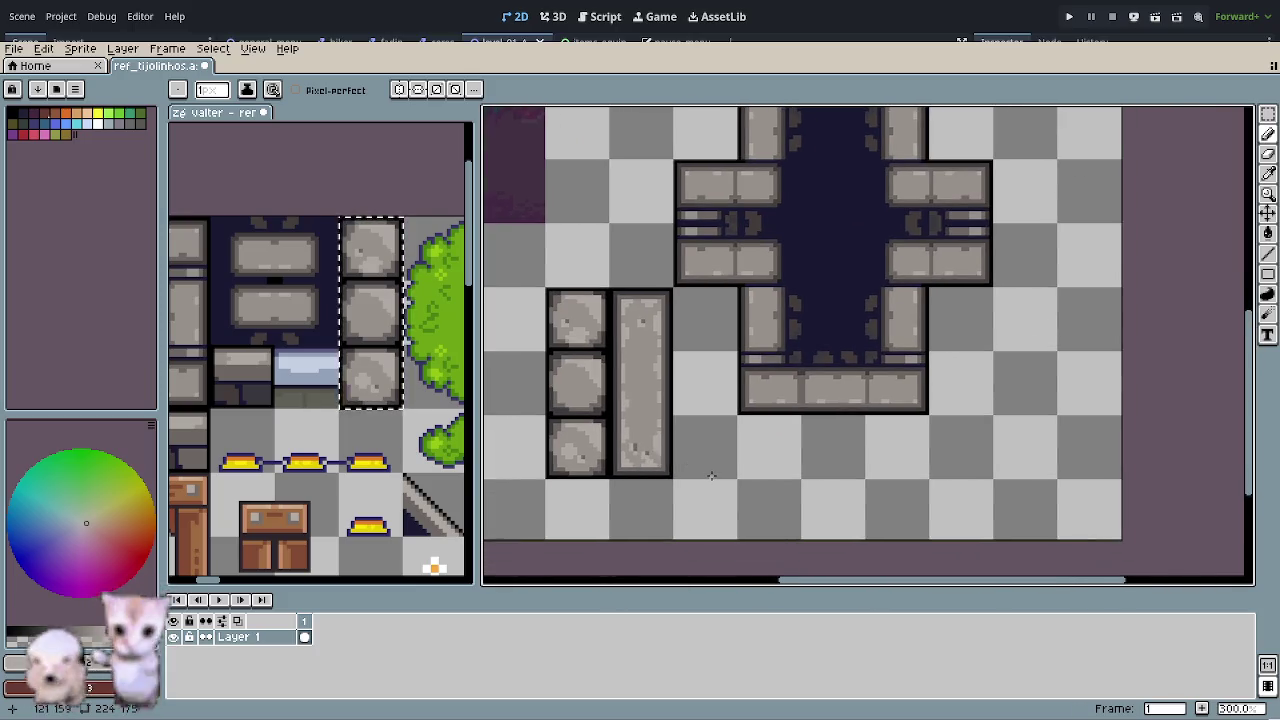
pyautogui.scroll(1, 650, 460)
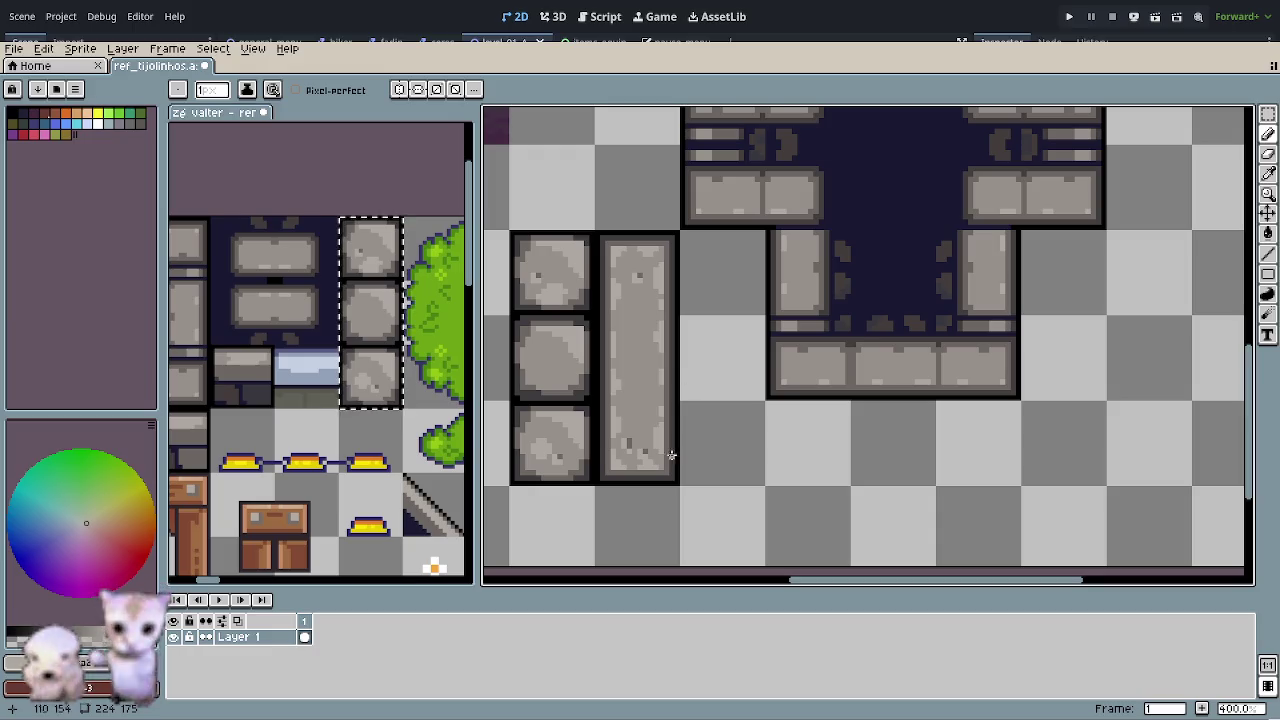
pyautogui.scroll(2, 600, 445)
pyautogui.scroll(3, 588, 445)
pyautogui.press('o')
pyautogui.press('b')
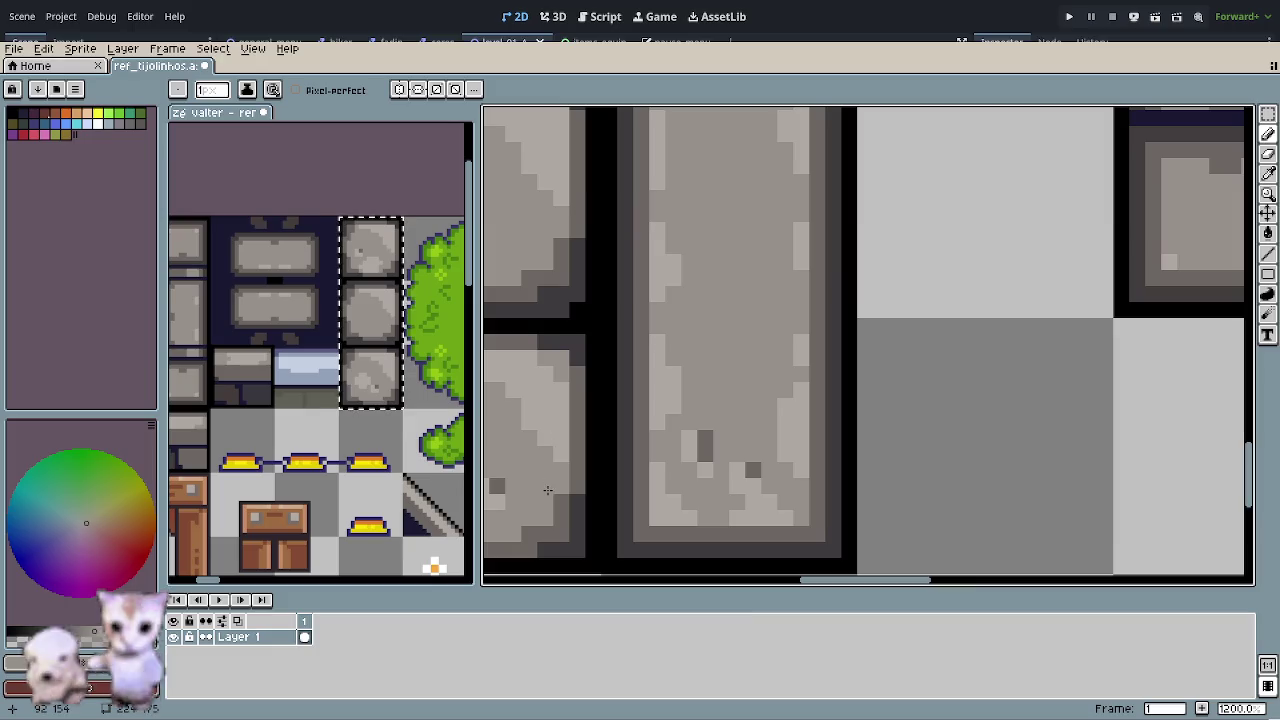
pyautogui.scroll(-3, 551, 490)
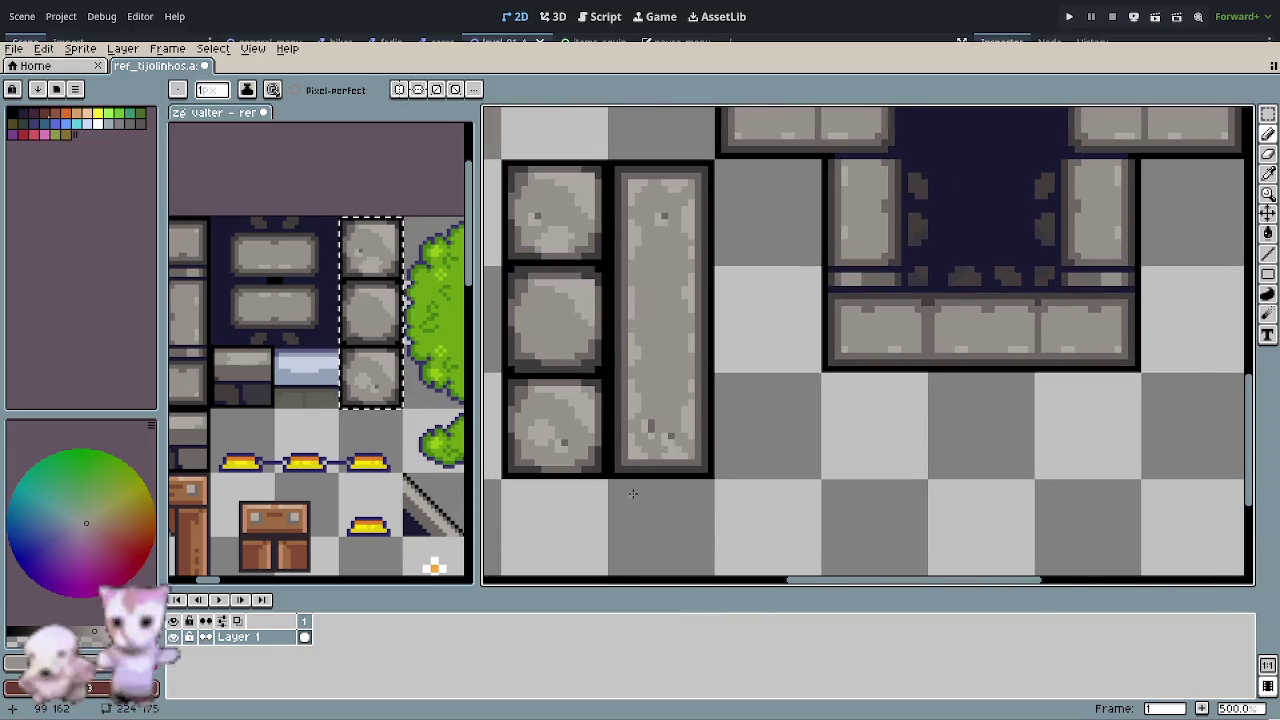
pyautogui.scroll(1, 536, 415)
pyautogui.scroll(1, 576, 418)
pyautogui.scroll(2, 576, 418)
pyautogui.scroll(-1, 600, 450)
pyautogui.scroll(-1, 625, 483)
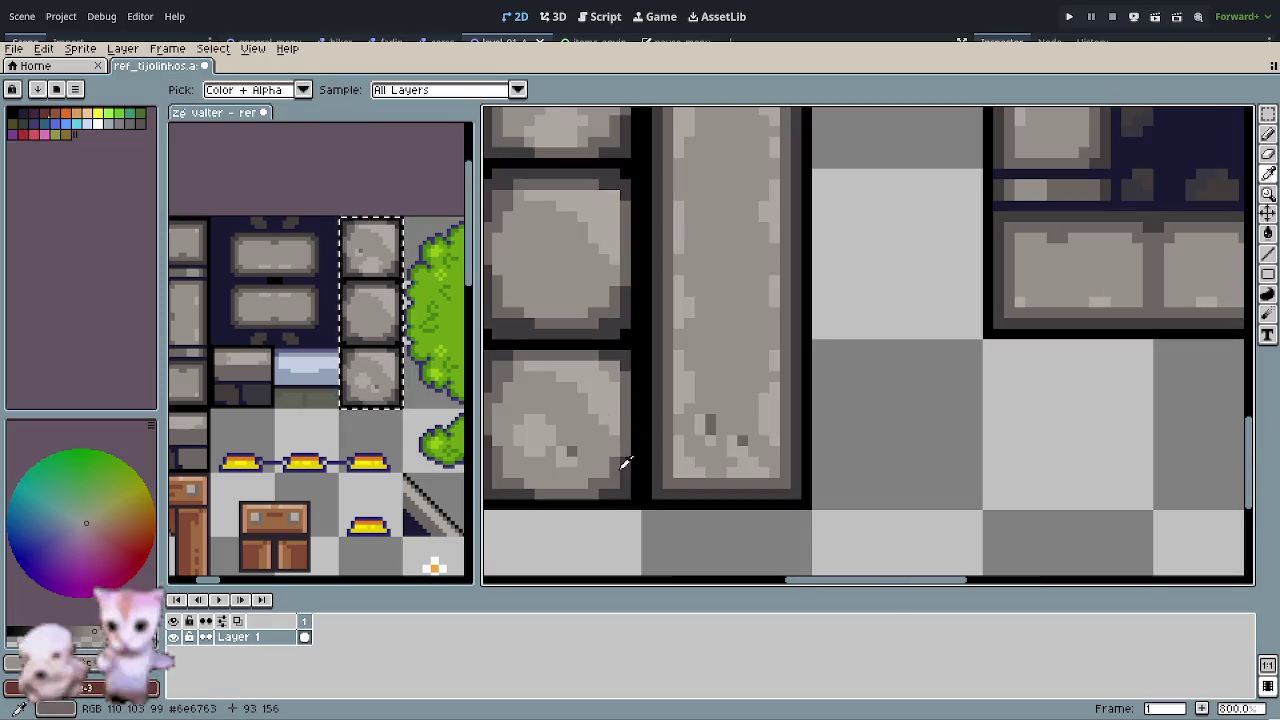
pyautogui.keyDown('alt'); pyautogui.click(622, 462); pyautogui.keyUp('alt')
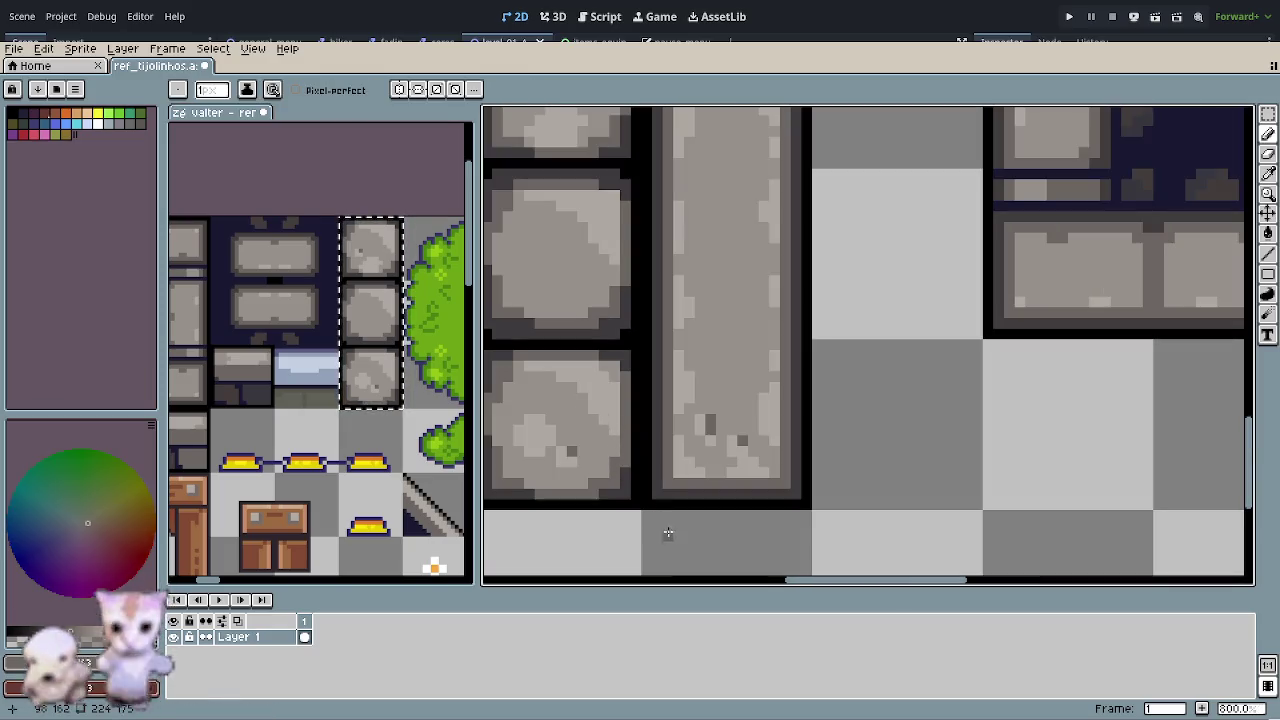
pyautogui.moveTo(663, 531); pyautogui.dragTo(637, 497)
pyautogui.scroll(-1, 638, 497)
pyautogui.scroll(-1, 638, 497)
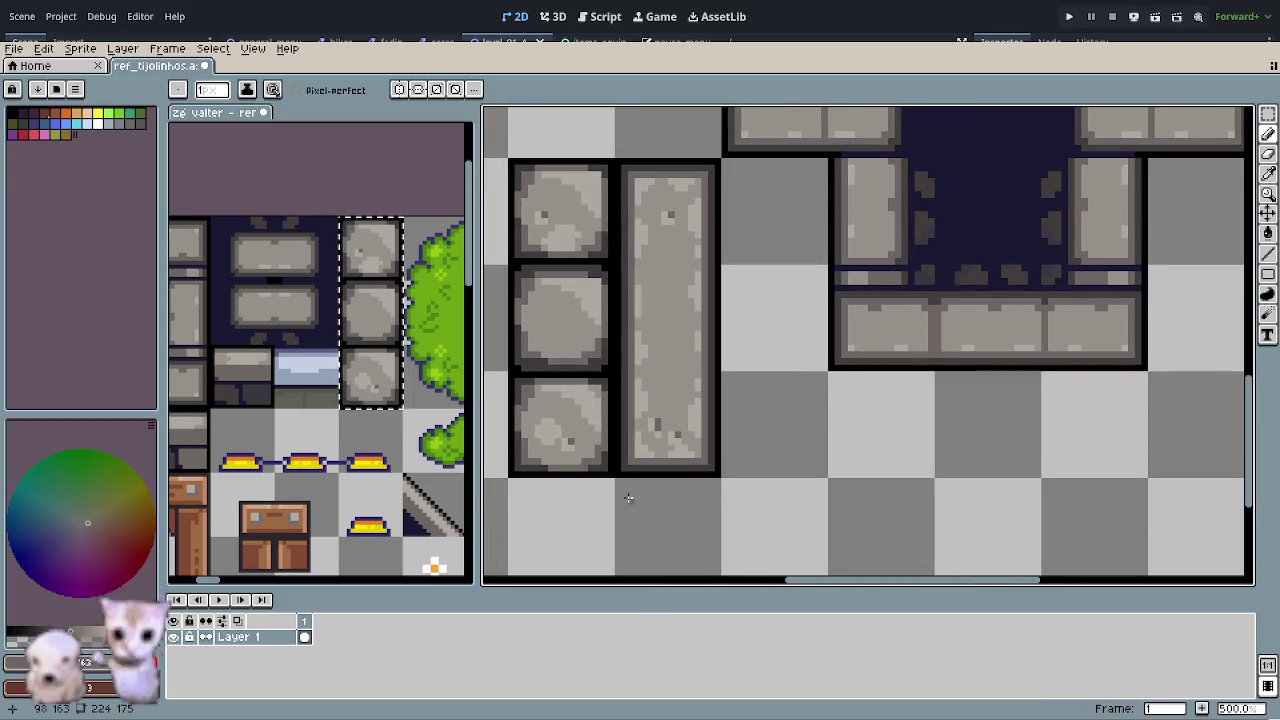
pyautogui.scroll(1, 562, 498)
pyautogui.scroll(1, 550, 493)
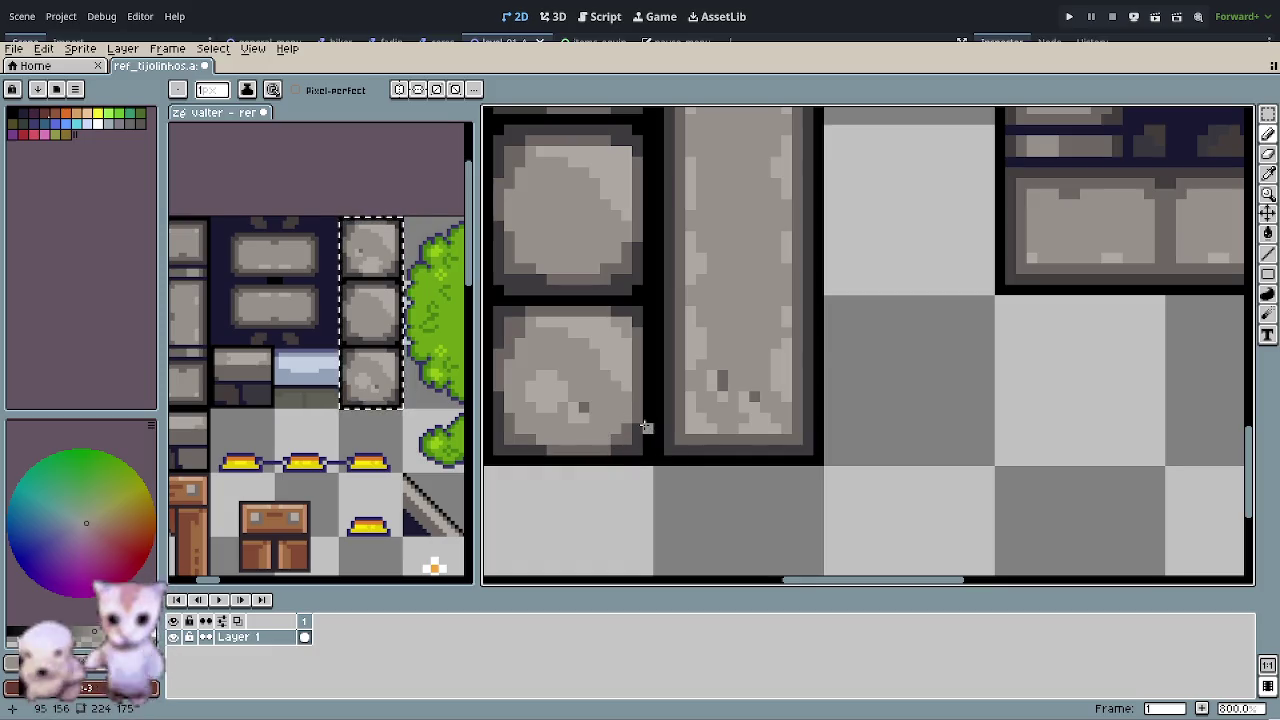
pyautogui.scroll(-1, 645, 428)
pyautogui.scroll(-1, 620, 425)
pyautogui.scroll(-1, 622, 446)
pyautogui.scroll(-1, 626, 458)
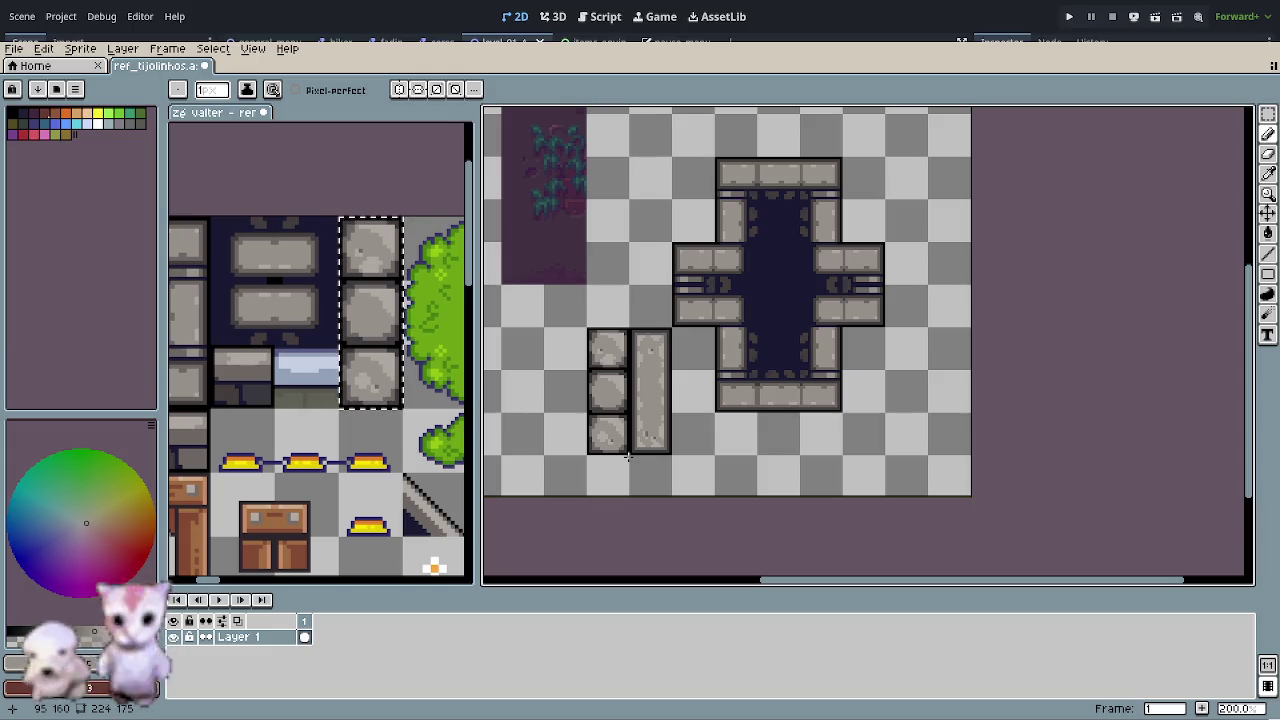
pyautogui.scroll(1, 614, 412)
pyautogui.scroll(1, 650, 430)
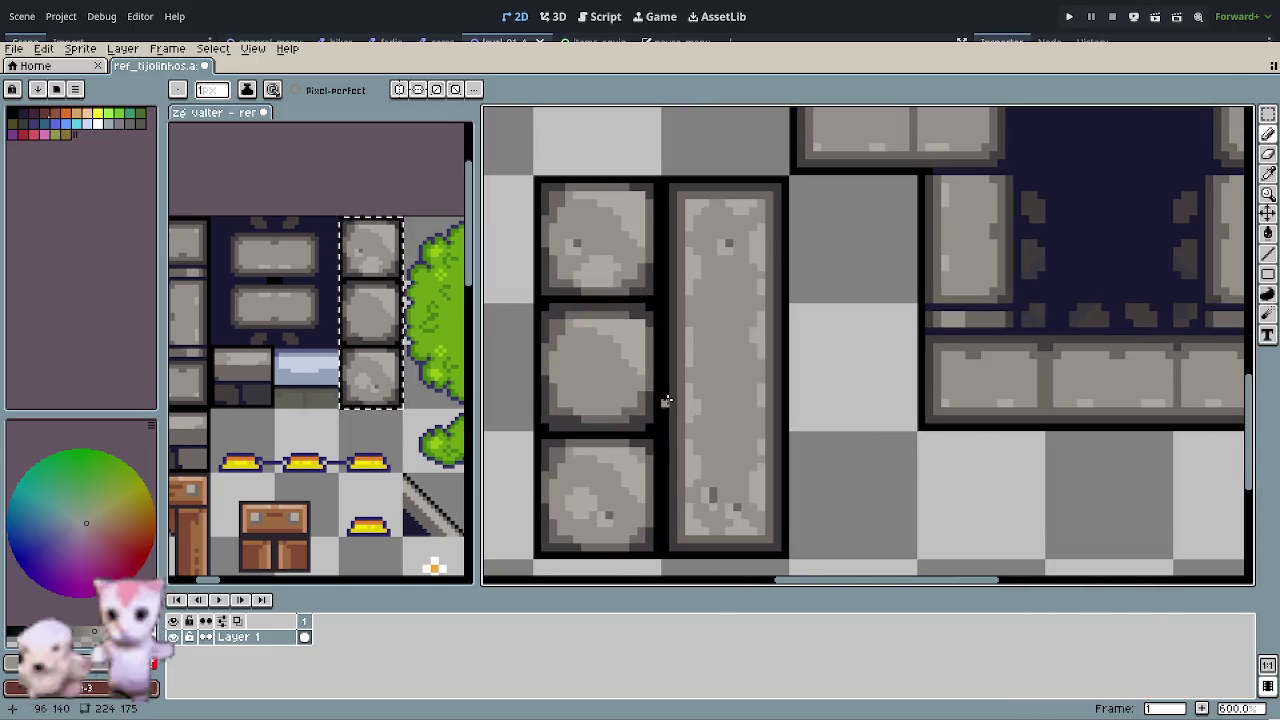
pyautogui.scroll(1, 664, 368)
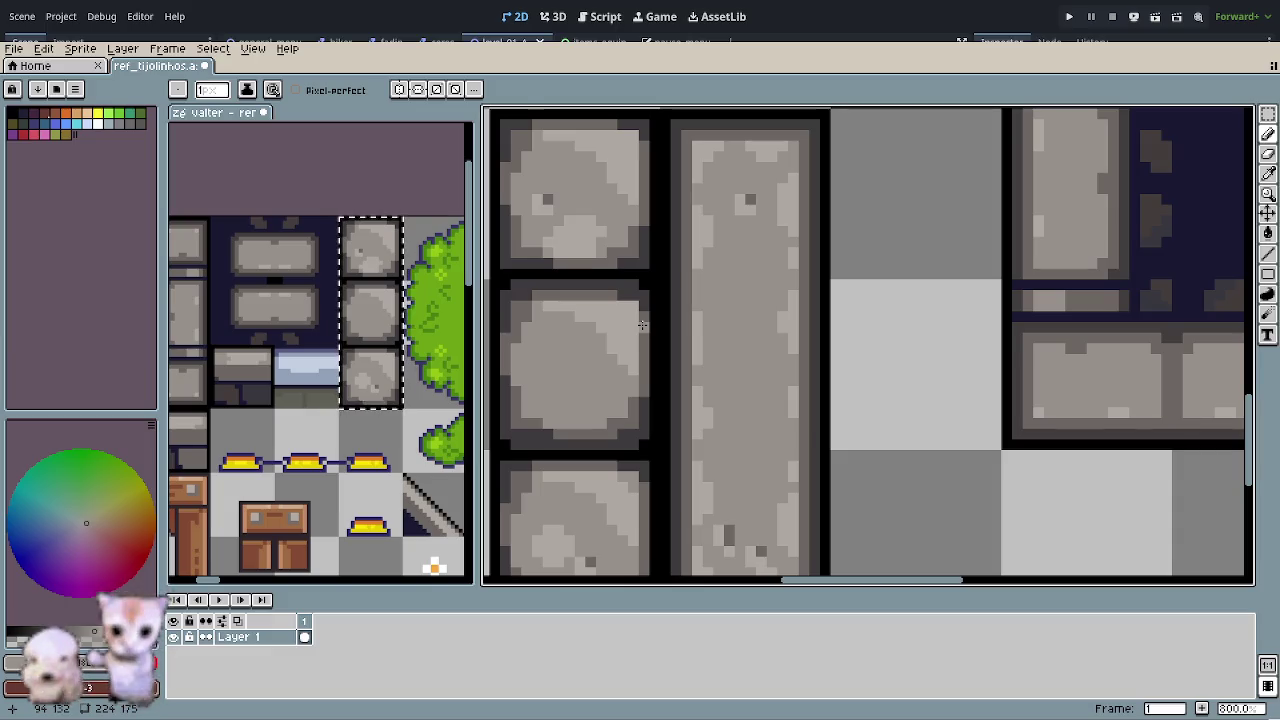
pyautogui.press('o')
pyautogui.press('p')
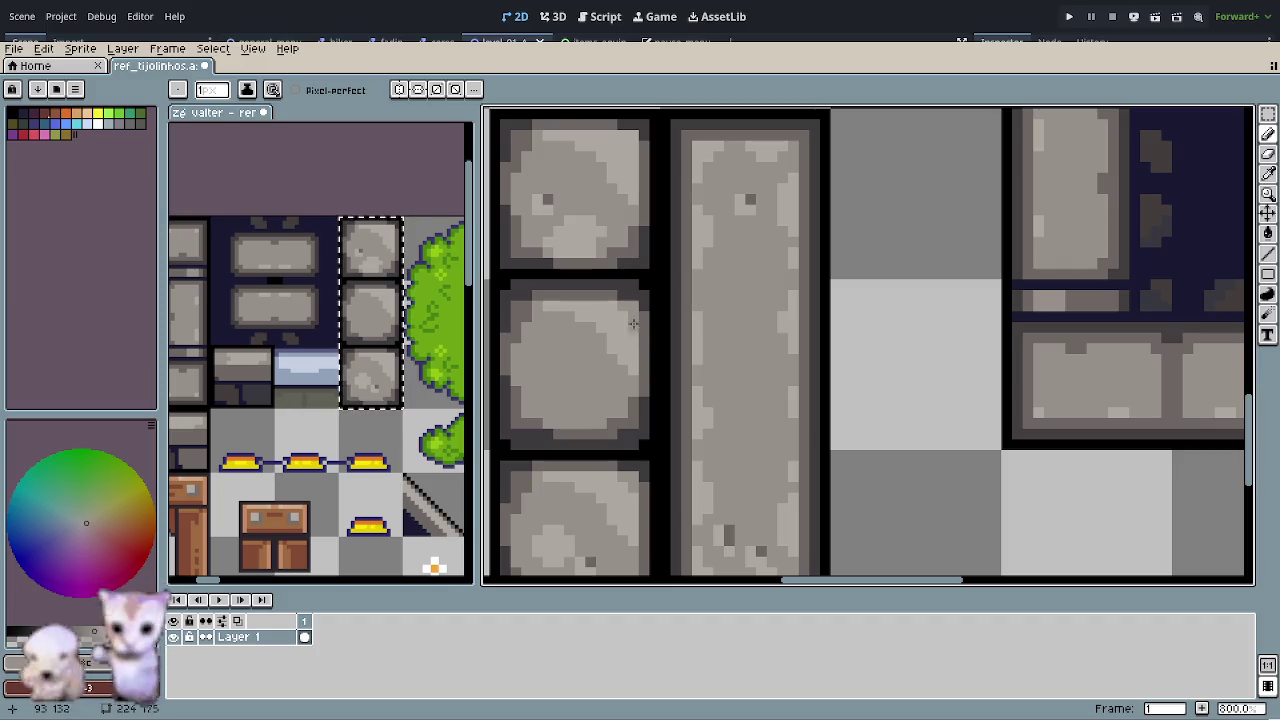
pyautogui.scroll(-1, 603, 460)
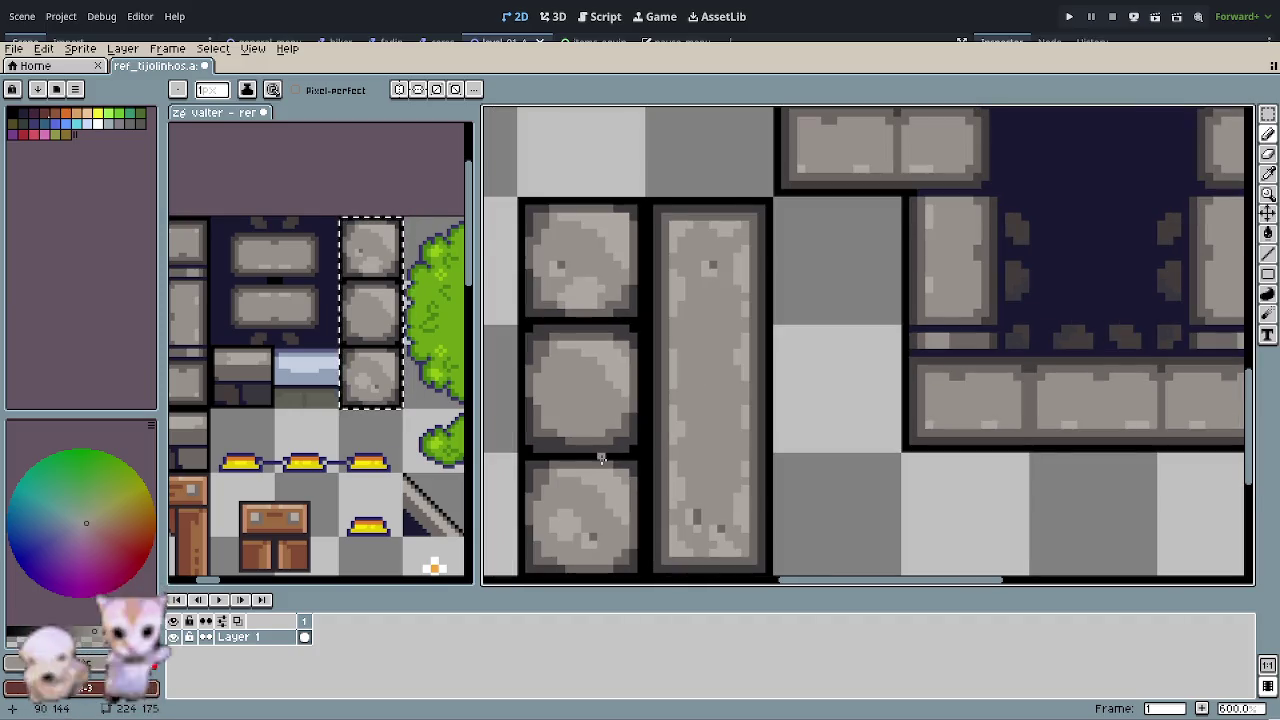
pyautogui.scroll(-1, 603, 460)
pyautogui.scroll(-1, 603, 460)
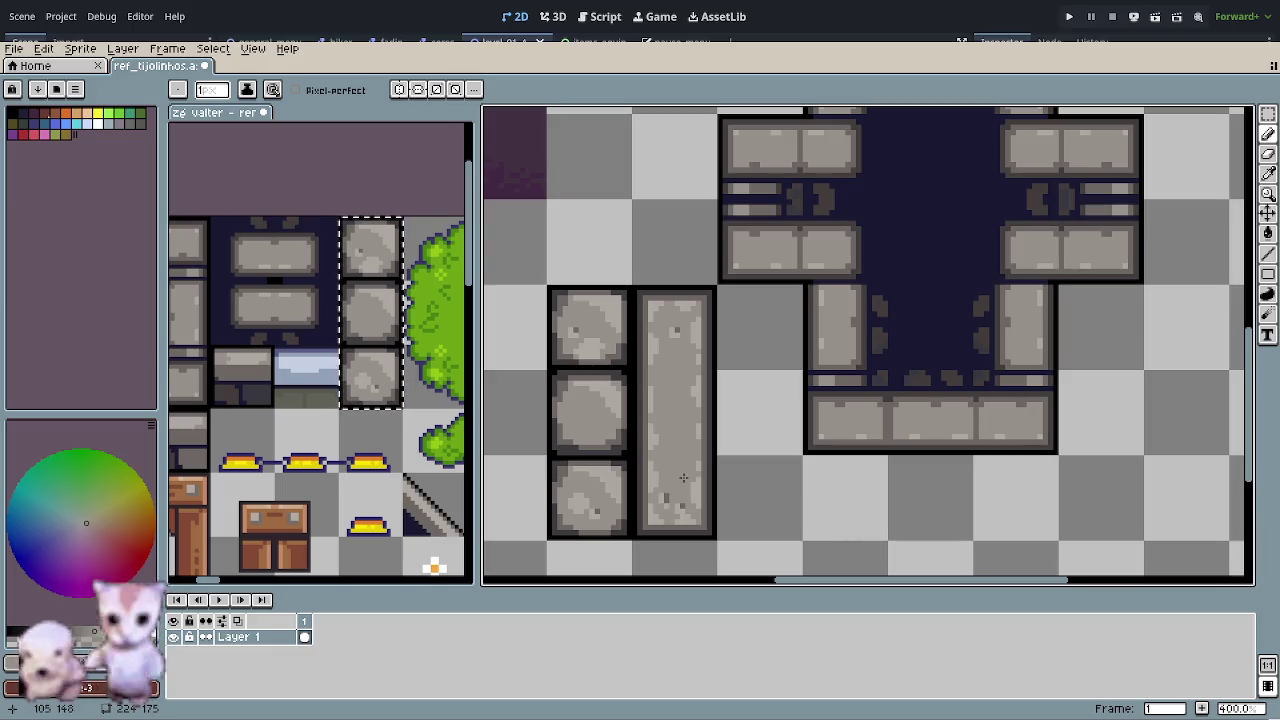
# - Select the three small square stones beside the slab and delete them
pyautogui.scroll(-1, 683, 506)
pyautogui.scroll(-1, 622, 472)
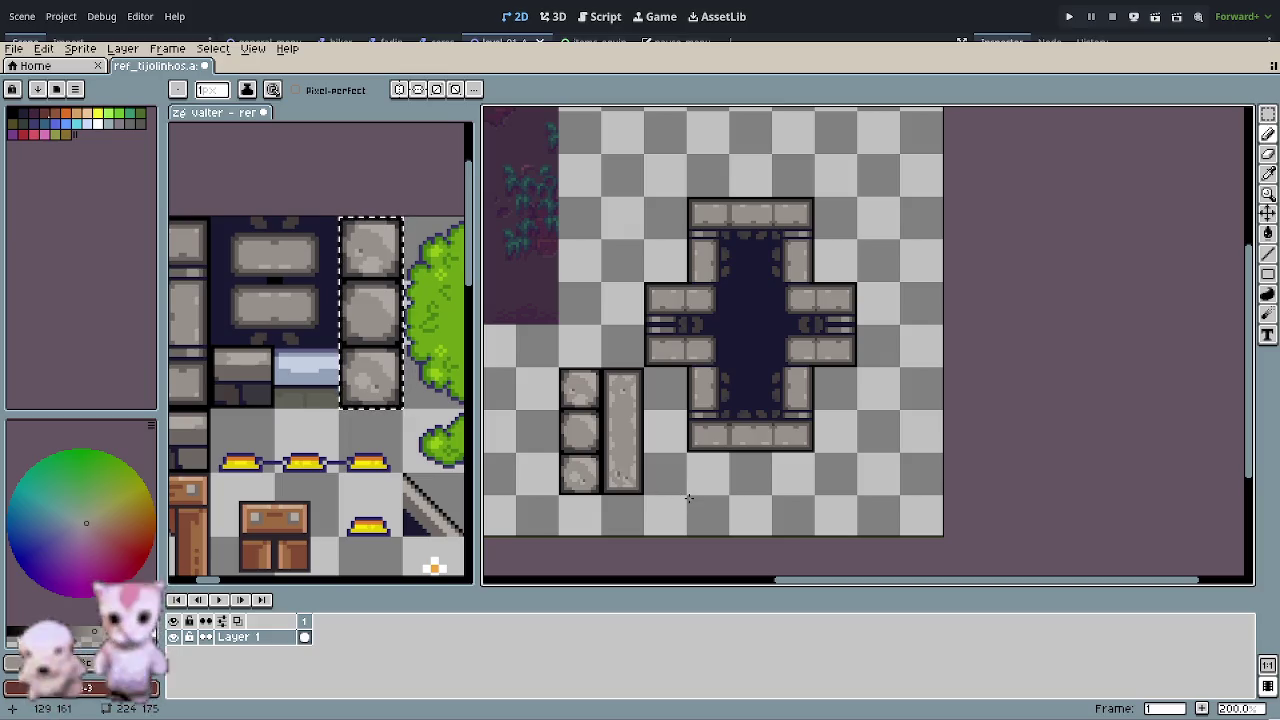
pyautogui.moveTo(688, 498); pyautogui.dragTo(766, 446)
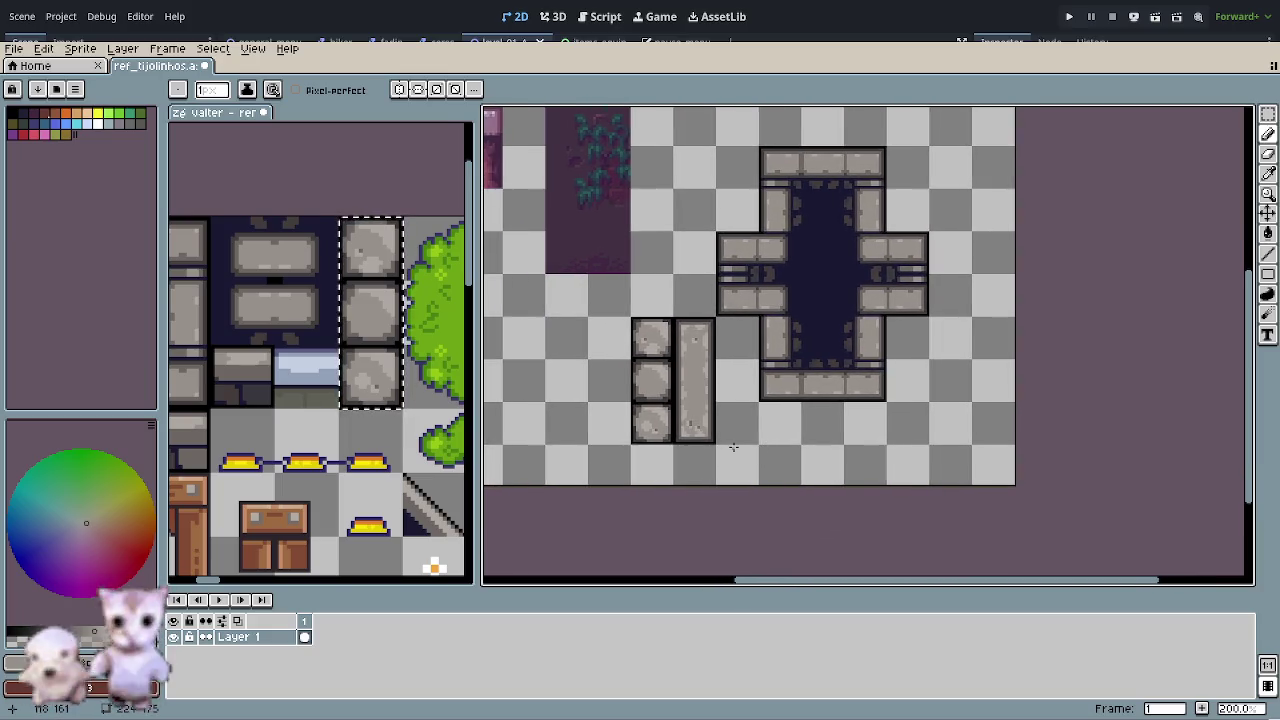
pyautogui.scroll(1, 670, 413)
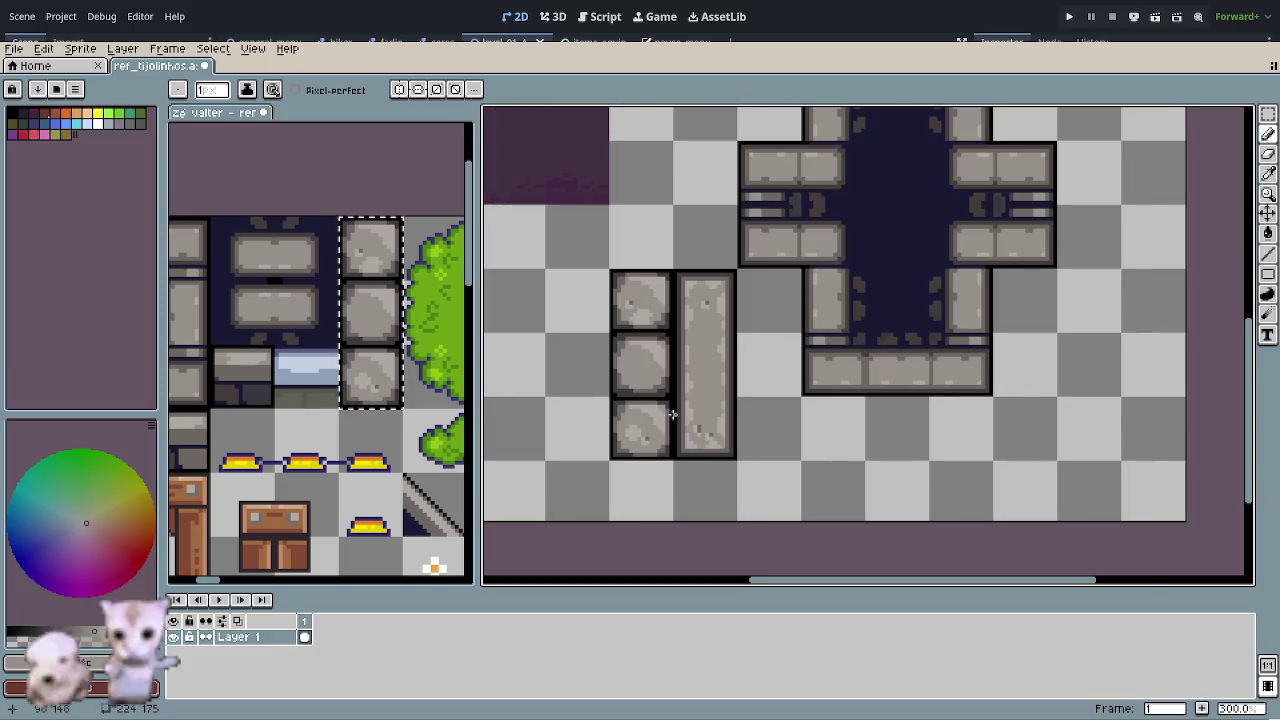
pyautogui.scroll(1, 670, 413)
pyautogui.press('r')
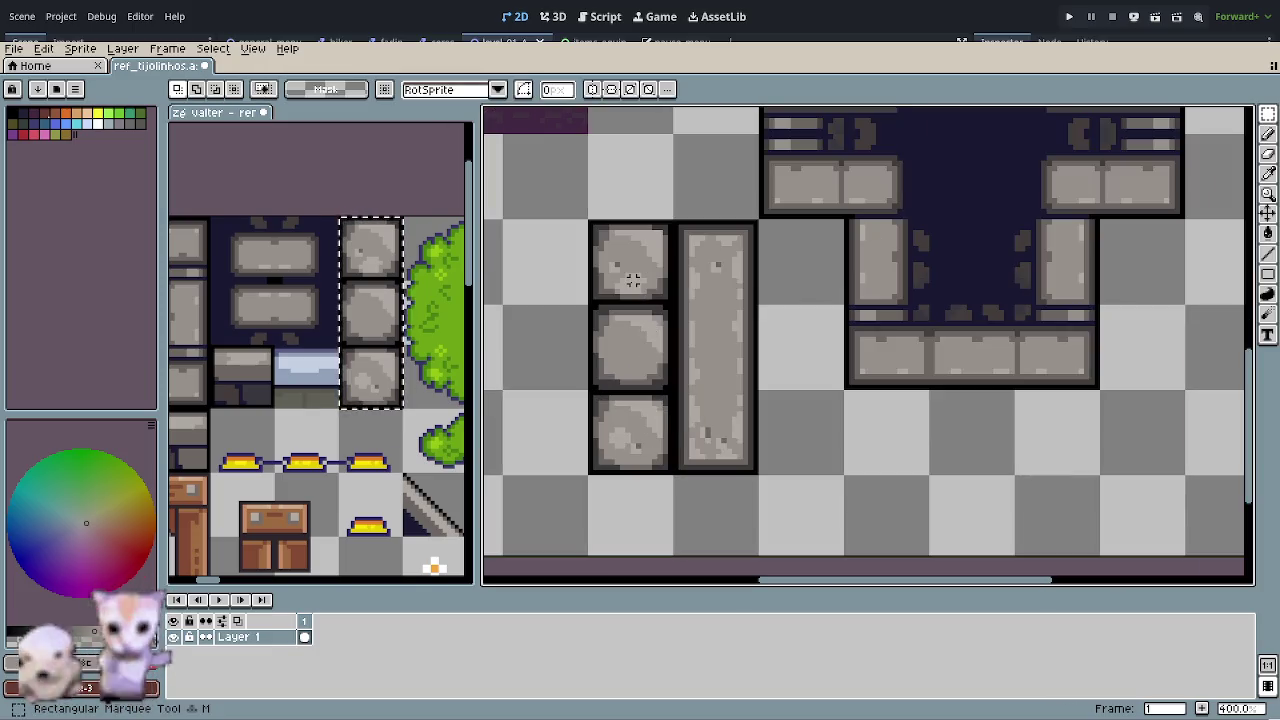
pyautogui.moveTo(633, 285); pyautogui.dragTo(634, 420)
pyautogui.press('Delete')
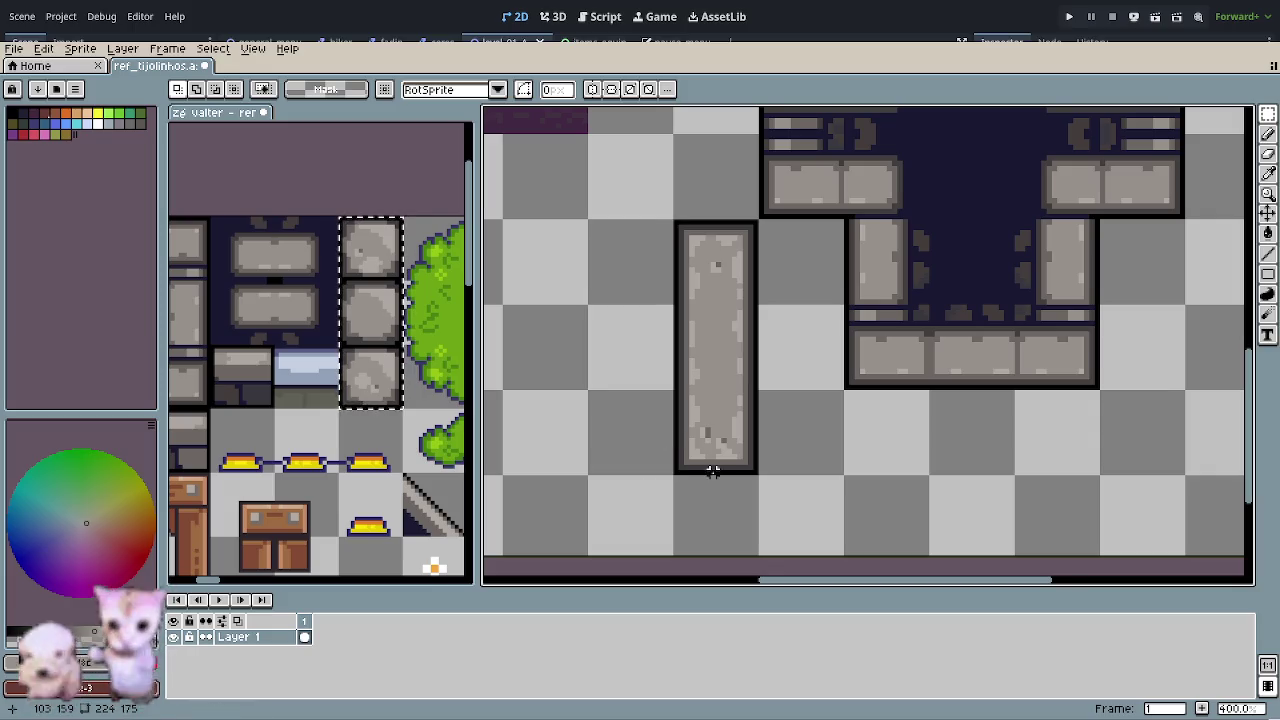
# - Pan and zoom the view to show the remaining slab and the whole tile layout
pyautogui.moveTo(709, 464); pyautogui.dragTo(646, 440)
pyautogui.scroll(-1, 646, 440)
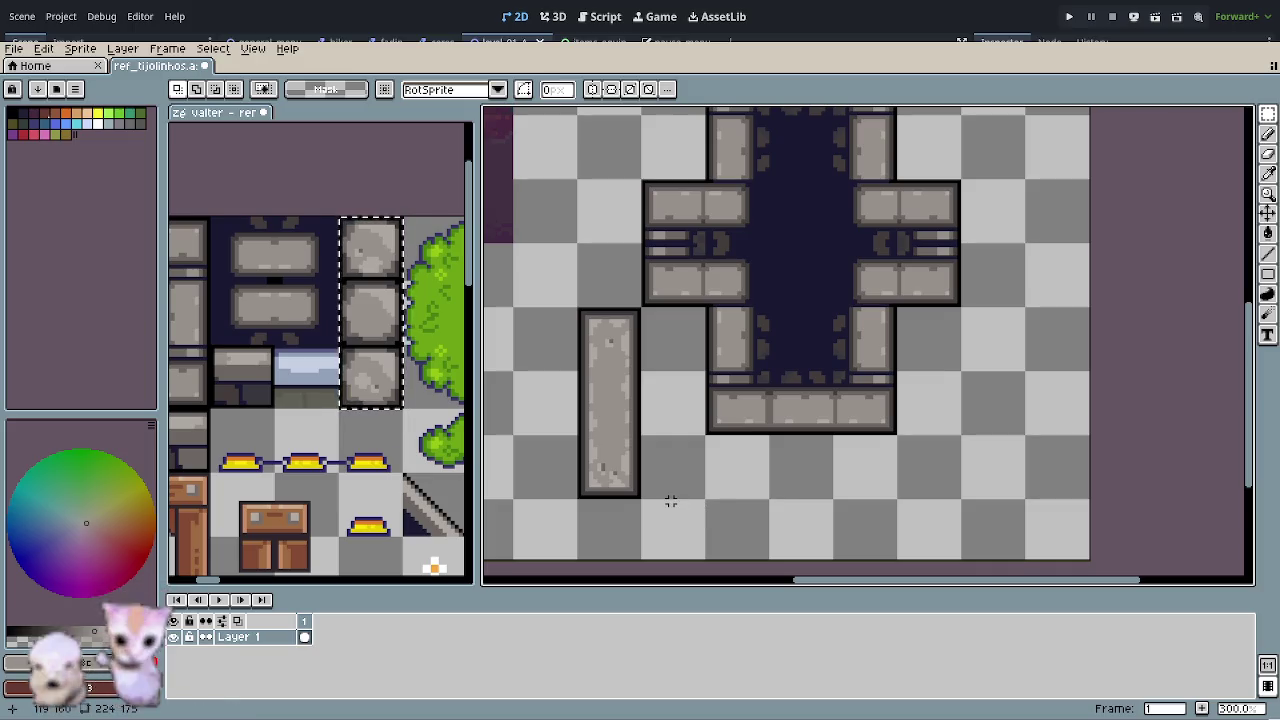
pyautogui.scroll(-1, 670, 501)
pyautogui.moveTo(671, 503); pyautogui.dragTo(699, 463)
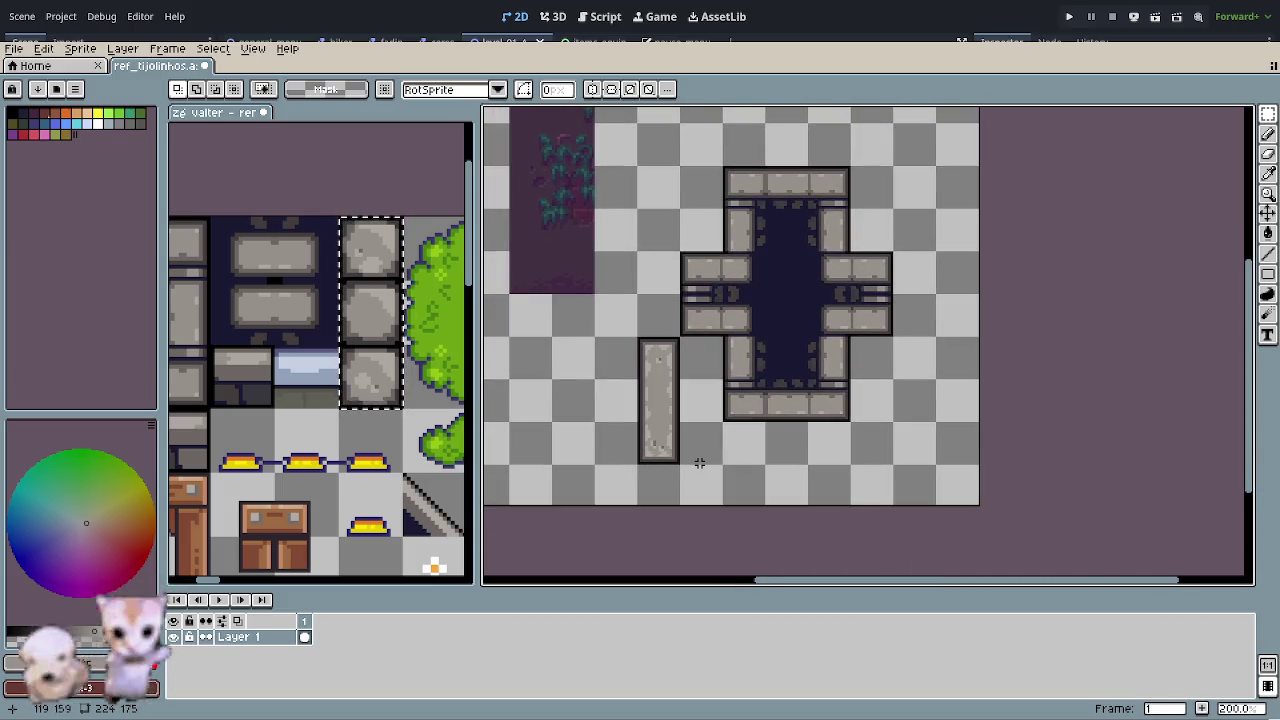
pyautogui.moveTo(603, 380)
pyautogui.mouseDown()
pyautogui.moveTo(531, 417)
pyautogui.moveTo(543, 417)
pyautogui.mouseUp()
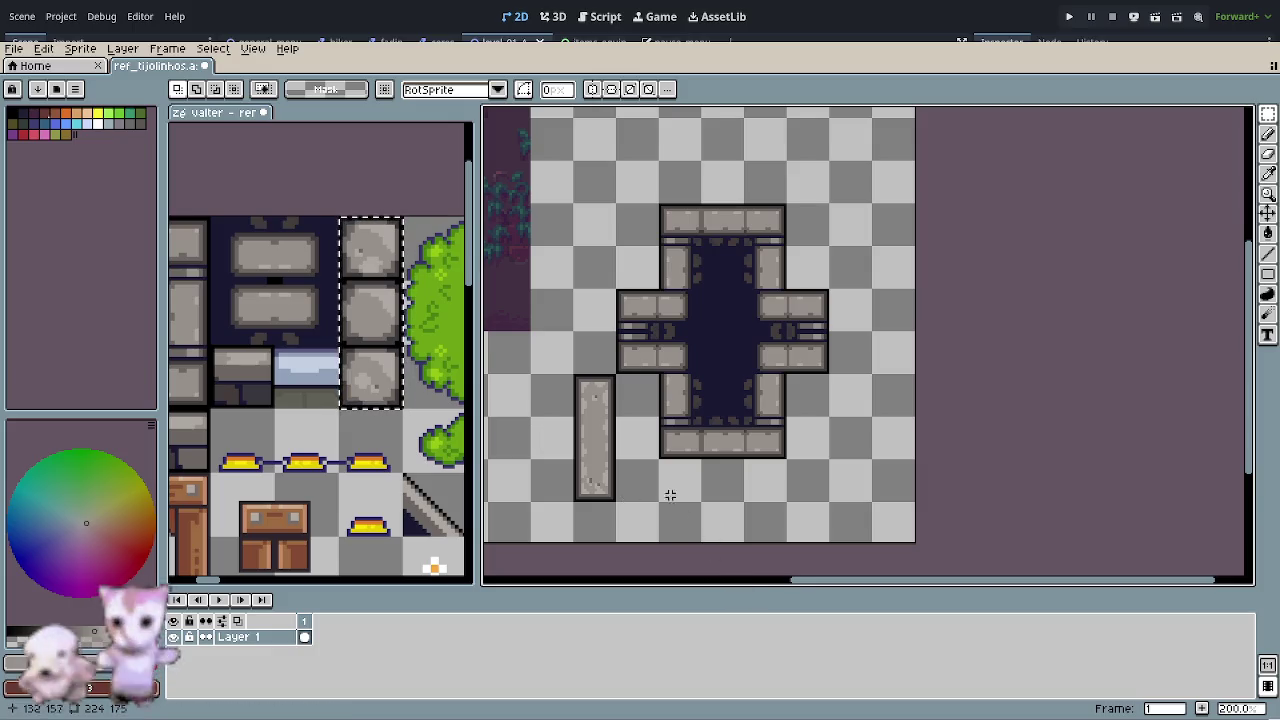
# - Bring the reference tileset's stone tiles into view and select the long vertical slab
pyautogui.moveTo(668, 494); pyautogui.dragTo(688, 400)
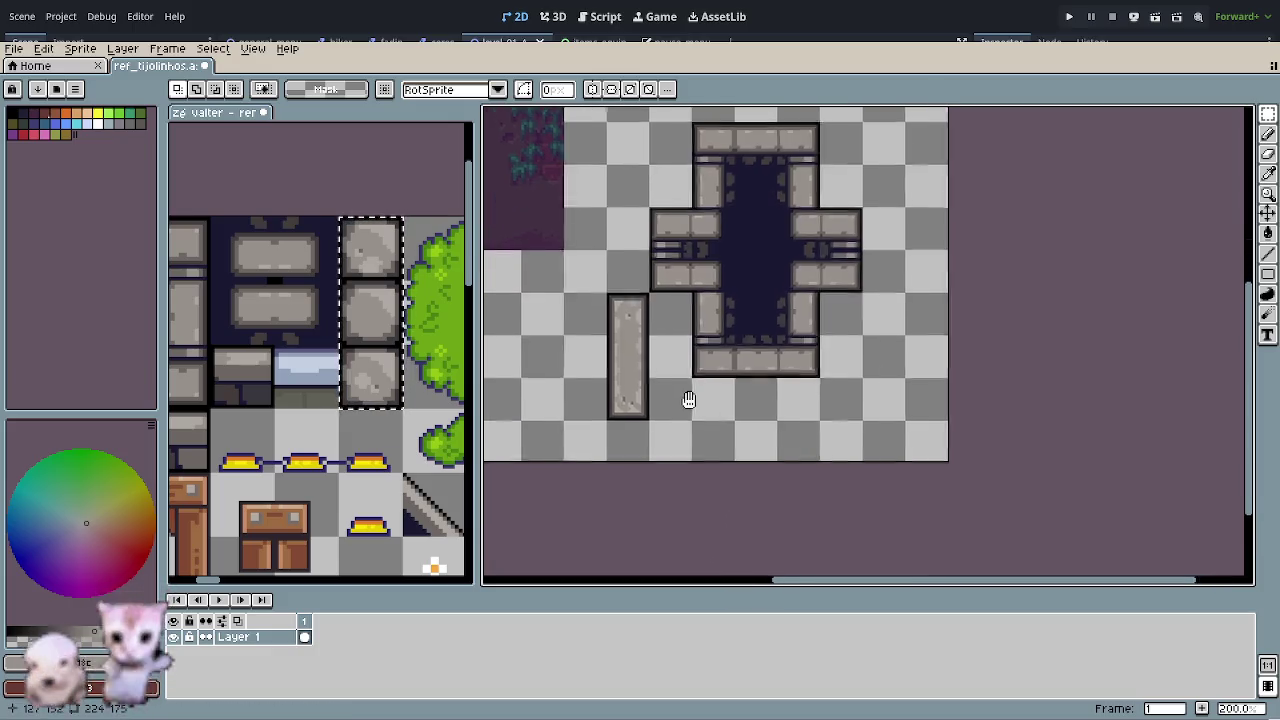
pyautogui.click(340, 447)
pyautogui.scroll(-1, 340, 447)
pyautogui.scroll(2, 354, 448)
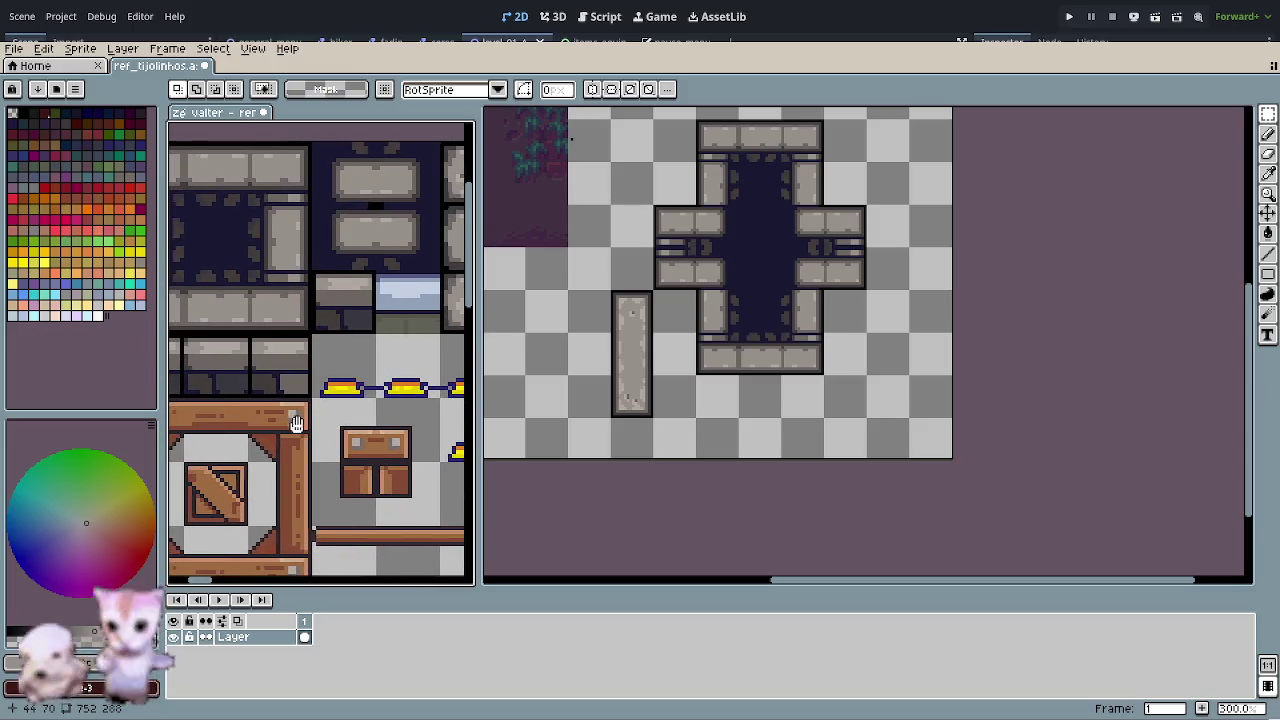
pyautogui.scroll(1, 364, 421)
pyautogui.moveTo(364, 421); pyautogui.dragTo(402, 416)
pyautogui.moveTo(697, 403)
pyautogui.mouseDown()
pyautogui.moveTo(626, 403)
pyautogui.moveTo(704, 421)
pyautogui.mouseUp()
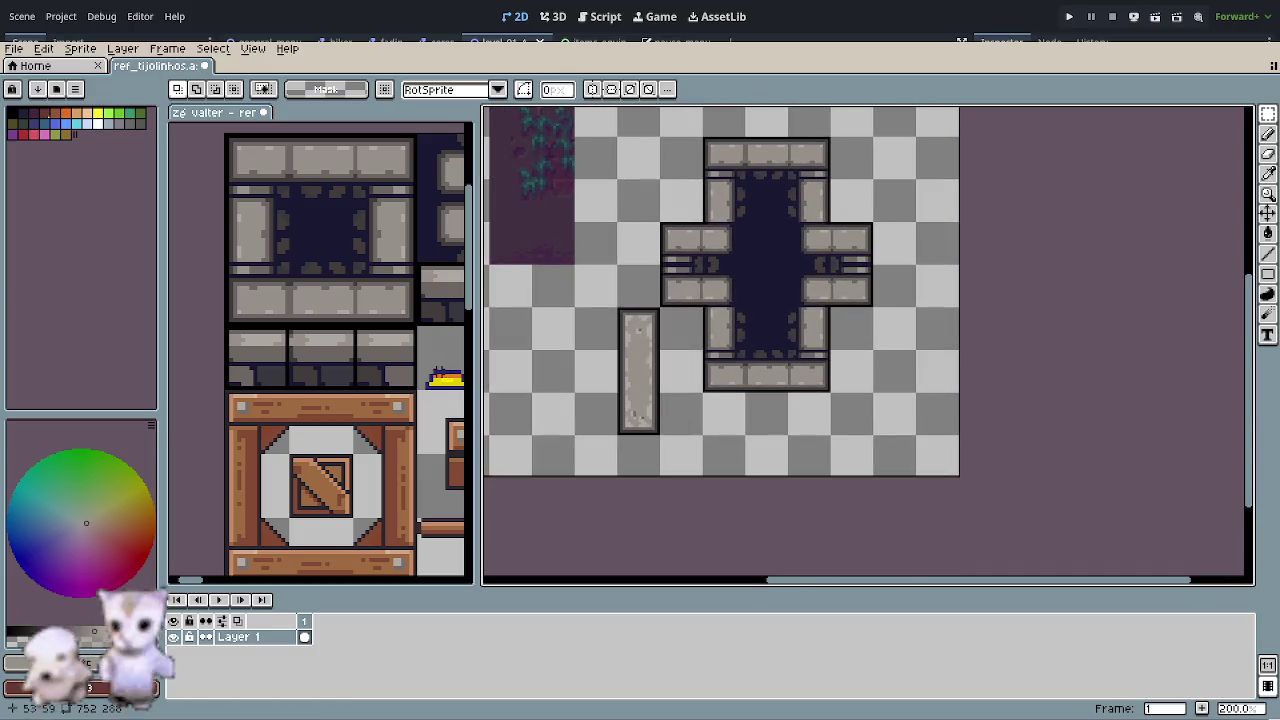
pyautogui.moveTo(226, 327)
pyautogui.mouseDown()
pyautogui.moveTo(383, 394)
pyautogui.moveTo(634, 388)
pyautogui.mouseUp()
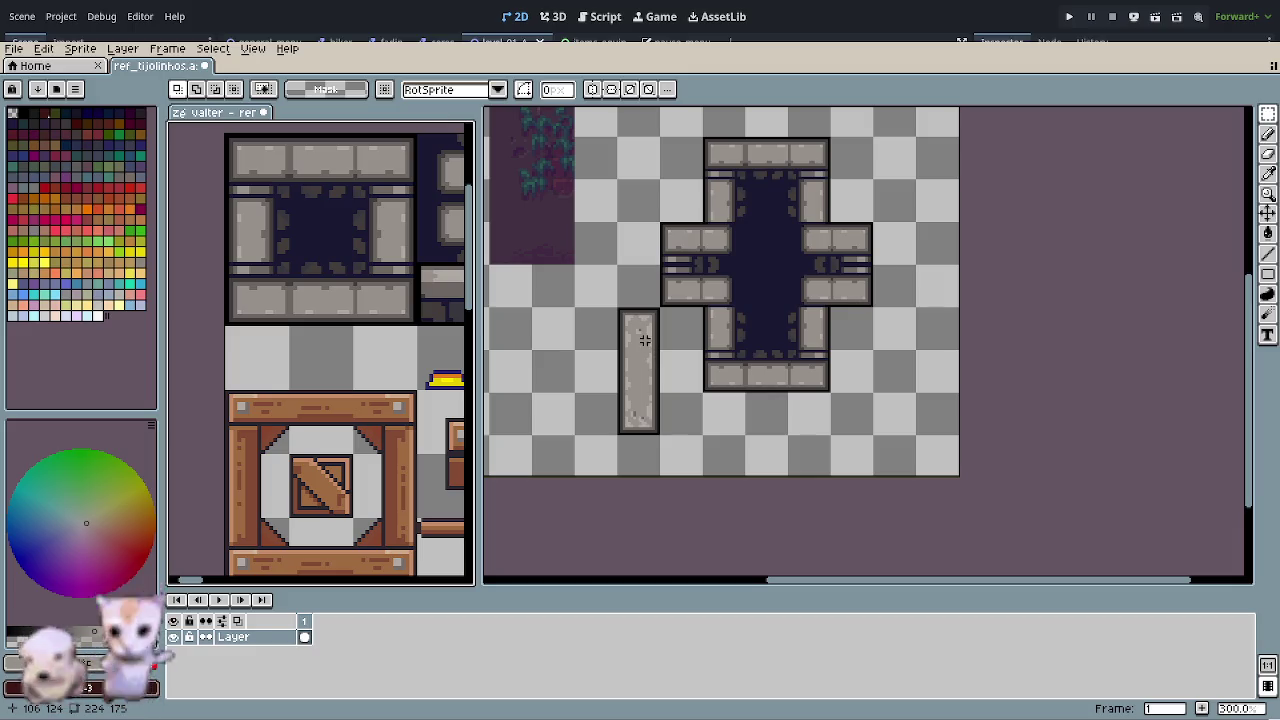
pyautogui.click(642, 348)
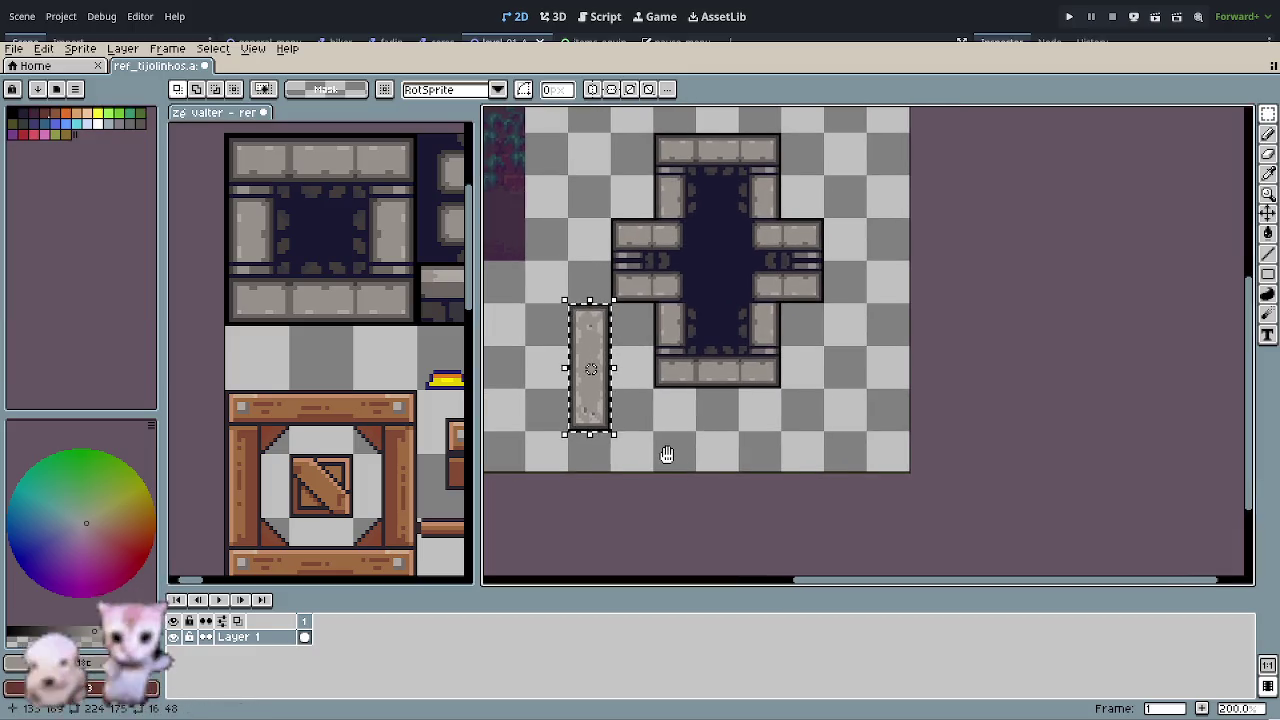
pyautogui.scroll(2, 297, 368)
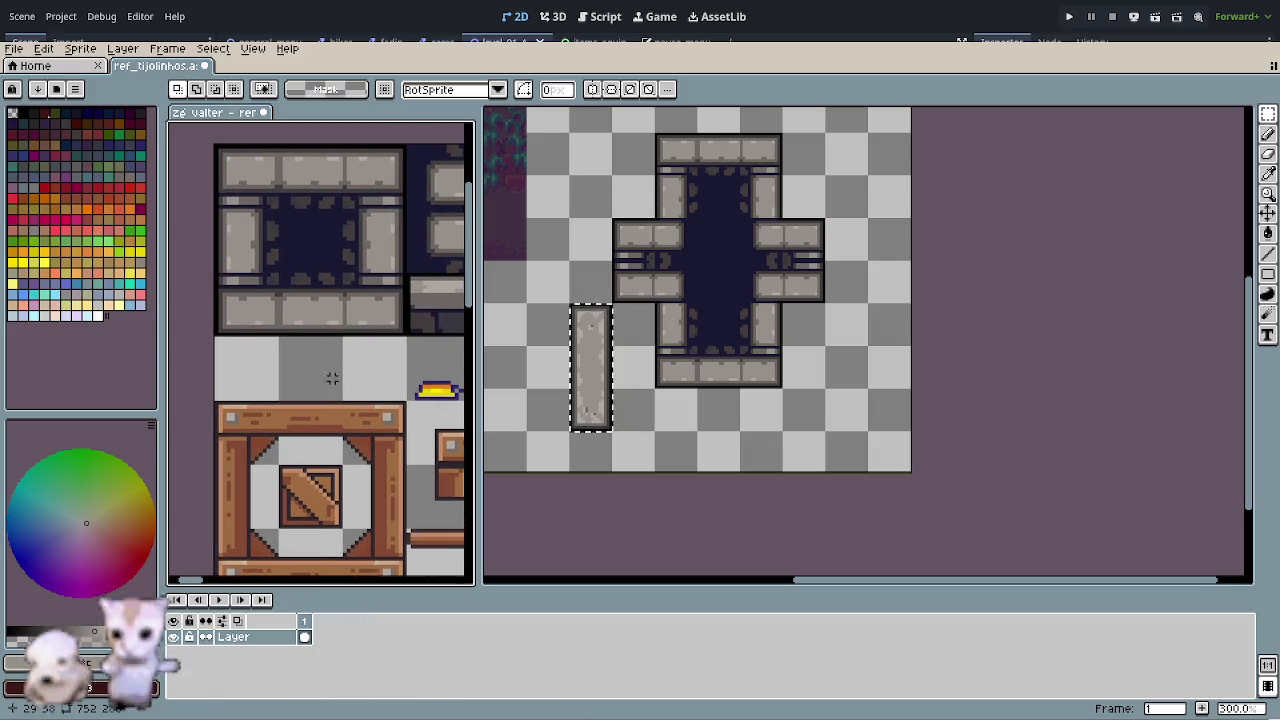
# - Paste the slab, rotate it 90° horizontal and commit it beneath the stone frame
pyautogui.hotkey('ctrl', 'v')
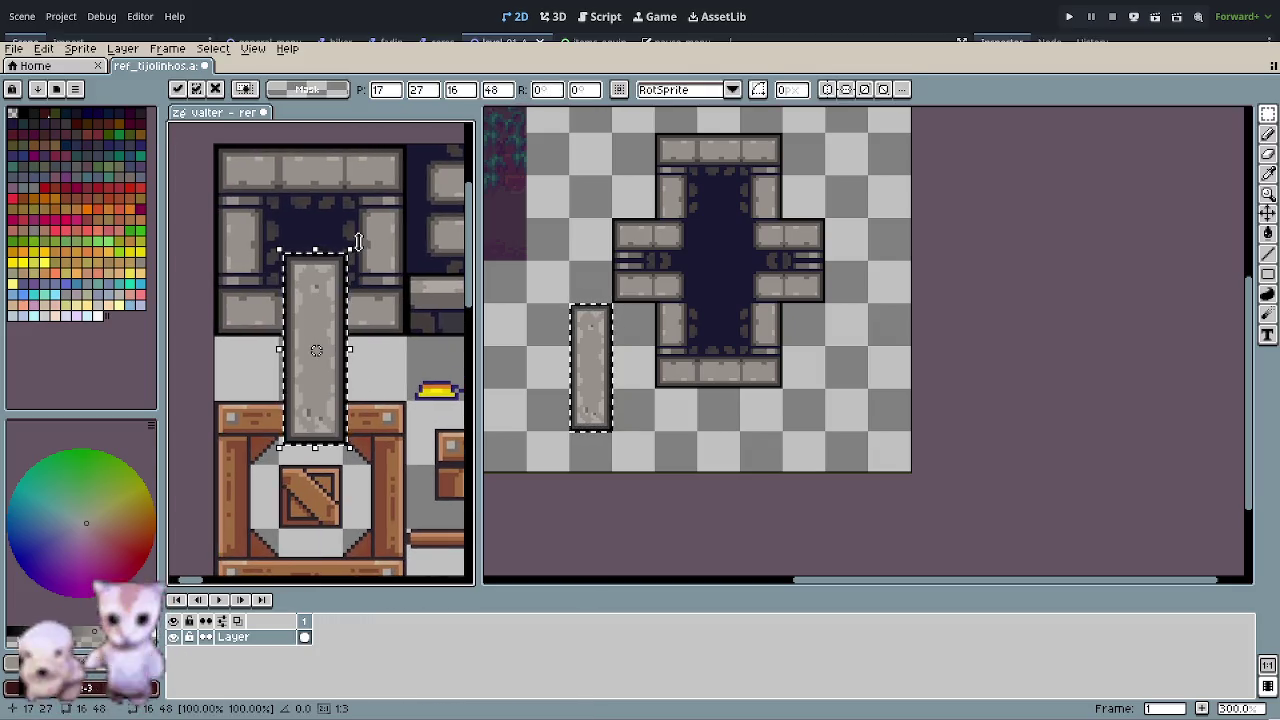
pyautogui.moveTo(368, 242); pyautogui.dragTo(240, 317)
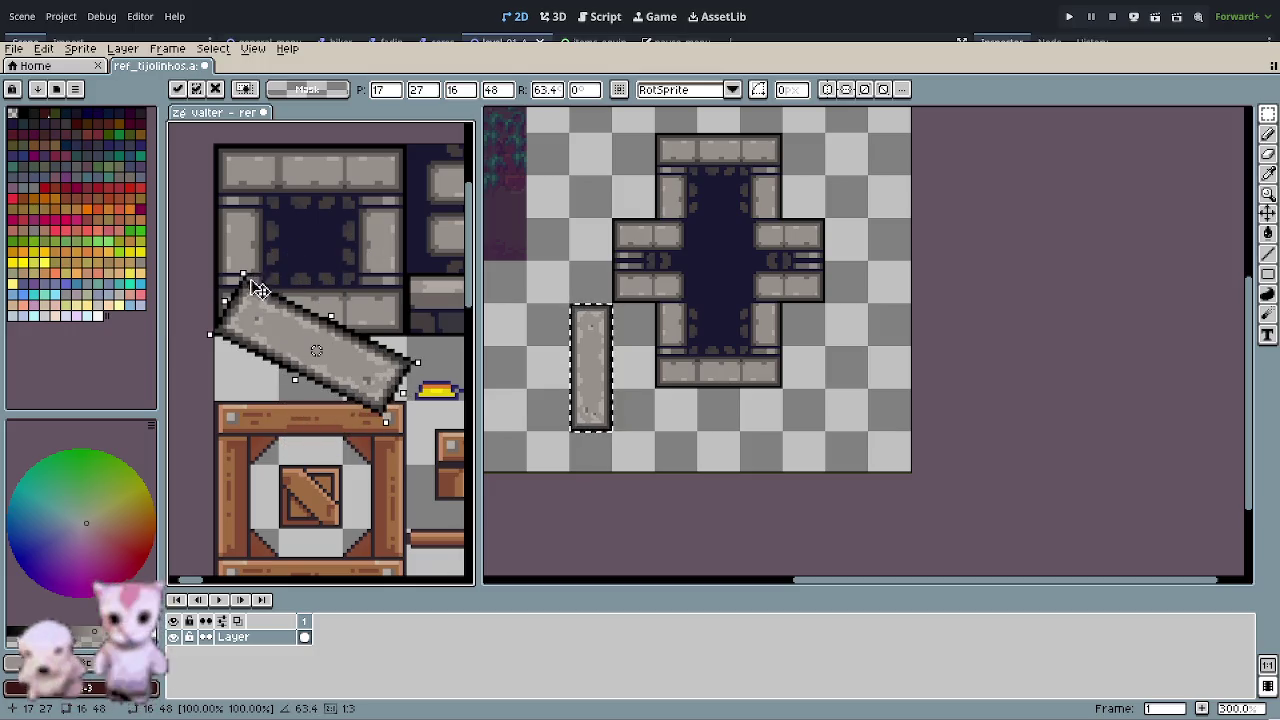
pyautogui.moveTo(309, 346); pyautogui.dragTo(313, 371)
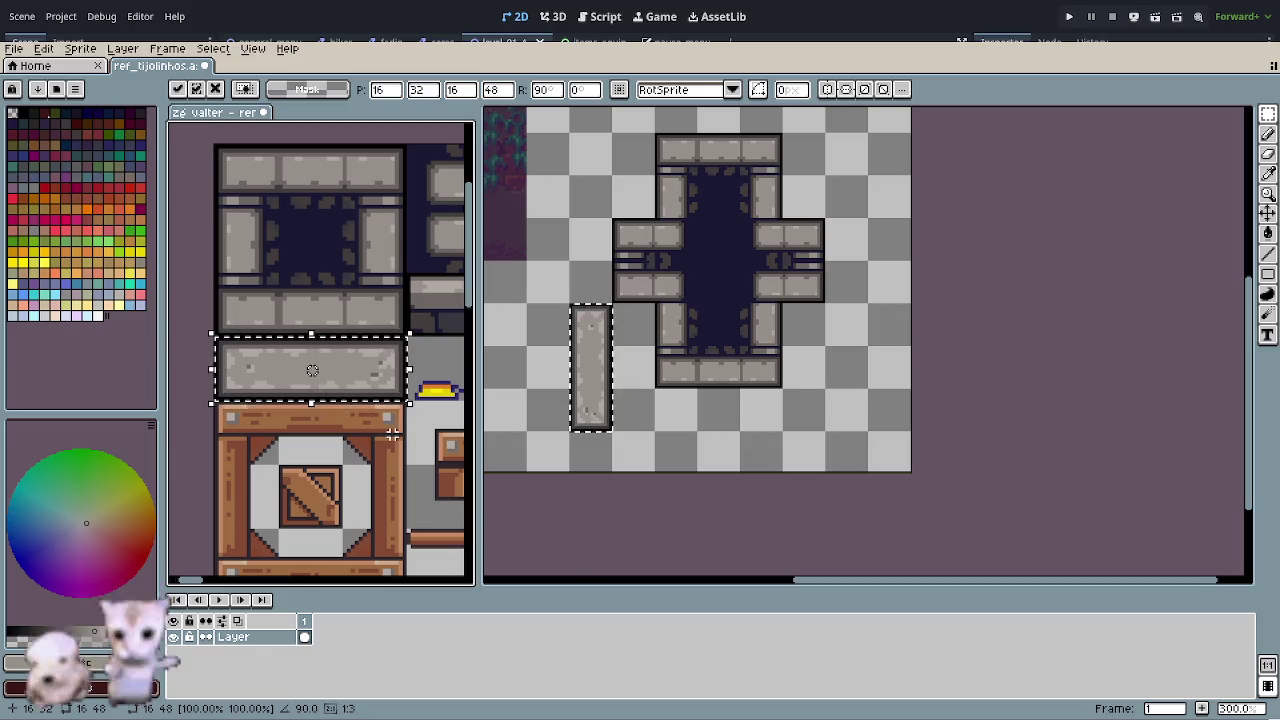
pyautogui.press('Return')
pyautogui.scroll(-5, 395, 458)
pyautogui.scroll(2, 395, 458)
pyautogui.scroll(1, 385, 430)
pyautogui.scroll(1, 375, 405)
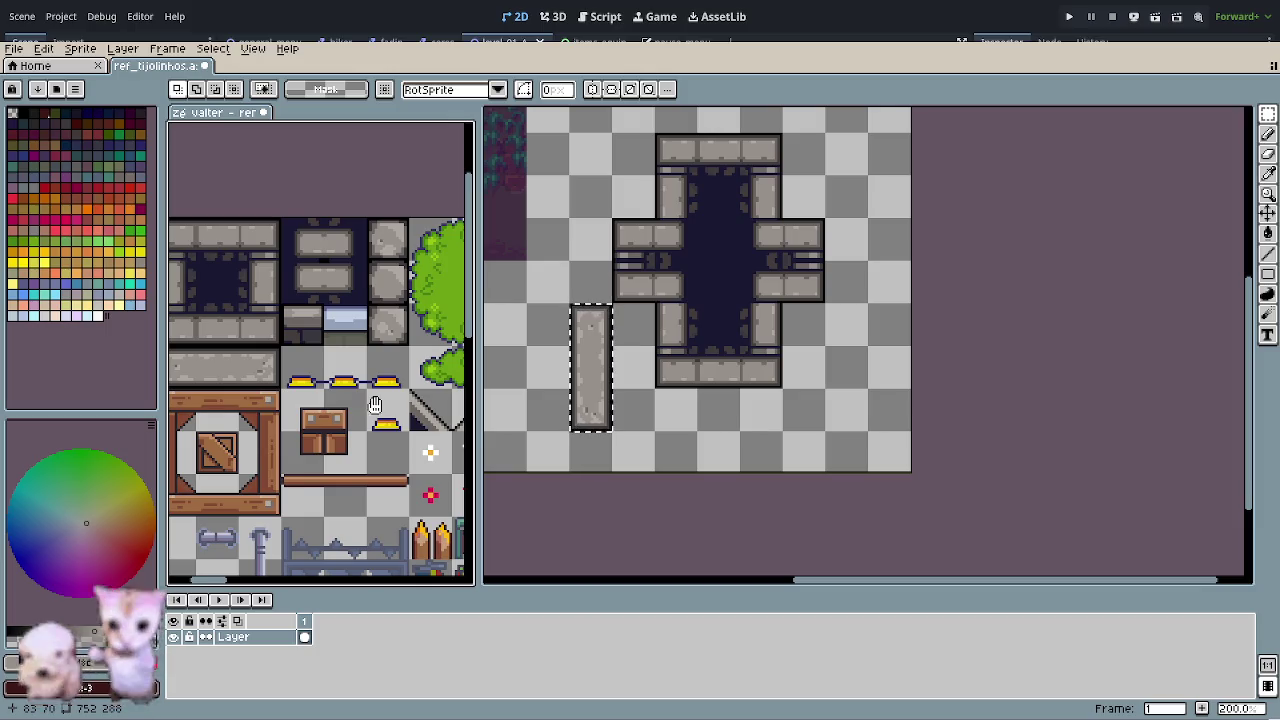
# - Paste the tall stone pillar over the three small square stones and commit it
pyautogui.moveTo(375, 405); pyautogui.dragTo(409, 412)
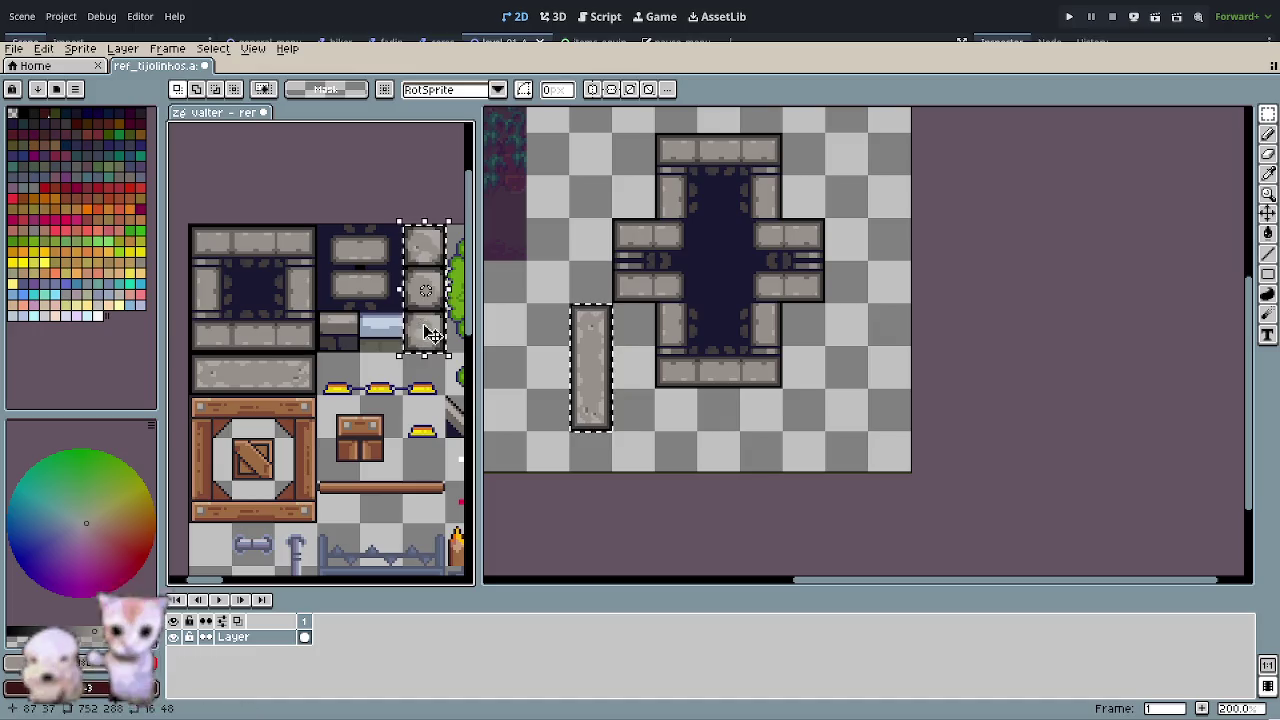
pyautogui.scroll(3, 376, 332)
pyautogui.moveTo(376, 332); pyautogui.dragTo(357, 334)
pyautogui.hotkey('ctrl', 'v')
pyautogui.moveTo(428, 375); pyautogui.dragTo(356, 305)
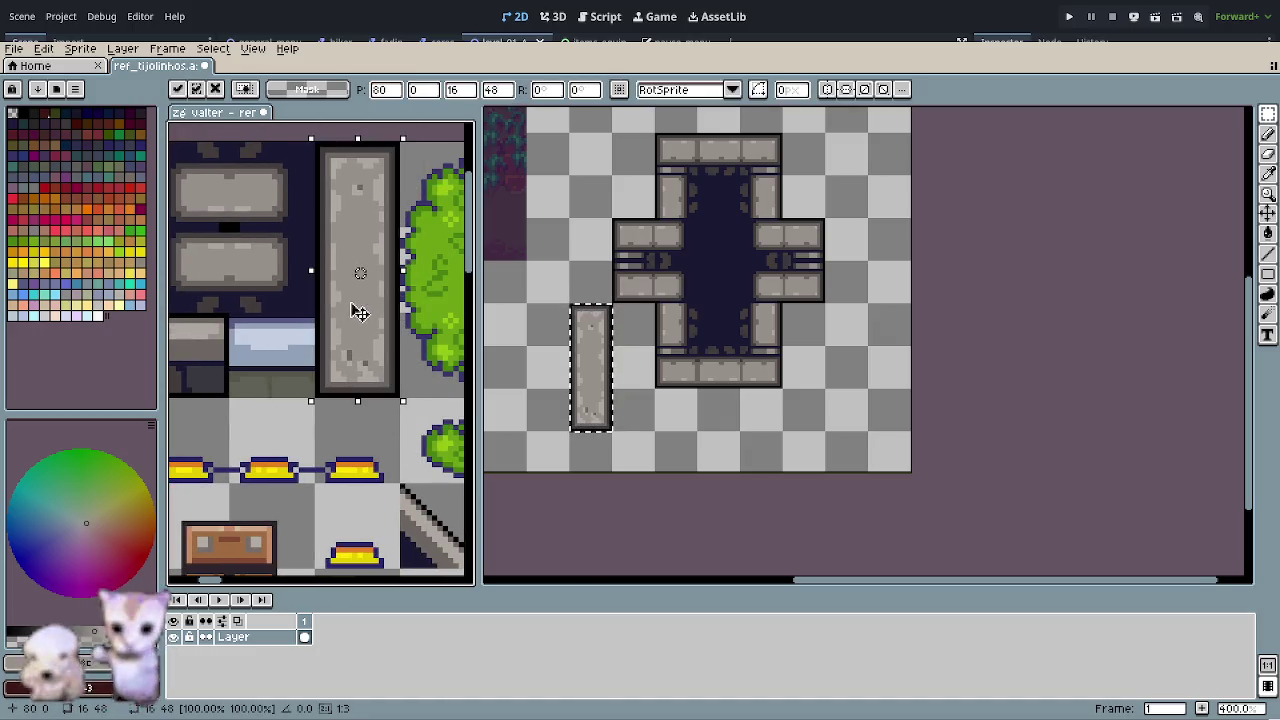
pyautogui.click(348, 447)
# - Save the tile sheet with Ctrl+S
pyautogui.scroll(-3, 348, 447)
pyautogui.hotkey('ctrl', 's')
pyautogui.moveTo(333, 462); pyautogui.dragTo(355, 414)
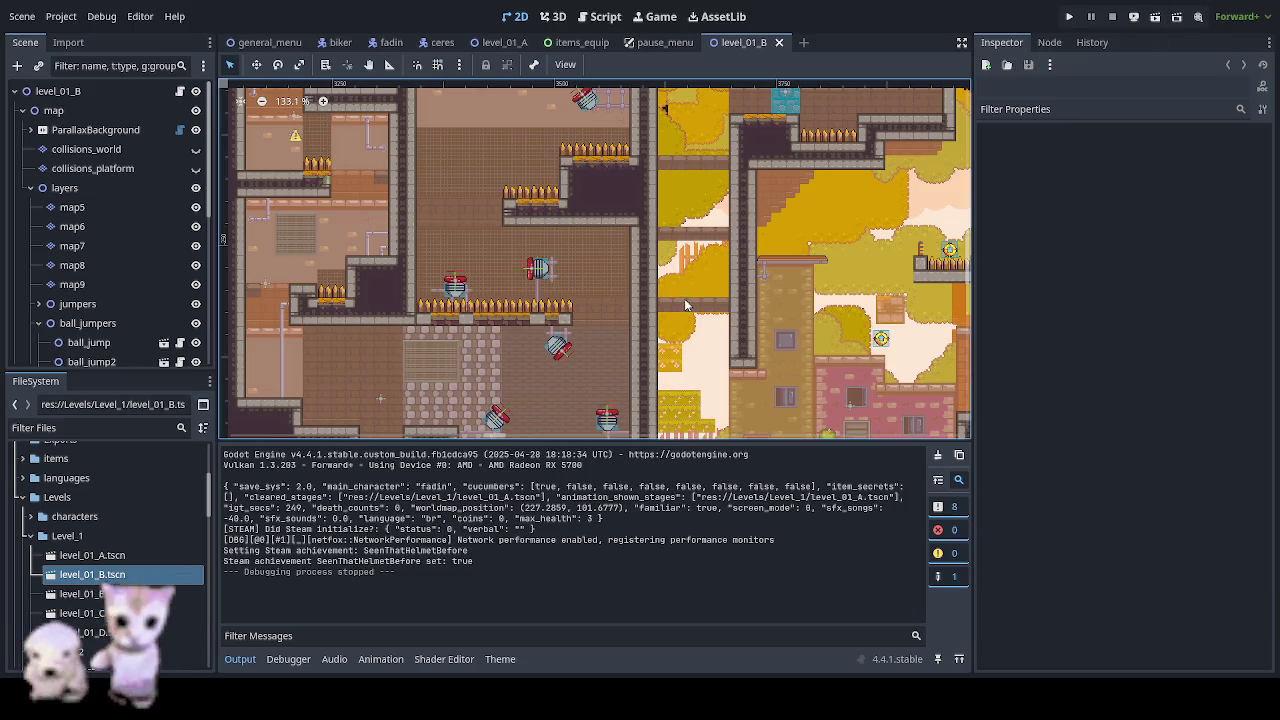
pyautogui.scroll(2, 514, 301)
pyautogui.scroll(1, 540, 290)
pyautogui.scroll(1, 600, 285)
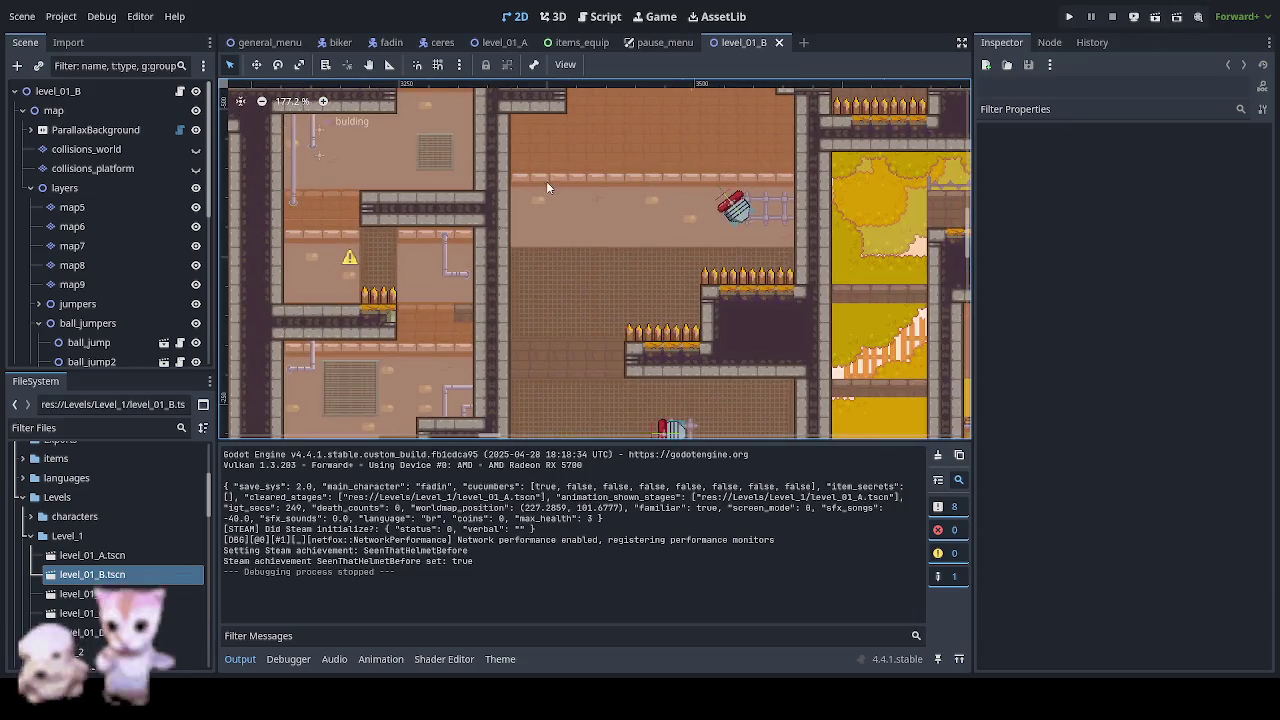
pyautogui.scroll(1, 697, 278)
pyautogui.scroll(1, 697, 278)
pyautogui.scroll(3, 760, 260)
pyautogui.scroll(2, 820, 200)
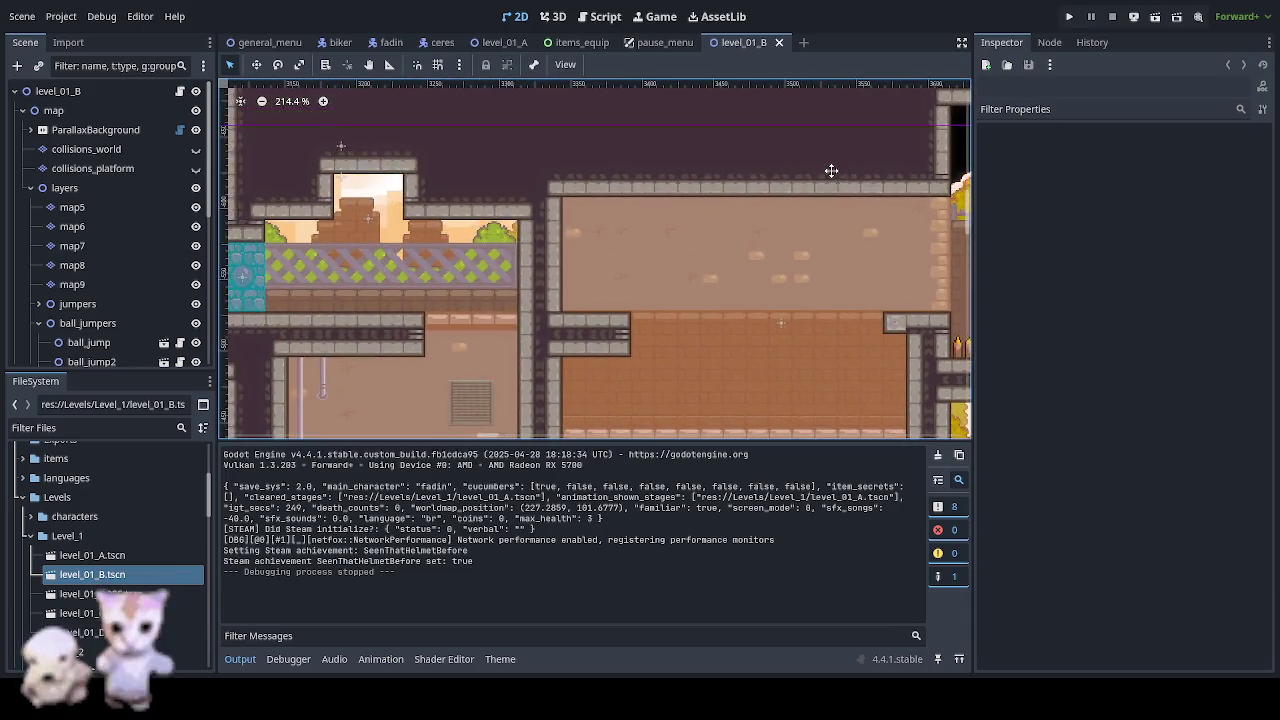
pyautogui.scroll(-3, 845, 370)
pyautogui.scroll(-2, 845, 370)
pyautogui.scroll(1, 717, 363)
pyautogui.scroll(1, 740, 300)
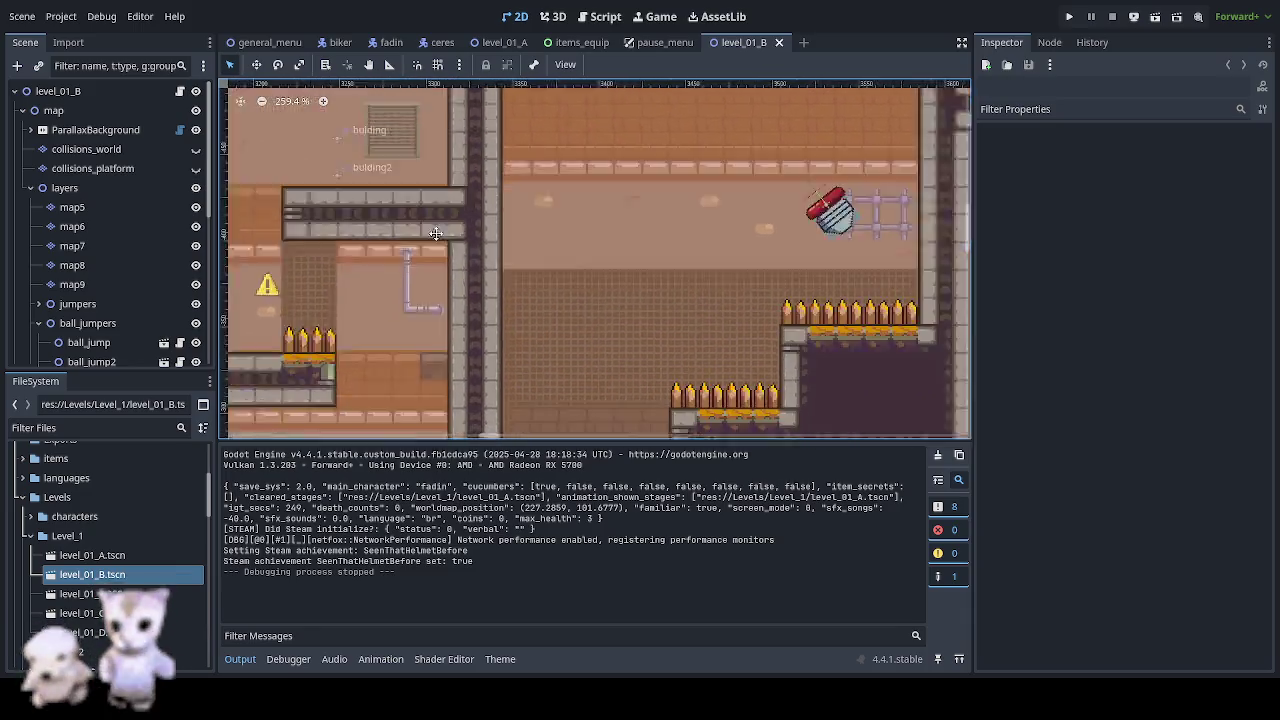
pyautogui.hscroll(5, 755, 193)
pyautogui.hscroll(5, 755, 193)
pyautogui.hscroll(2, 700, 250)
pyautogui.hscroll(-5, 550, 350)
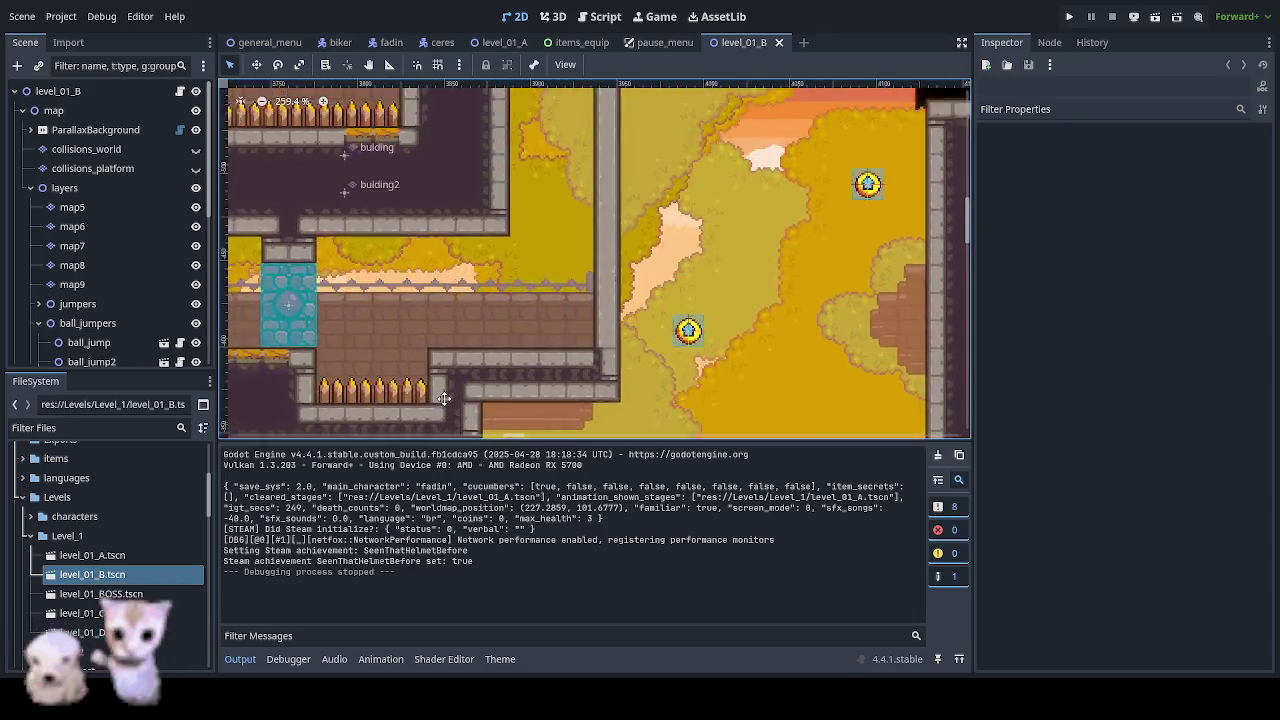
pyautogui.scroll(1, 426, 421)
pyautogui.scroll(2, 570, 379)
pyautogui.scroll(2, 600, 380)
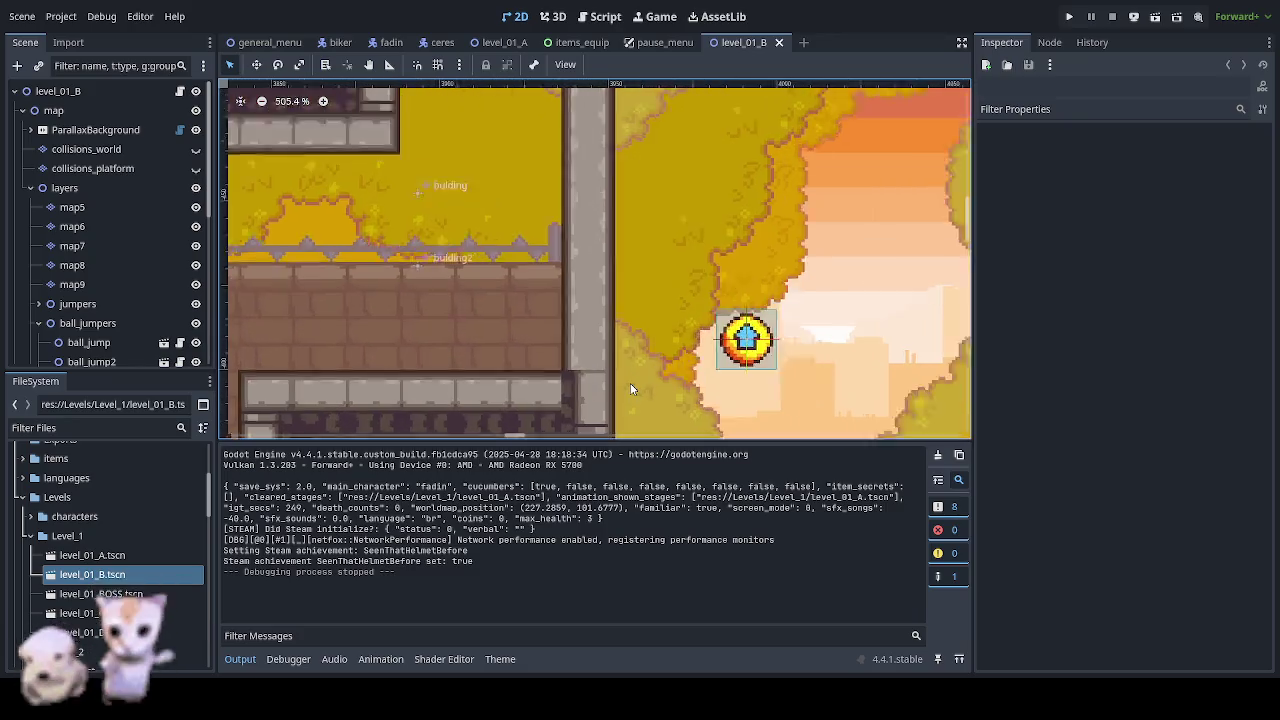
pyautogui.scroll(2, 630, 388)
pyautogui.moveTo(630, 388); pyautogui.dragTo(578, 204)
pyautogui.scroll(-1, 578, 204)
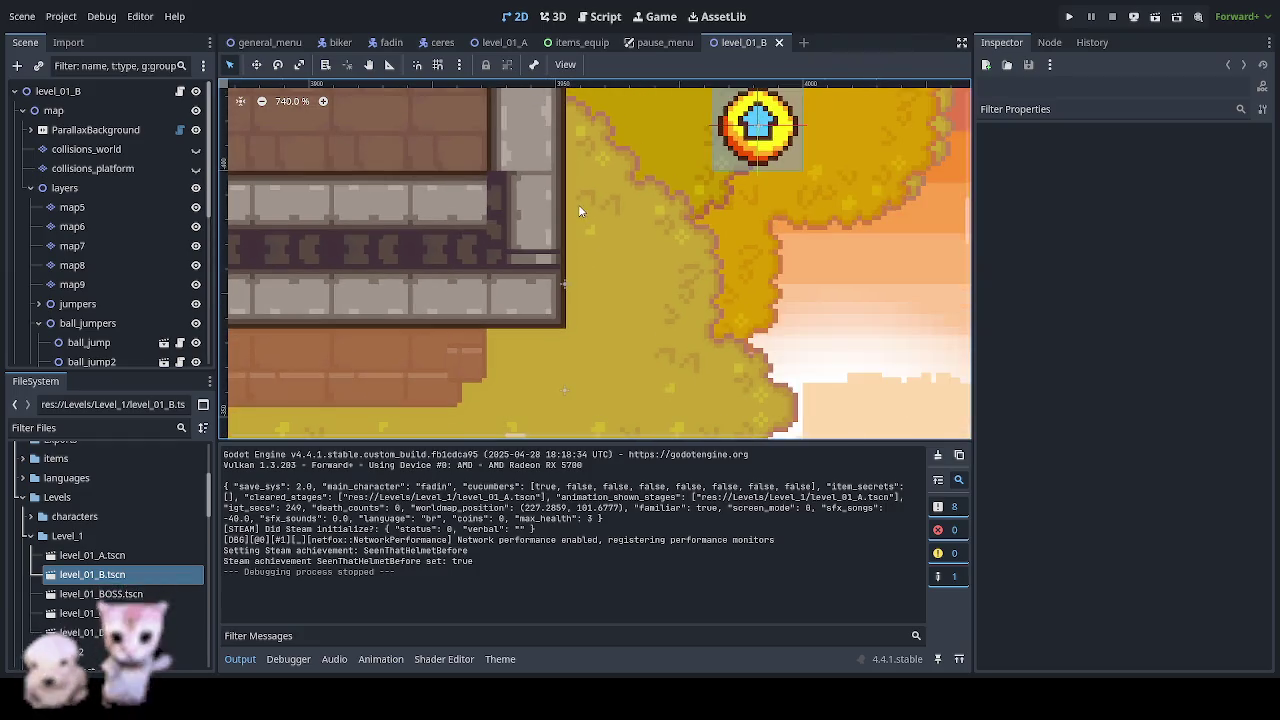
pyautogui.moveTo(536, 159); pyautogui.dragTo(552, 277)
pyautogui.scroll(-2, 574, 272)
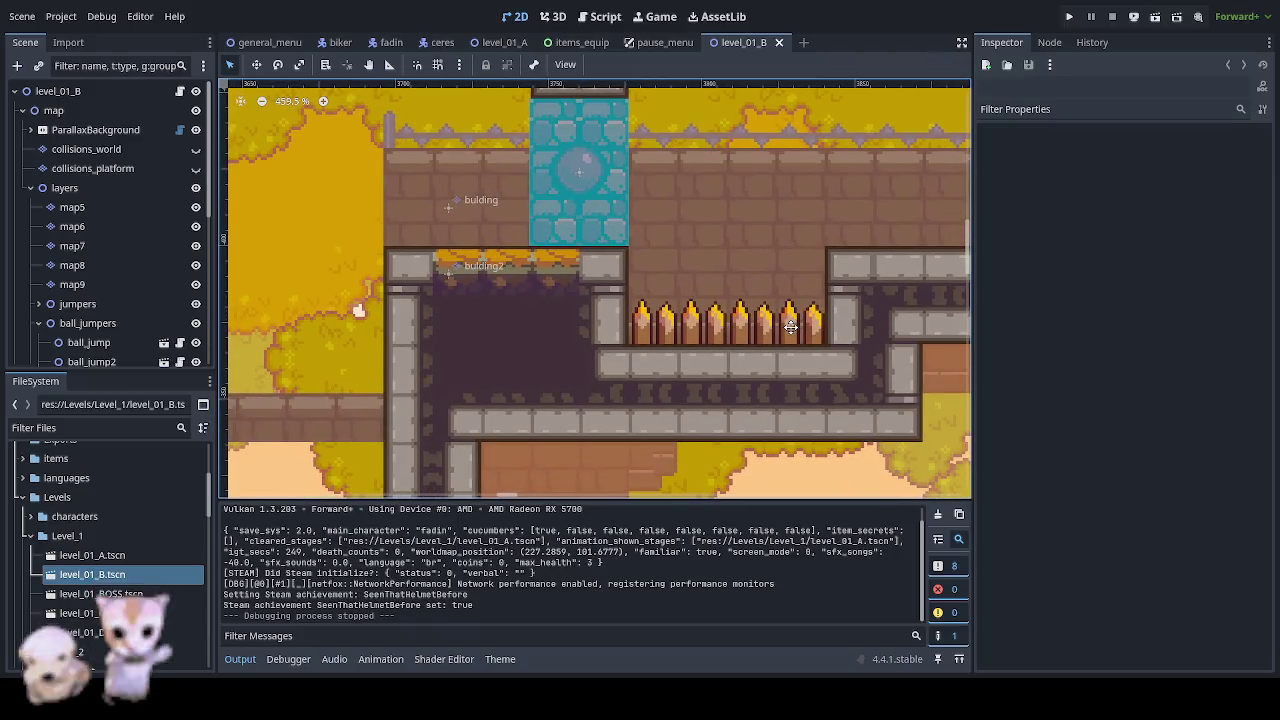
pyautogui.moveTo(790, 330); pyautogui.dragTo(786, 340)
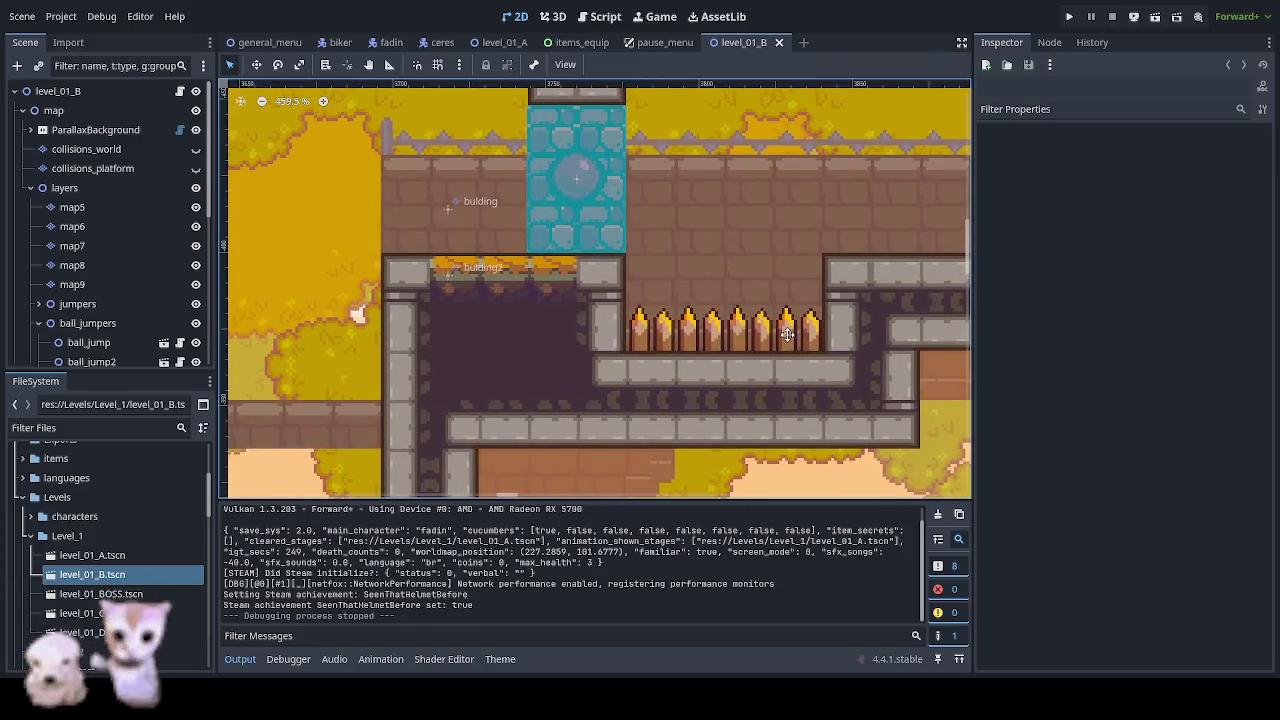
pyautogui.scroll(-2, 751, 370)
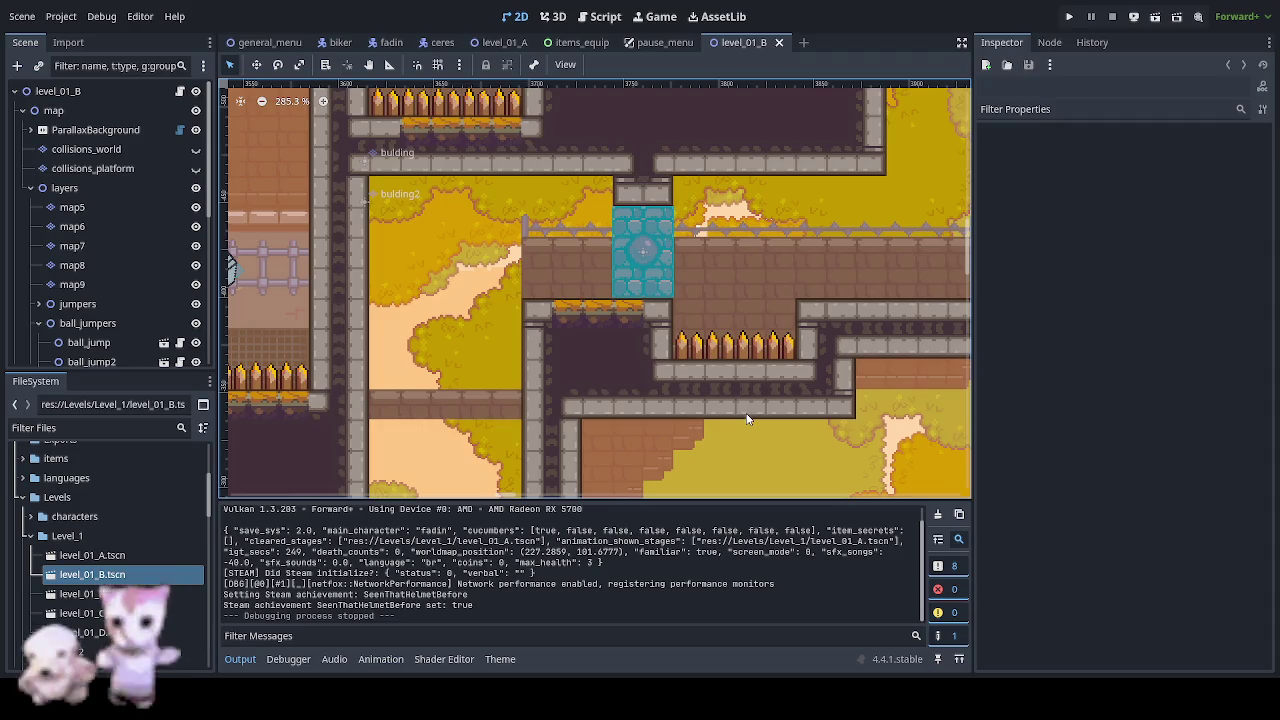
pyautogui.moveTo(748, 406); pyautogui.dragTo(683, 298)
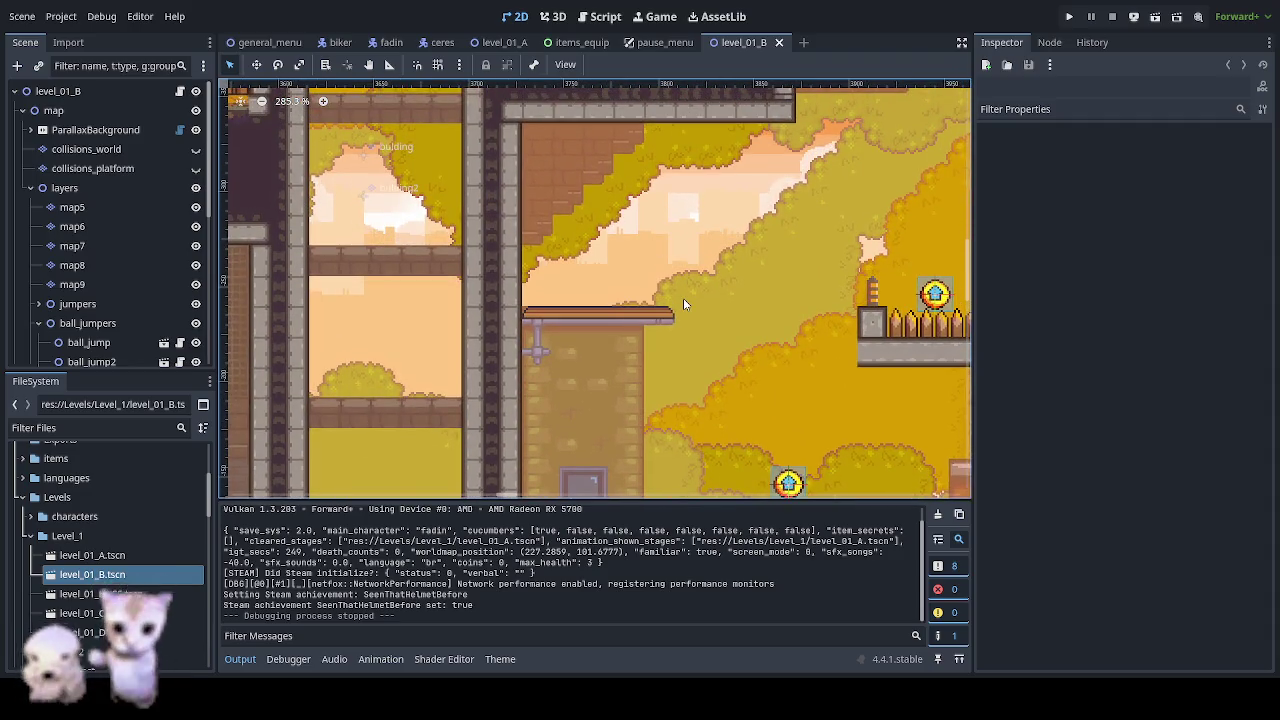
pyautogui.scroll(-3, 675, 293)
pyautogui.scroll(-2, 700, 280)
pyautogui.scroll(-3, 571, 346)
pyautogui.scroll(-1, 571, 348)
pyautogui.scroll(1, 571, 348)
pyautogui.scroll(1, 571, 350)
pyautogui.scroll(2, 571, 350)
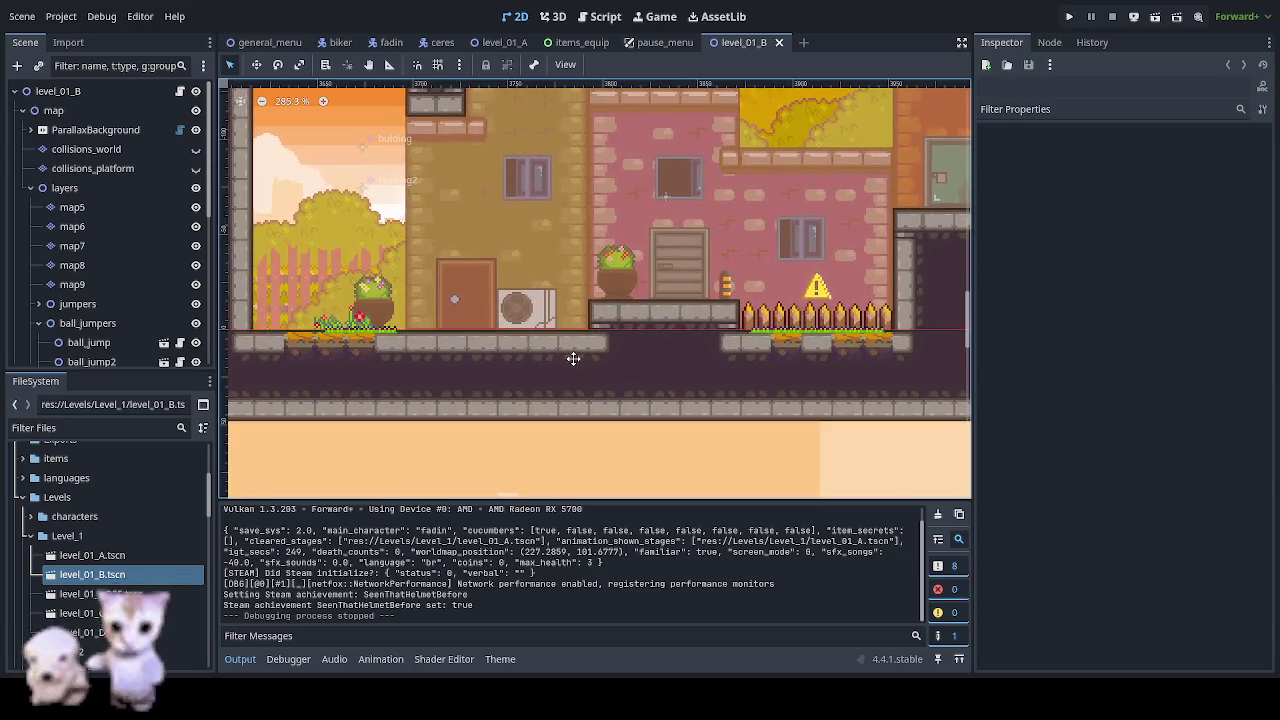
pyautogui.scroll(3, 571, 350)
pyautogui.scroll(1, 470, 82)
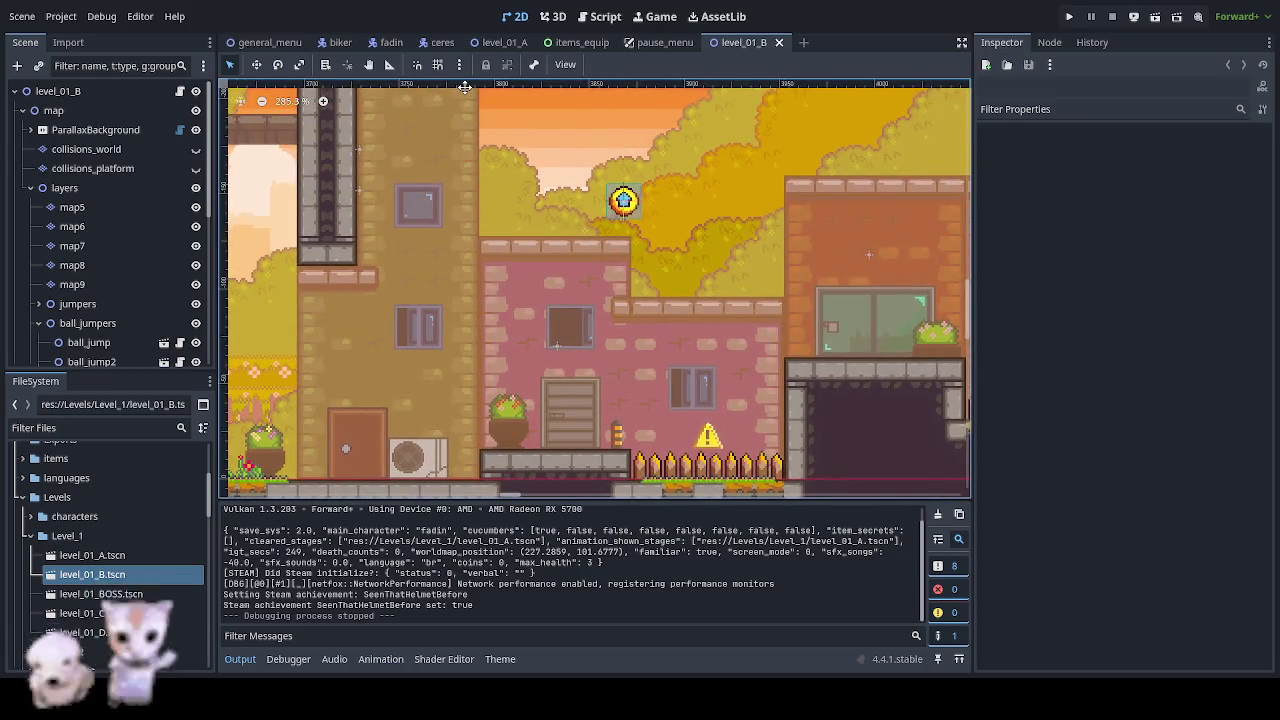
pyautogui.moveTo(465, 87)
pyautogui.mouseDown()
pyautogui.moveTo(283, 369)
pyautogui.moveTo(355, 419)
pyautogui.mouseUp()
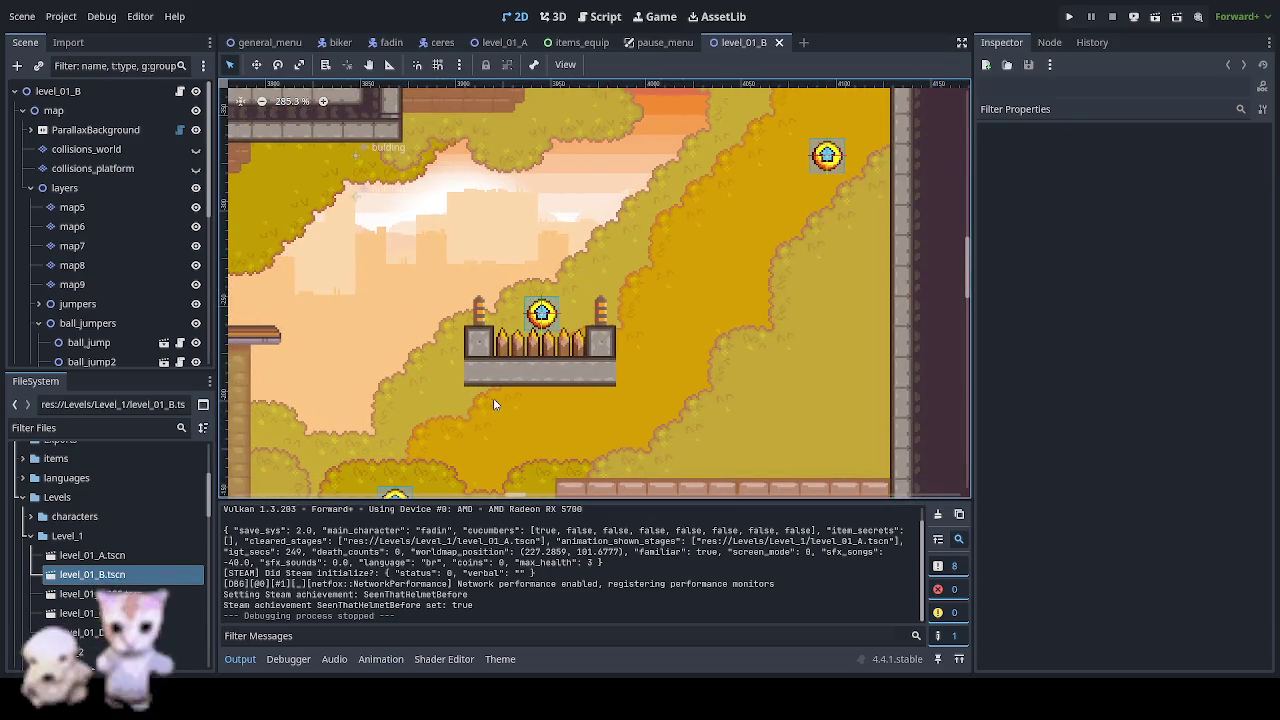
pyautogui.scroll(1, 500, 403)
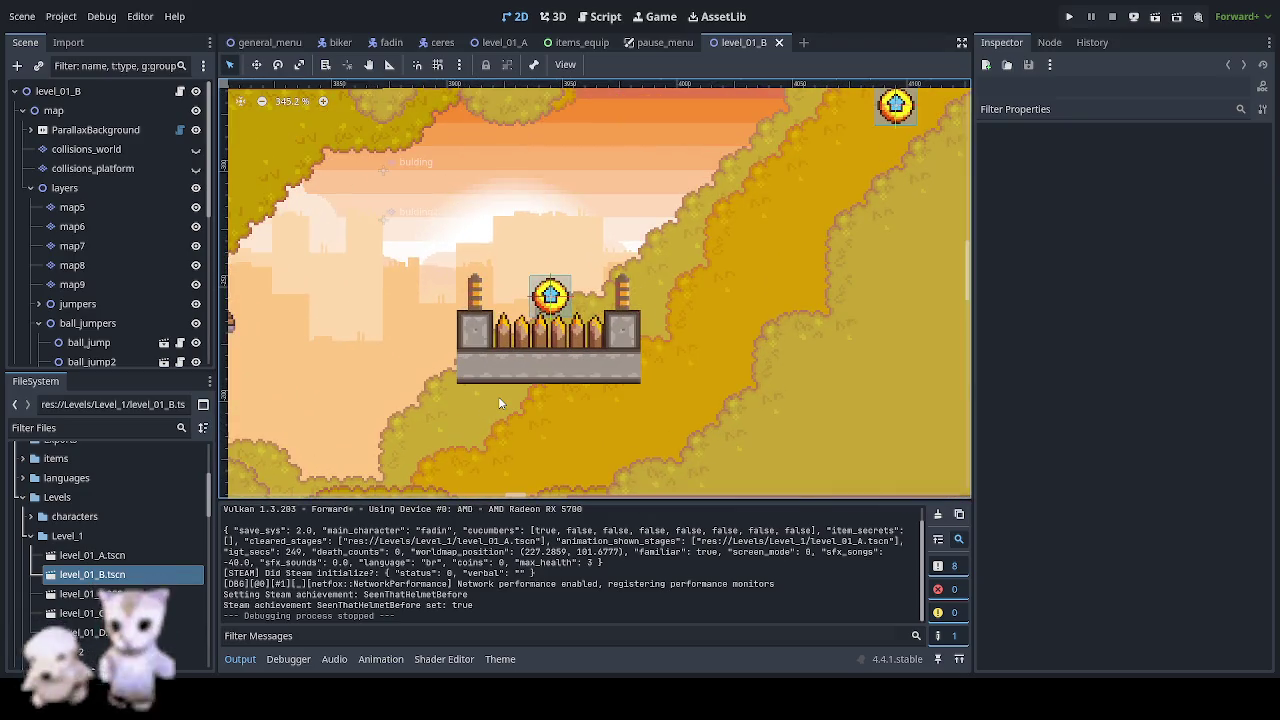
pyautogui.scroll(1, 500, 403)
pyautogui.scroll(2, 500, 403)
pyautogui.scroll(2, 500, 403)
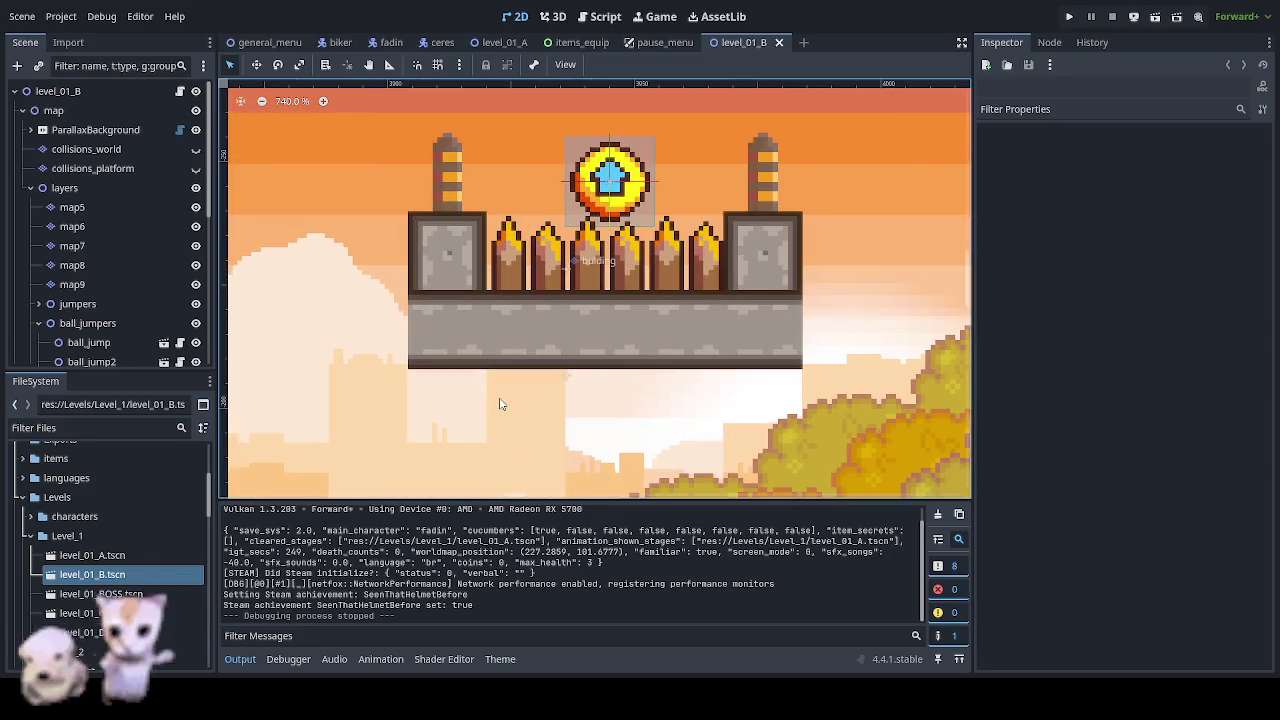
pyautogui.scroll(-6, 503, 420)
pyautogui.scroll(-1, 503, 423)
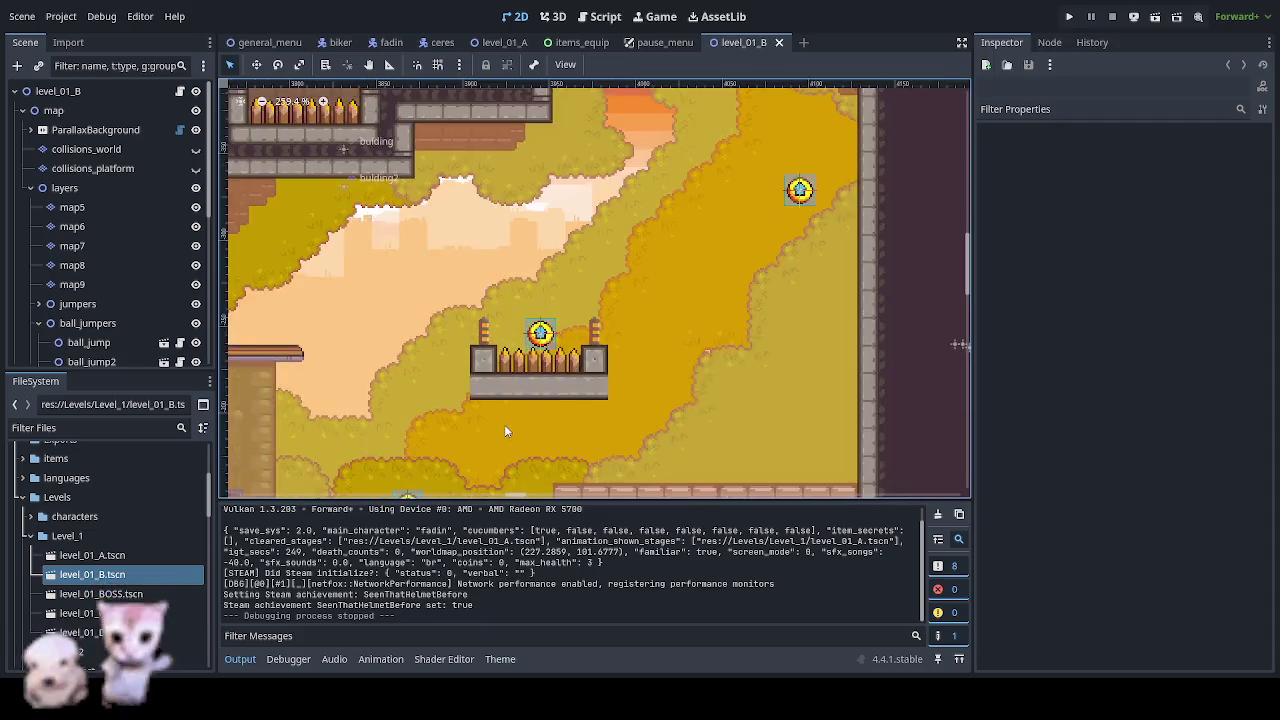
pyautogui.scroll(-2, 503, 423)
pyautogui.moveTo(503, 423)
pyautogui.mouseDown()
pyautogui.moveTo(463, 395)
pyautogui.moveTo(452, 409)
pyautogui.mouseUp()
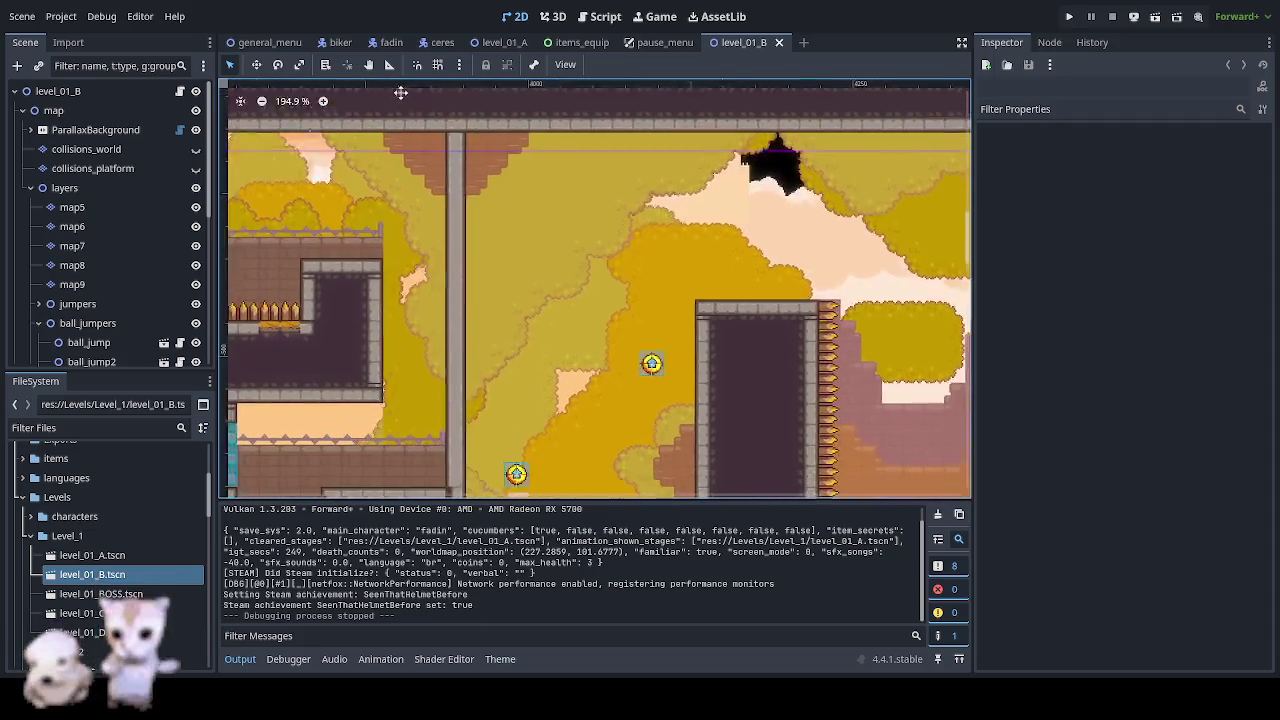
pyautogui.moveTo(452, 409)
pyautogui.mouseDown()
pyautogui.moveTo(503, 427)
pyautogui.moveTo(543, 401)
pyautogui.moveTo(638, 480)
pyautogui.mouseUp()
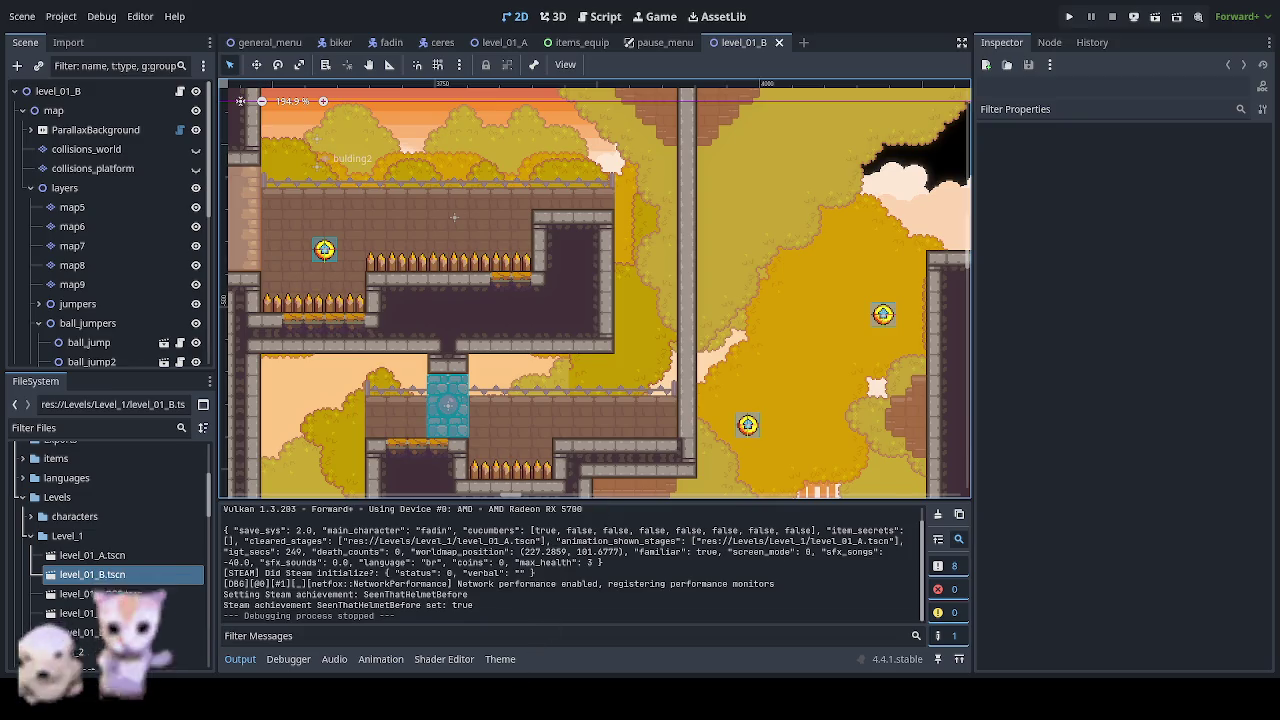
pyautogui.hotkey('alt', 'Tab')
pyautogui.moveTo(322, 388)
pyautogui.mouseDown()
pyautogui.moveTo(355, 355)
pyautogui.moveTo(345, 254)
pyautogui.moveTo(345, 324)
pyautogui.mouseUp()
pyautogui.scroll(-1, 355, 355)
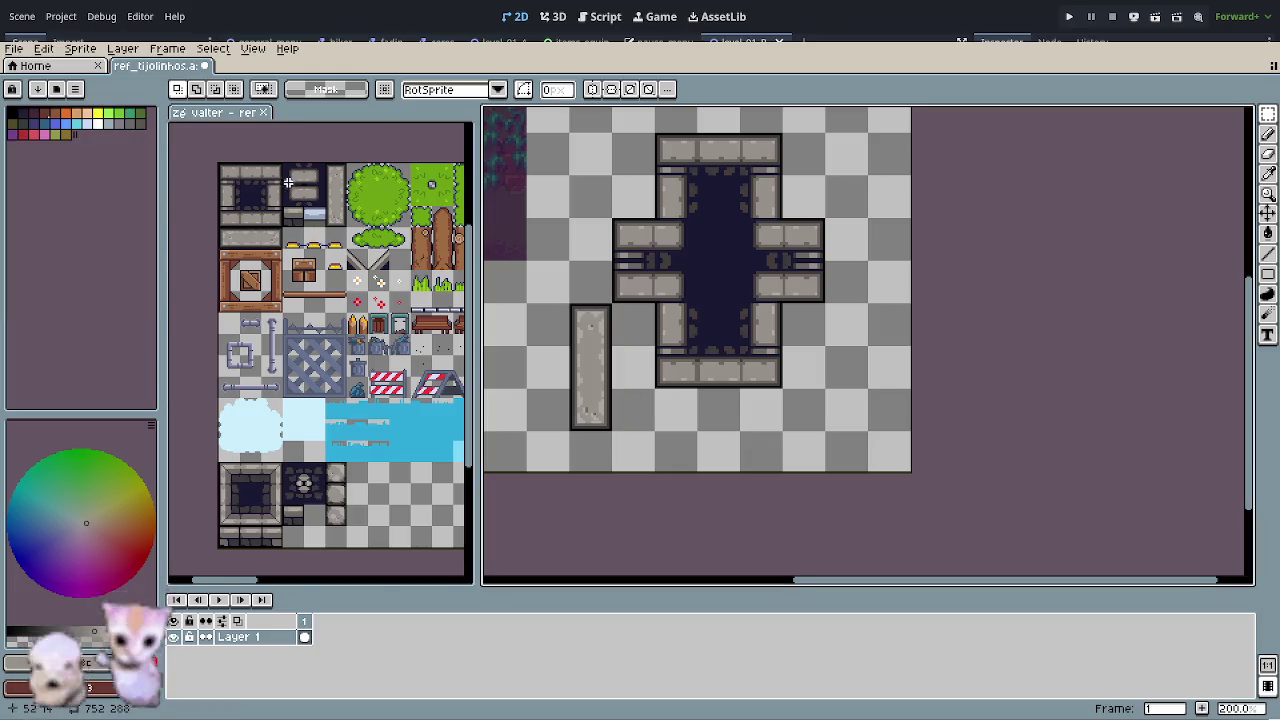
# - Bring the tall slab into view and move a 16x16 slab tile one tile left beside it
pyautogui.scroll(5, 288, 183)
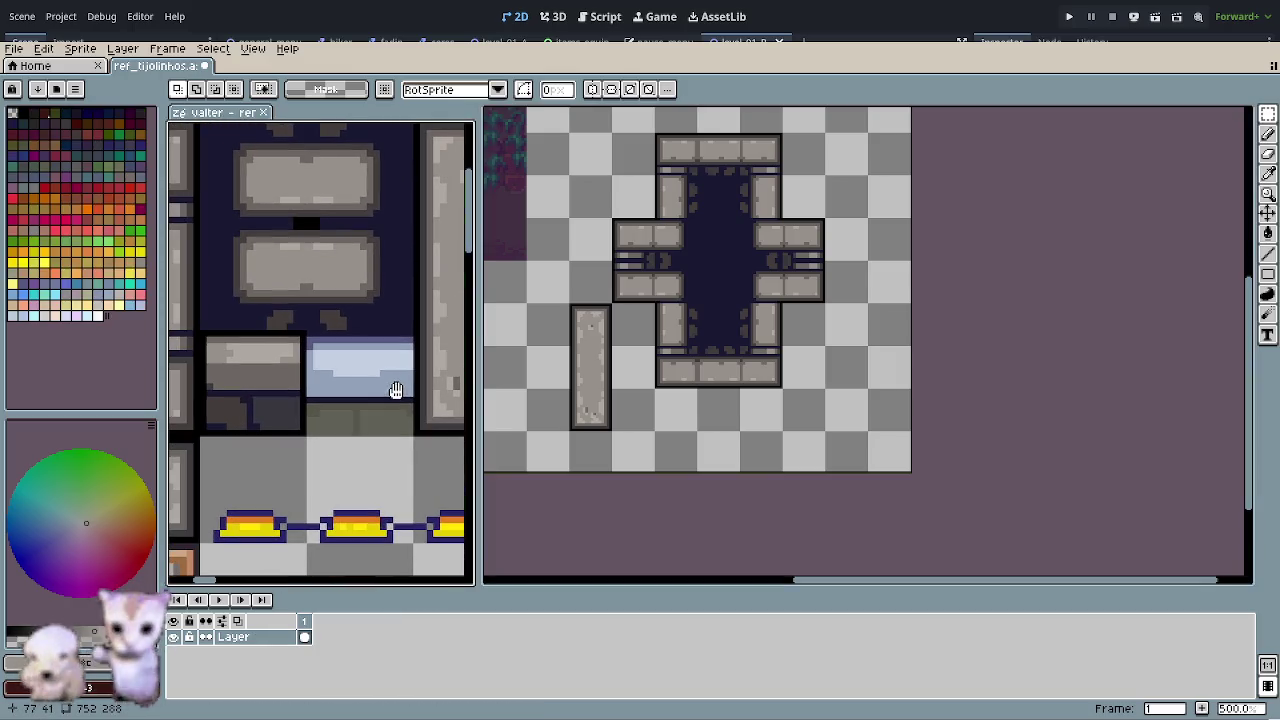
pyautogui.moveTo(342, 405)
pyautogui.mouseDown()
pyautogui.moveTo(437, 315)
pyautogui.moveTo(397, 329)
pyautogui.mouseUp()
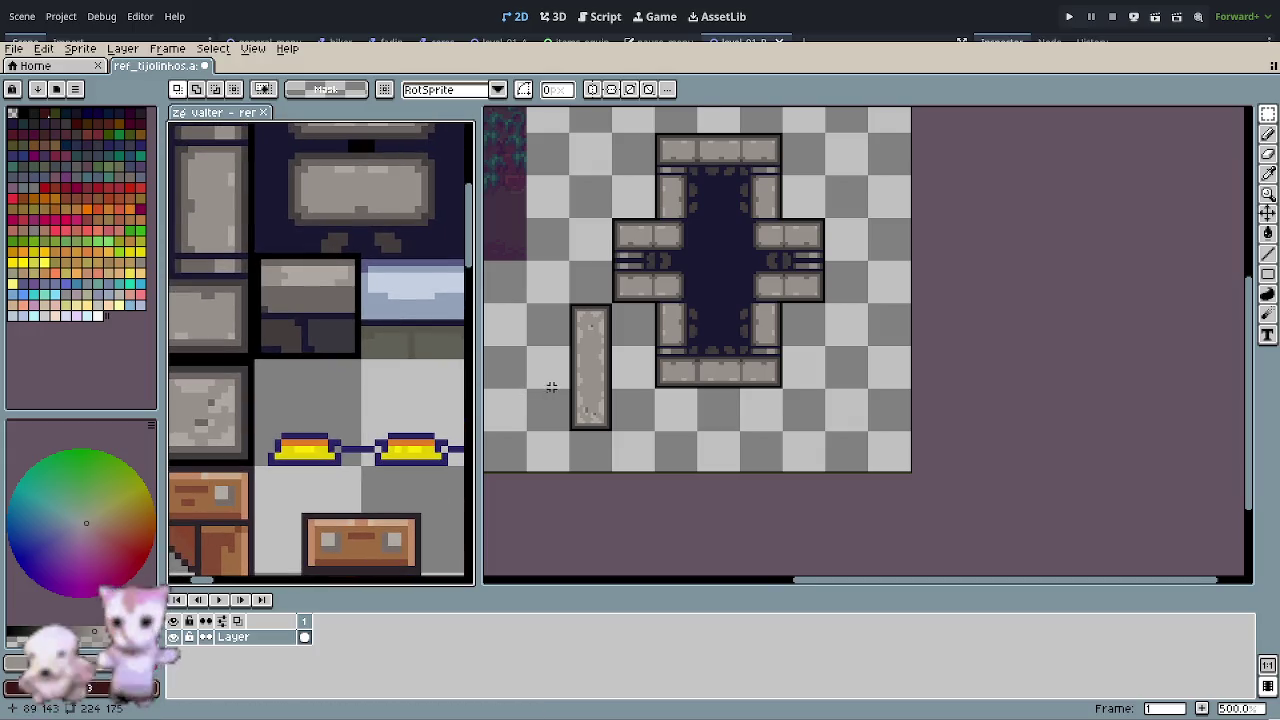
pyautogui.scroll(3, 551, 387)
pyautogui.moveTo(580, 363); pyautogui.dragTo(706, 371)
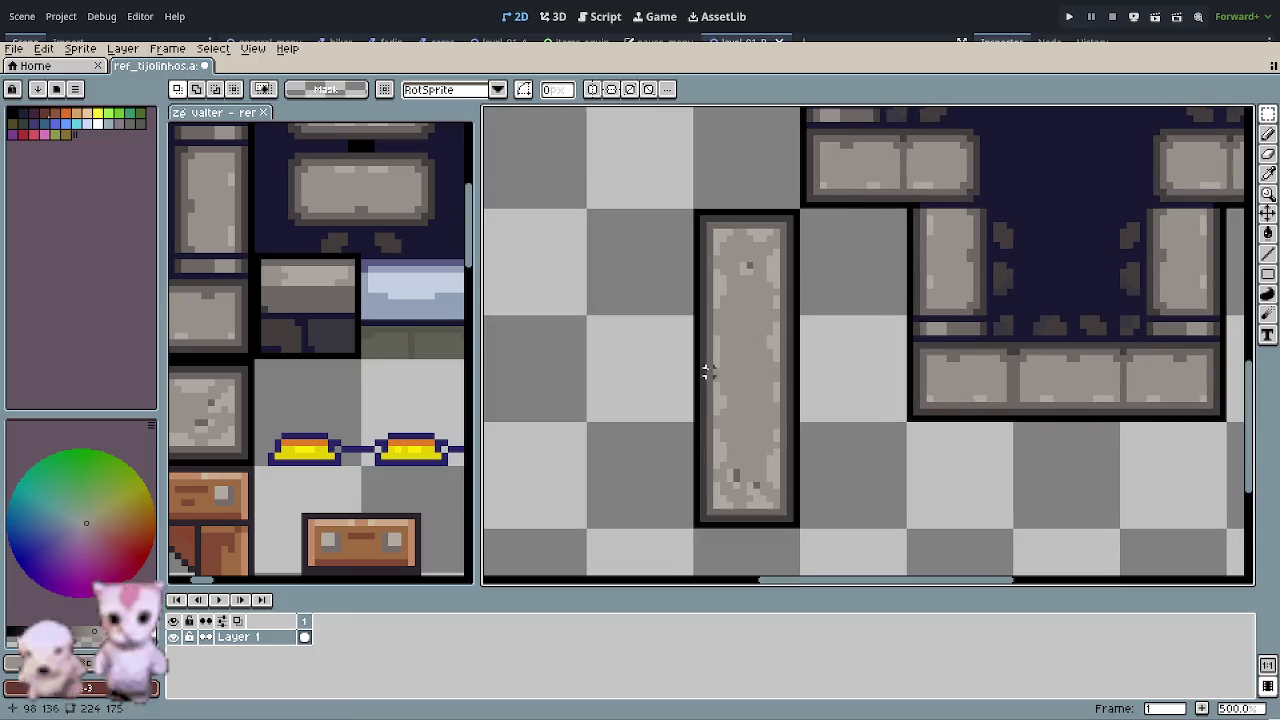
pyautogui.click(743, 270)
pyautogui.click(736, 388)
pyautogui.moveTo(737, 392); pyautogui.dragTo(636, 390)
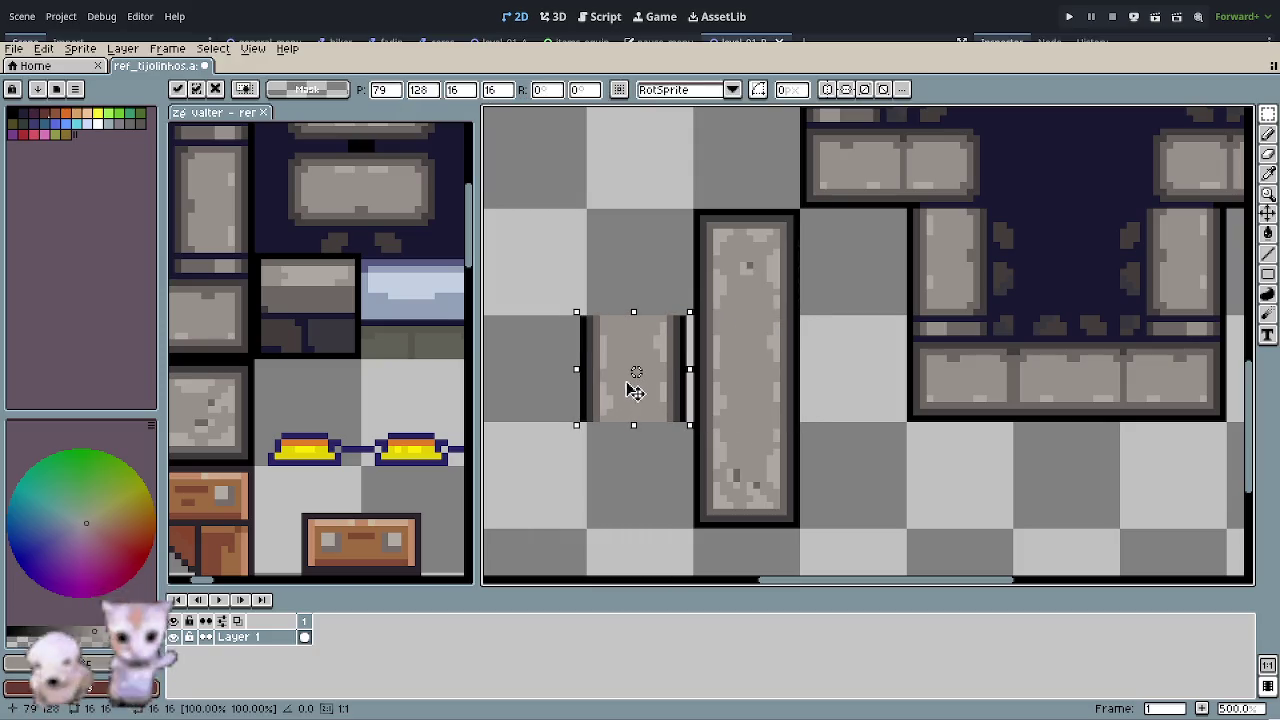
pyautogui.click(740, 443)
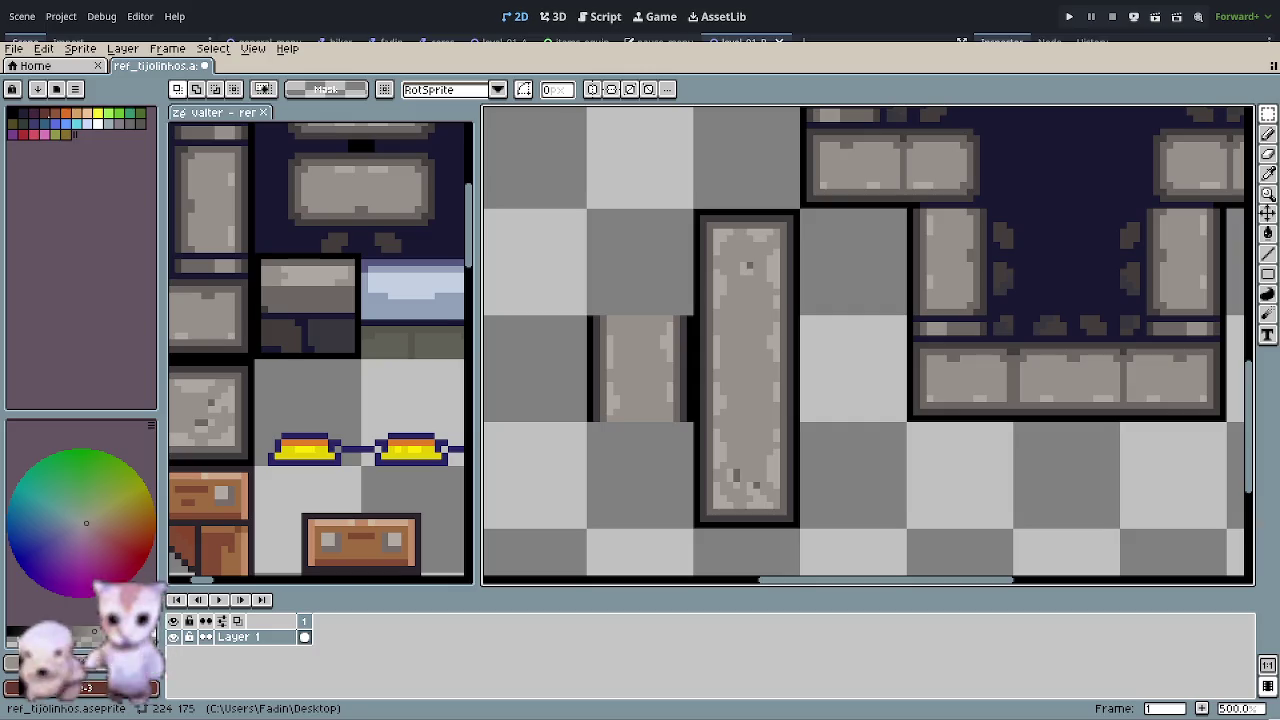
pyautogui.scroll(2, 686, 357)
# - Draw the new block's black top outline and pick dark and lighter grey rim colours
pyautogui.scroll(2, 514, 286)
pyautogui.press('i')
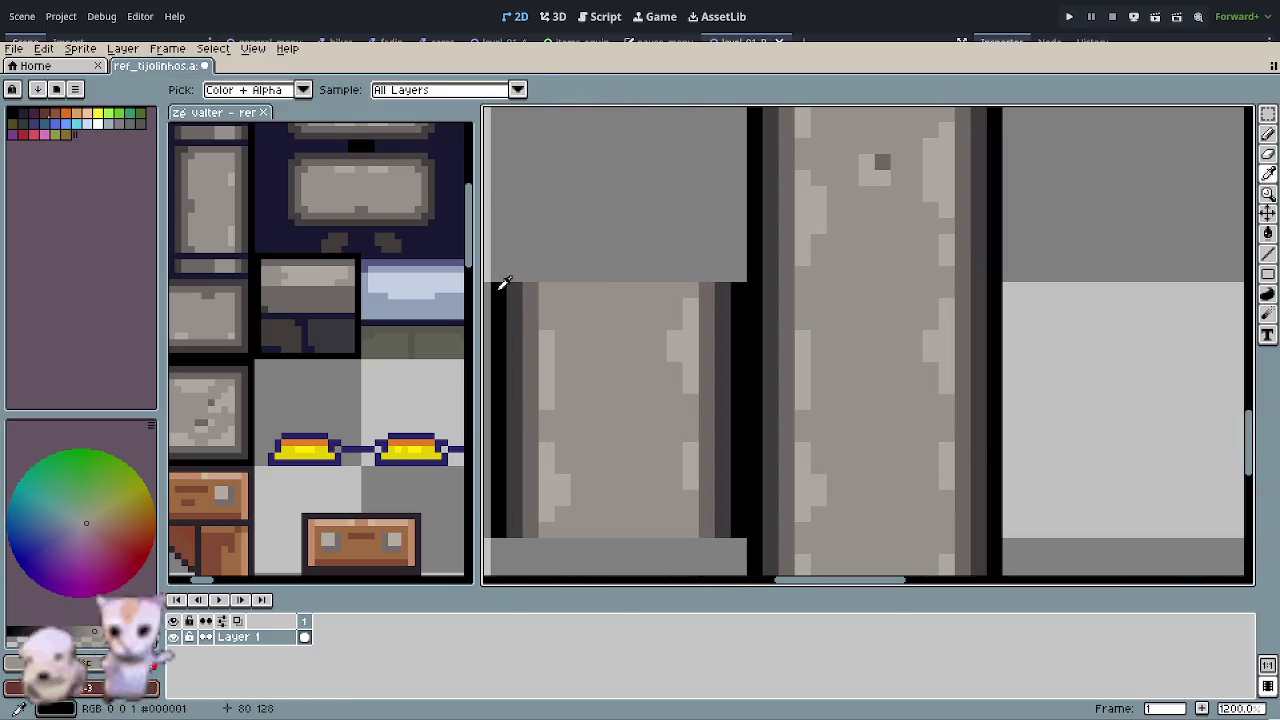
pyautogui.click(500, 286)
pyautogui.press('b')
pyautogui.moveTo(500, 290)
pyautogui.mouseDown()
pyautogui.moveTo(710, 295)
pyautogui.moveTo(540, 306)
pyautogui.moveTo(560, 322)
pyautogui.moveTo(686, 324)
pyautogui.mouseUp()
pyautogui.press('i')
pyautogui.click(726, 306)
pyautogui.press('b')
pyautogui.press('i')
pyautogui.click(530, 320)
pyautogui.press('b')
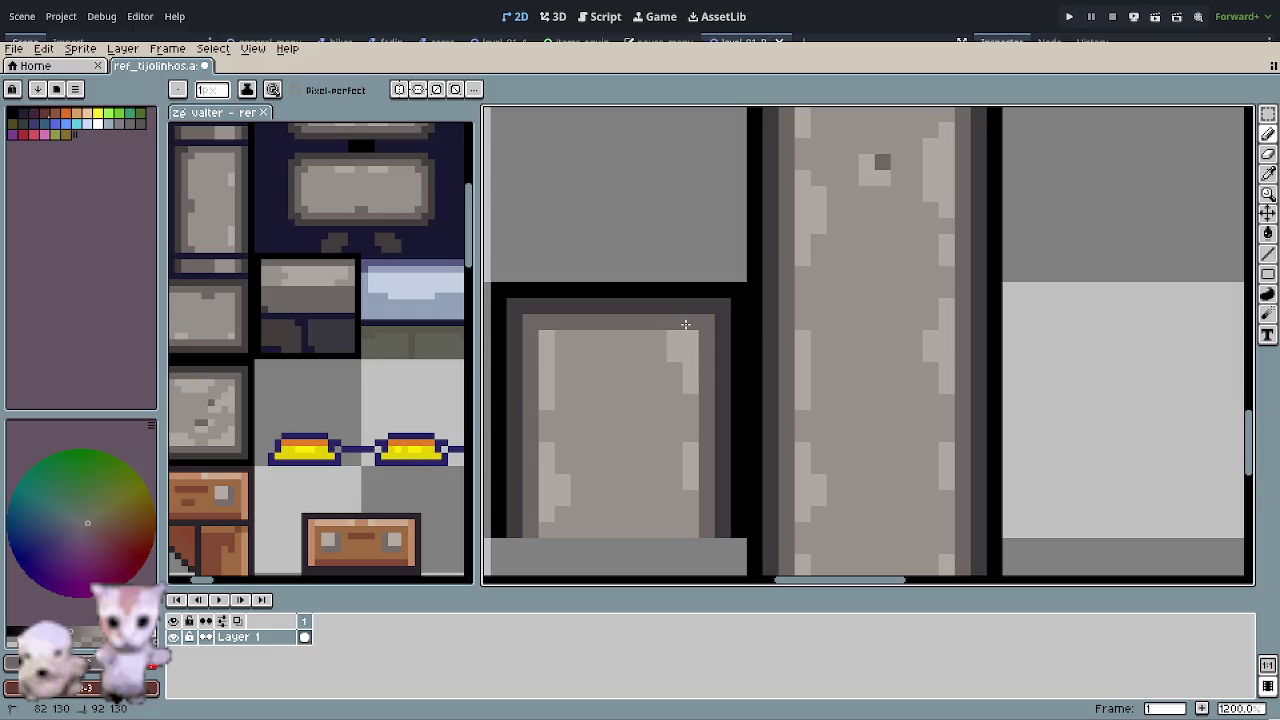
# - Draw the block's black bottom outline and dark grey bottom rim line
pyautogui.moveTo(679, 427); pyautogui.dragTo(694, 363)
pyautogui.press('i')
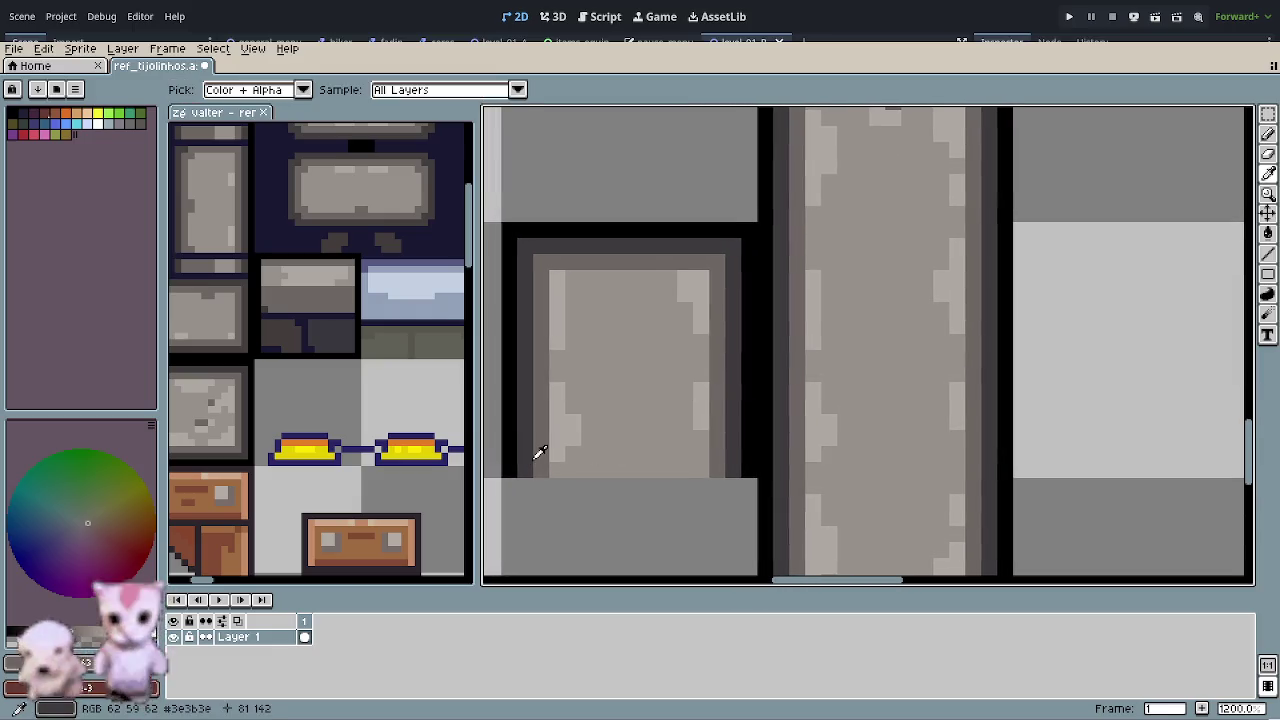
pyautogui.click(518, 464)
pyautogui.press('b')
pyautogui.moveTo(518, 468); pyautogui.dragTo(713, 468)
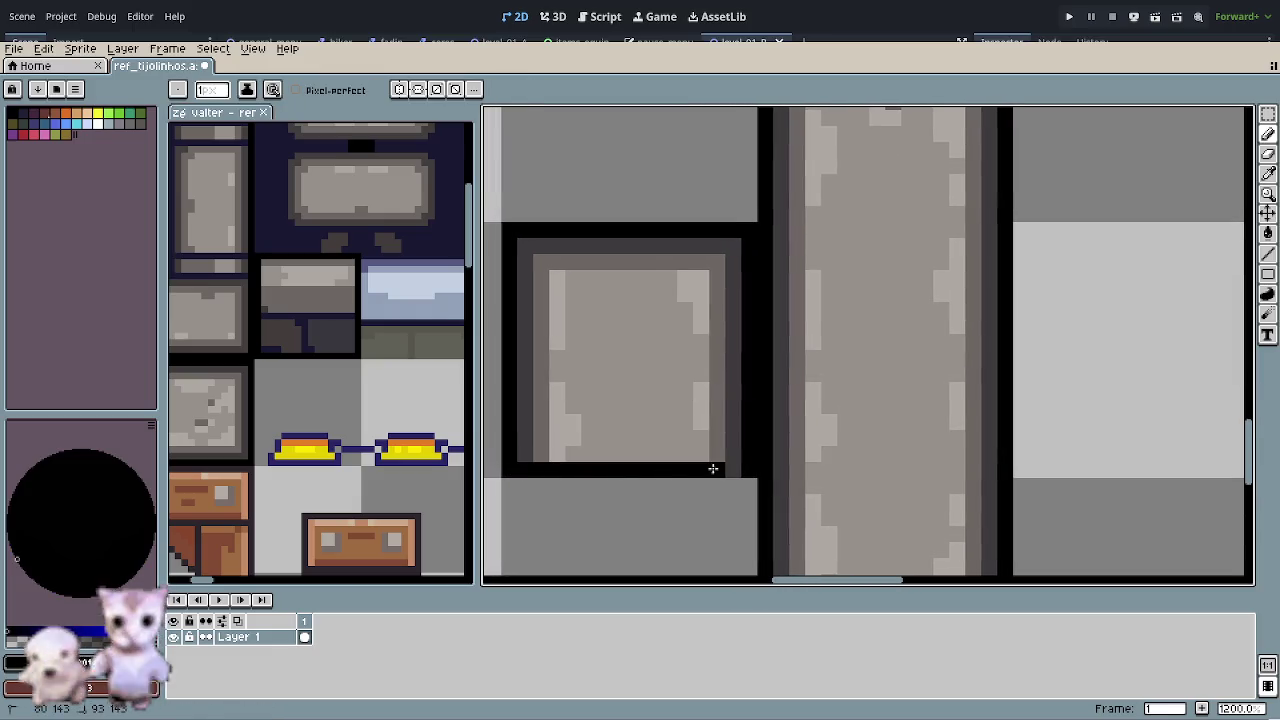
pyautogui.press('i')
pyautogui.click(733, 456)
pyautogui.press('b')
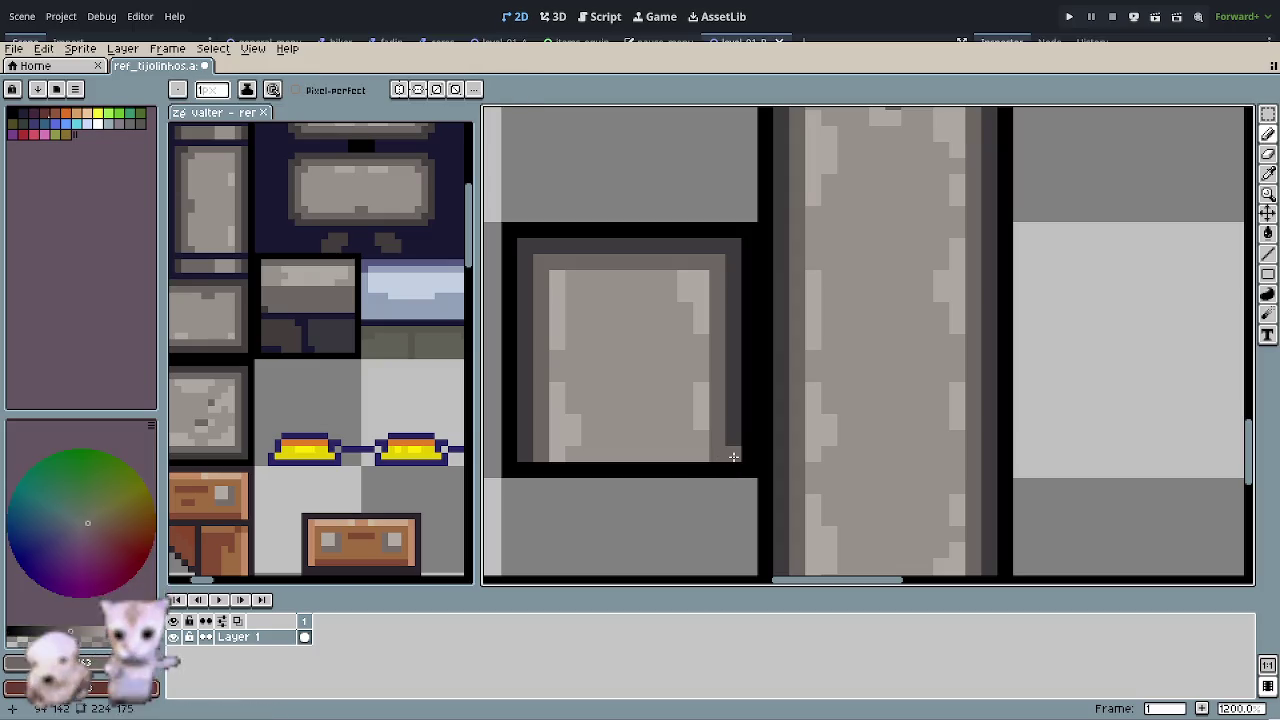
pyautogui.press('i')
pyautogui.click(740, 426)
pyautogui.press('b')
pyautogui.moveTo(731, 454)
pyautogui.mouseDown()
pyautogui.moveTo(529, 457)
pyautogui.moveTo(648, 443)
pyautogui.moveTo(566, 440)
pyautogui.moveTo(684, 441)
pyautogui.moveTo(550, 455)
pyautogui.mouseUp()
# - Shade the bottom edge with lighter and darker greys and add light corner highlights
pyautogui.press('i')
pyautogui.click(551, 428)
pyautogui.press('b')
pyautogui.press('i')
pyautogui.click(680, 451)
pyautogui.press('b')
pyautogui.scroll(-2, 654, 490)
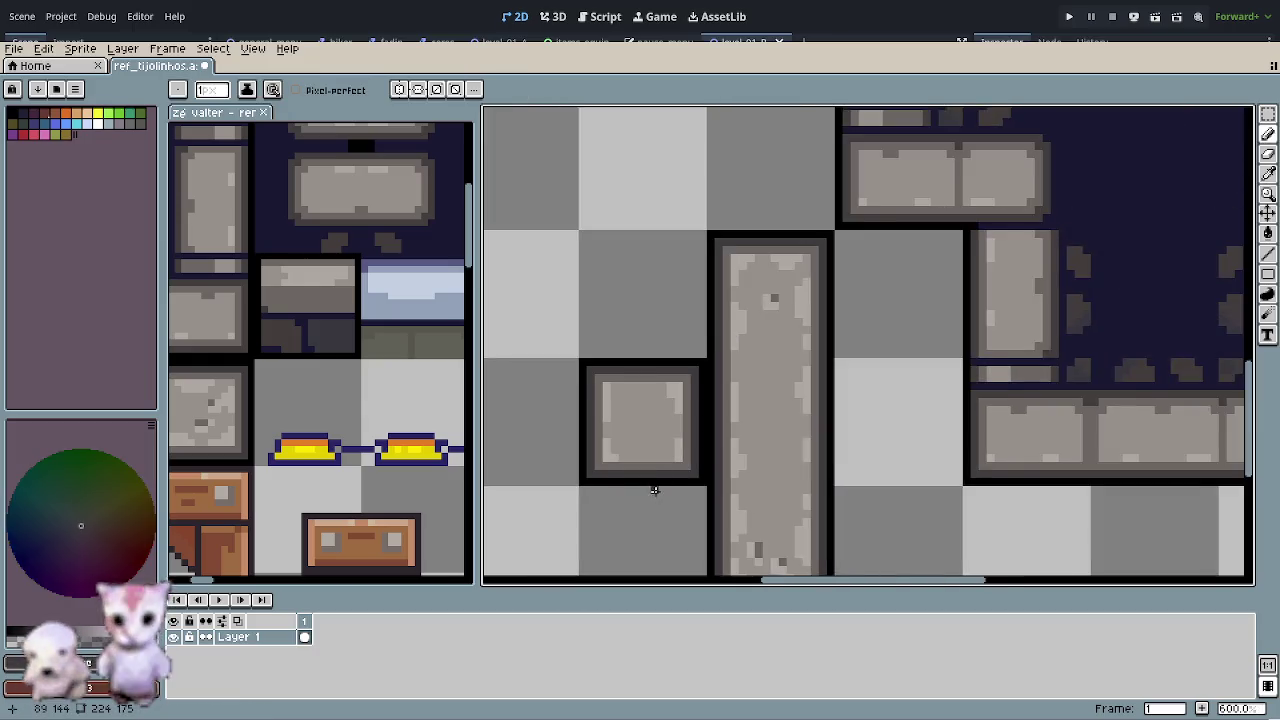
pyautogui.scroll(-1, 654, 490)
pyautogui.scroll(3, 587, 410)
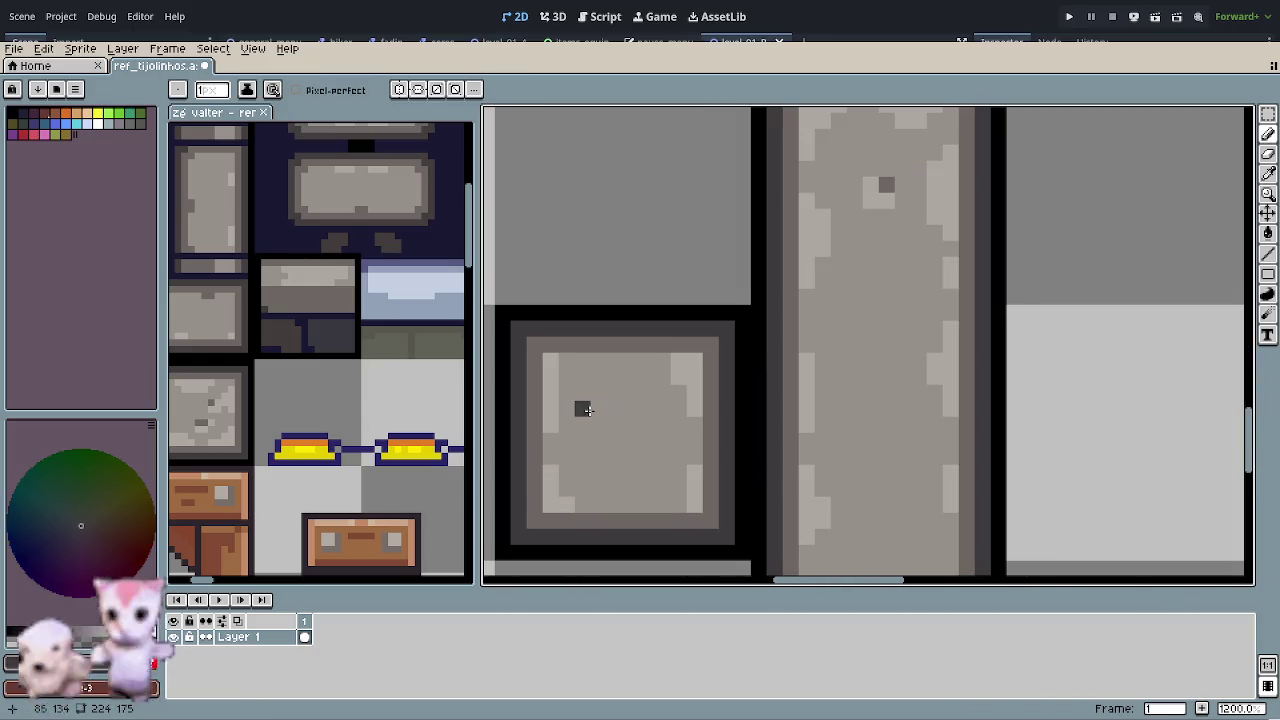
pyautogui.press('i')
pyautogui.click(551, 358)
pyautogui.press('b')
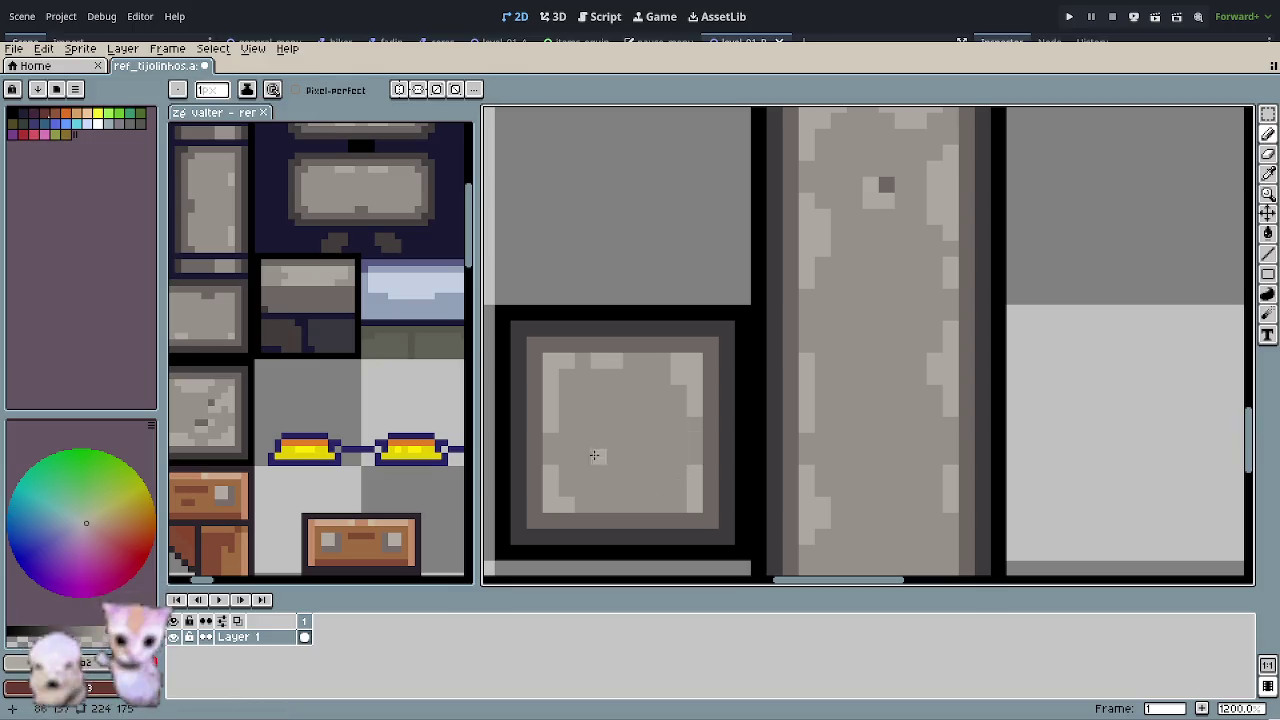
pyautogui.press('i')
pyautogui.click(560, 430)
pyautogui.press('b')
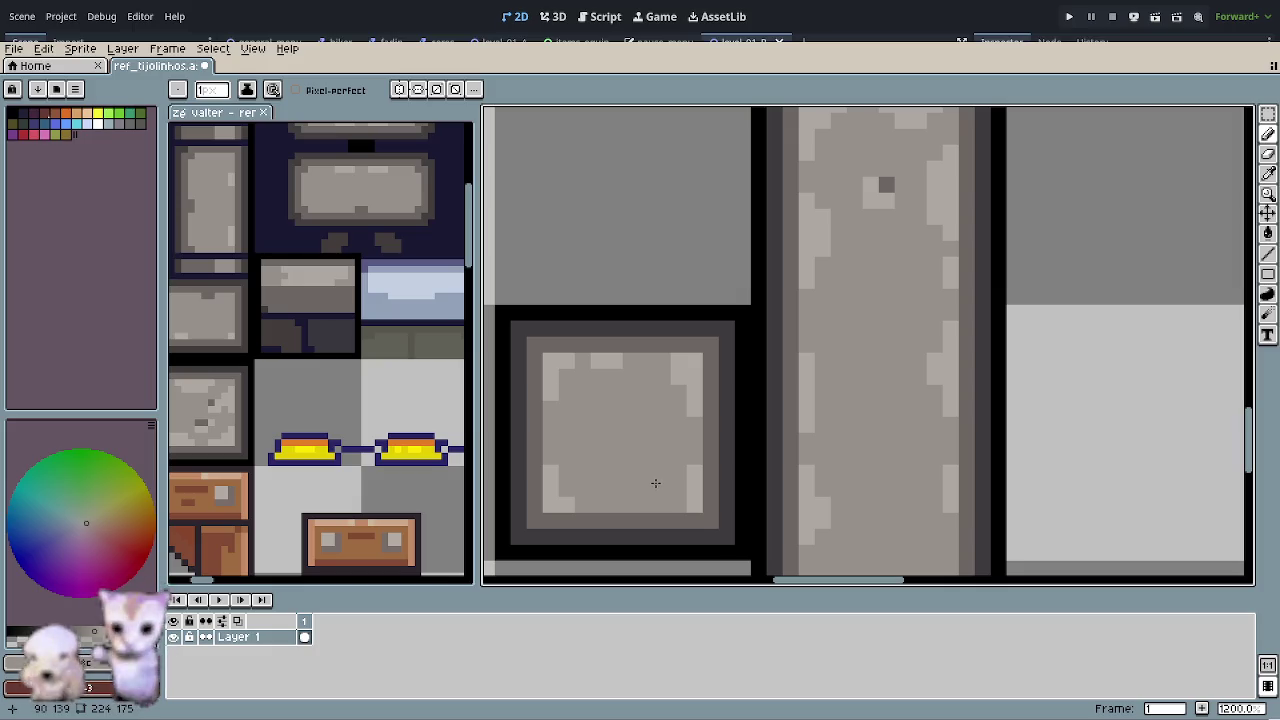
# - Recentre on the square block and pick another colour from it for touch-ups
pyautogui.moveTo(657, 484); pyautogui.dragTo(615, 454)
pyautogui.press('i')
pyautogui.click(539, 475)
pyautogui.press('b')
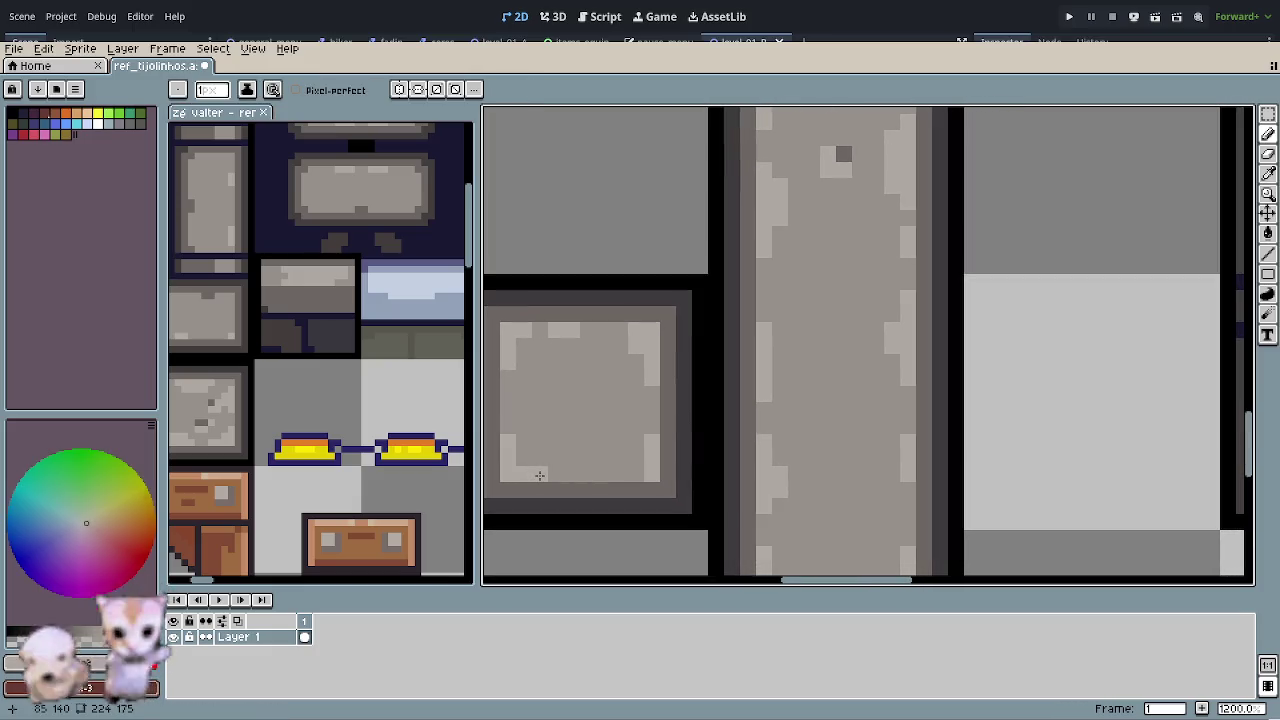
pyautogui.scroll(-3, 619, 519)
pyautogui.scroll(3, 637, 491)
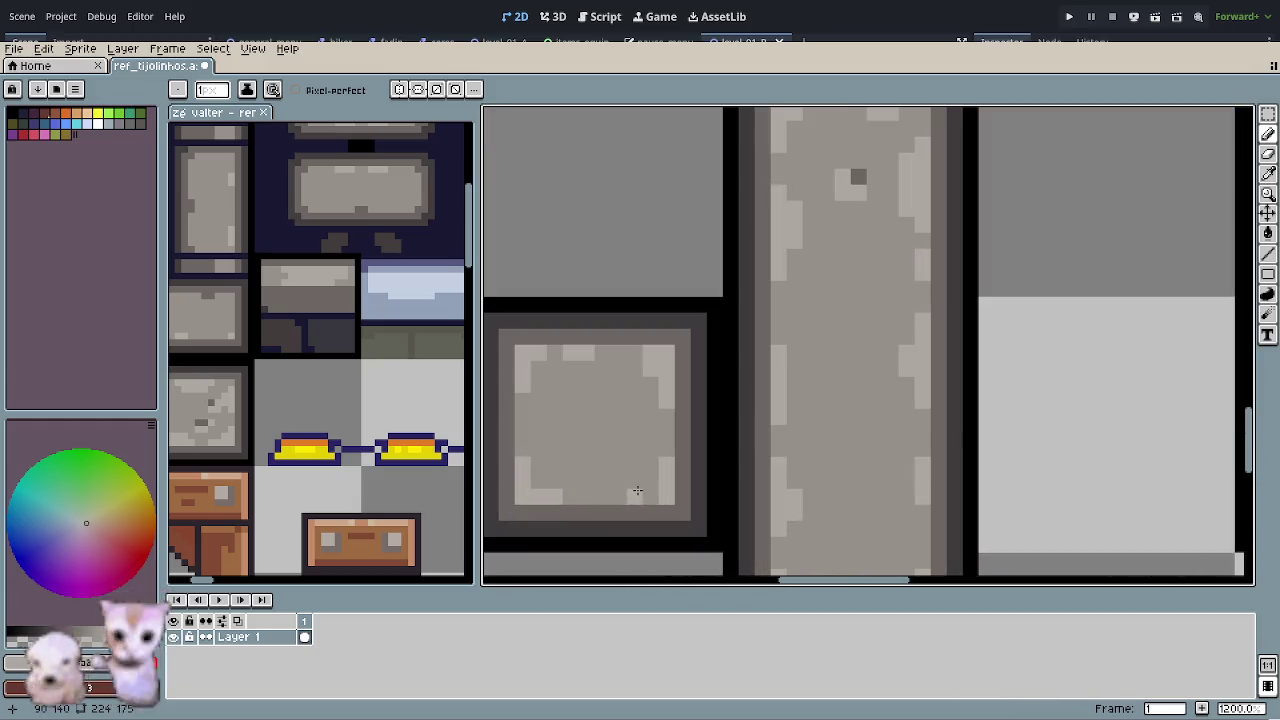
pyautogui.scroll(-5, 645, 492)
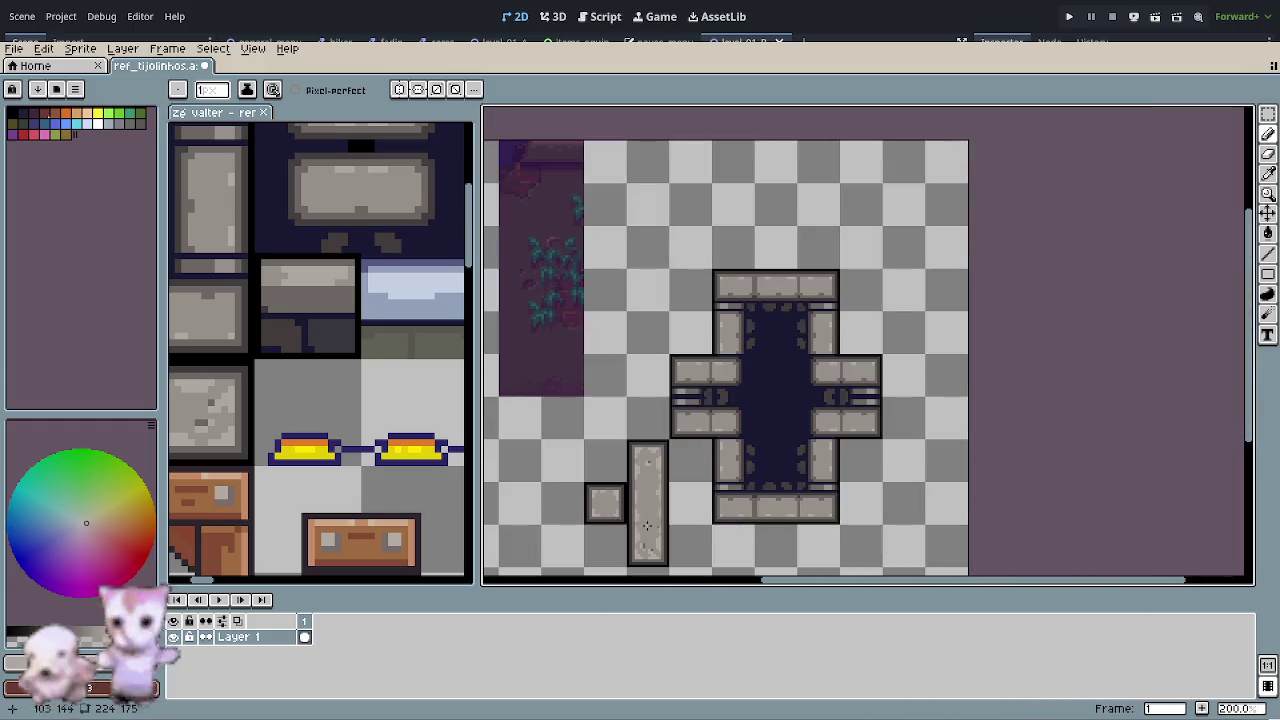
# - Zoom in and draw a dark diagonal crack across the small square block
pyautogui.moveTo(773, 488); pyautogui.dragTo(690, 452)
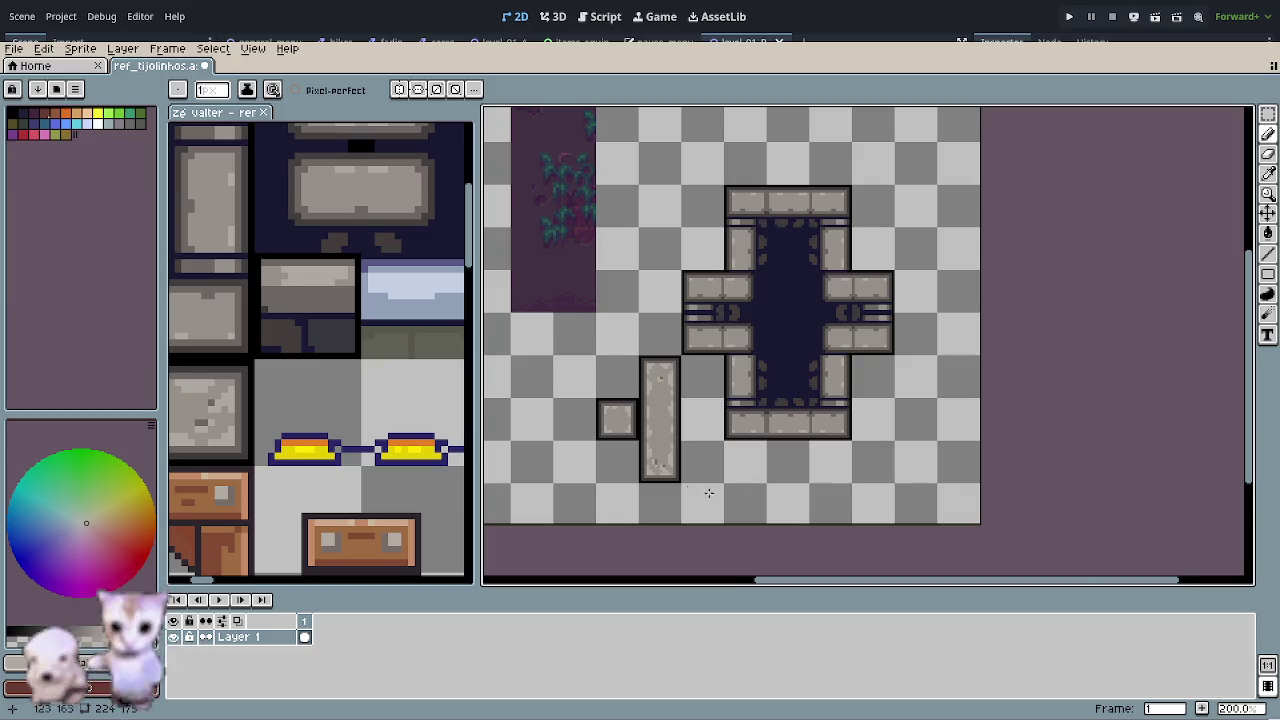
pyautogui.scroll(3, 619, 424)
pyautogui.scroll(2, 619, 424)
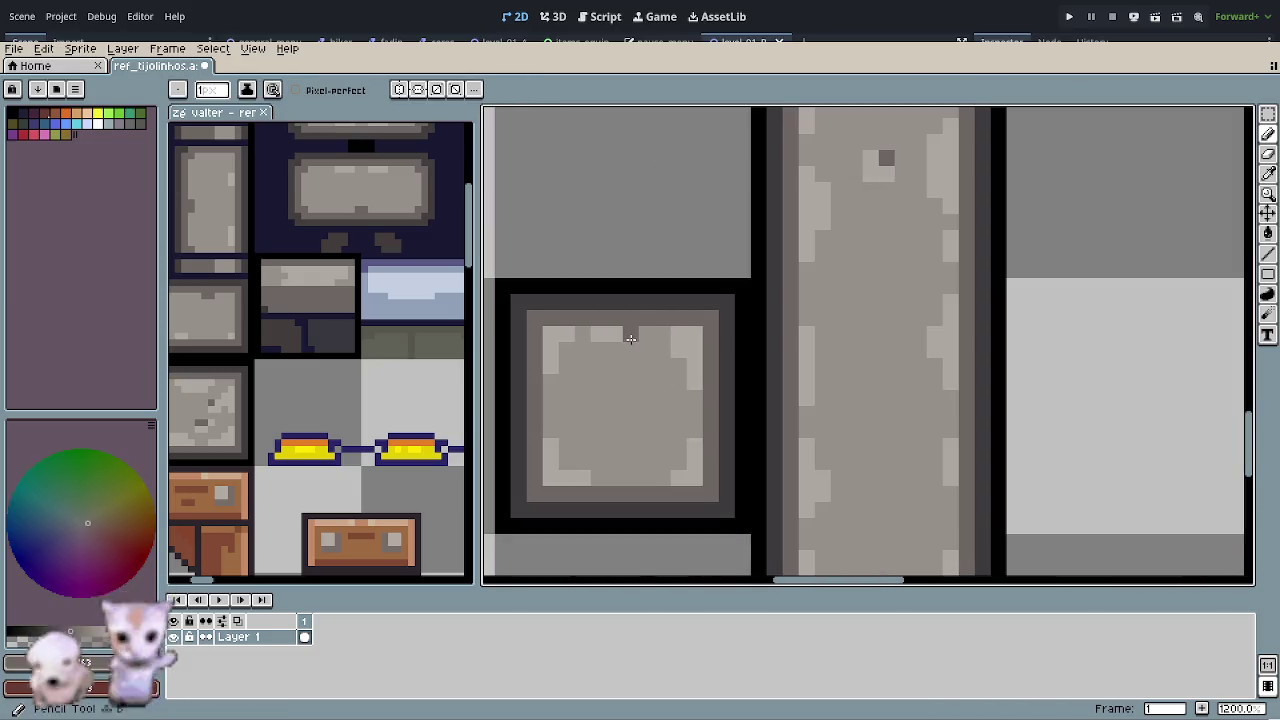
pyautogui.moveTo(647, 398); pyautogui.dragTo(679, 427)
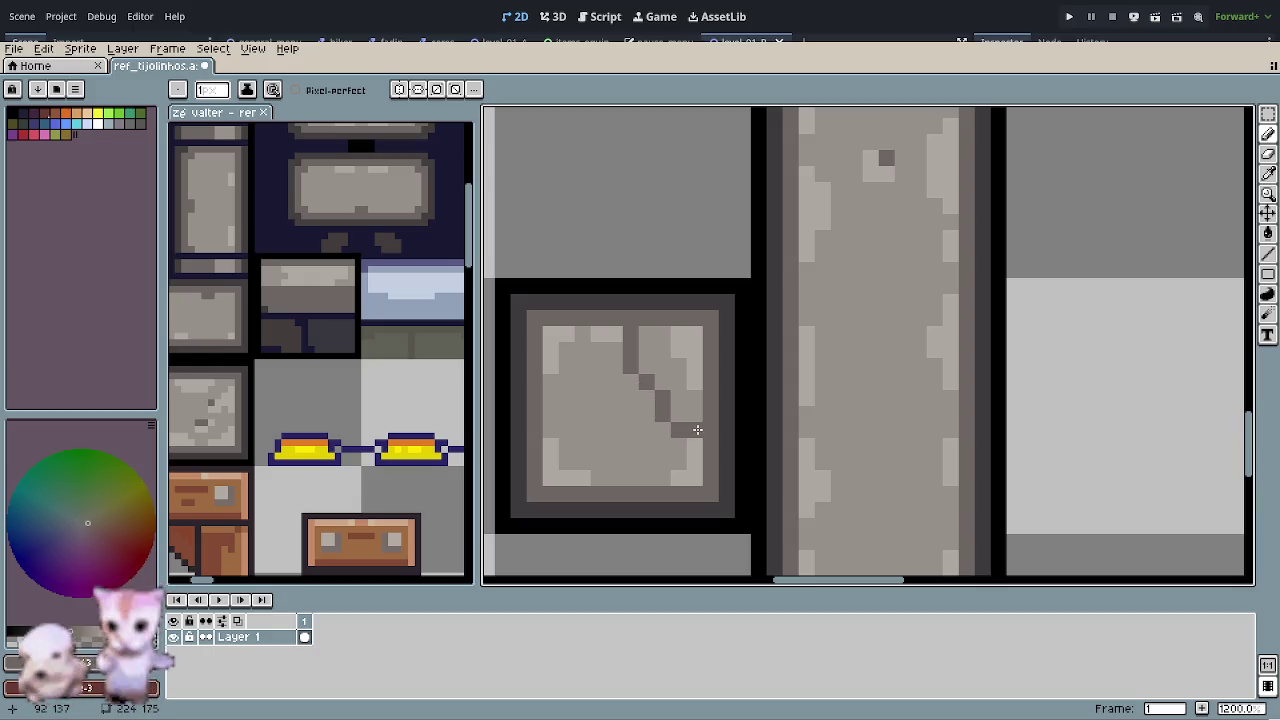
# - Zoom out and save rer_tijolinhos.aseprite
pyautogui.scroll(-3, 649, 481)
pyautogui.scroll(-2, 590, 485)
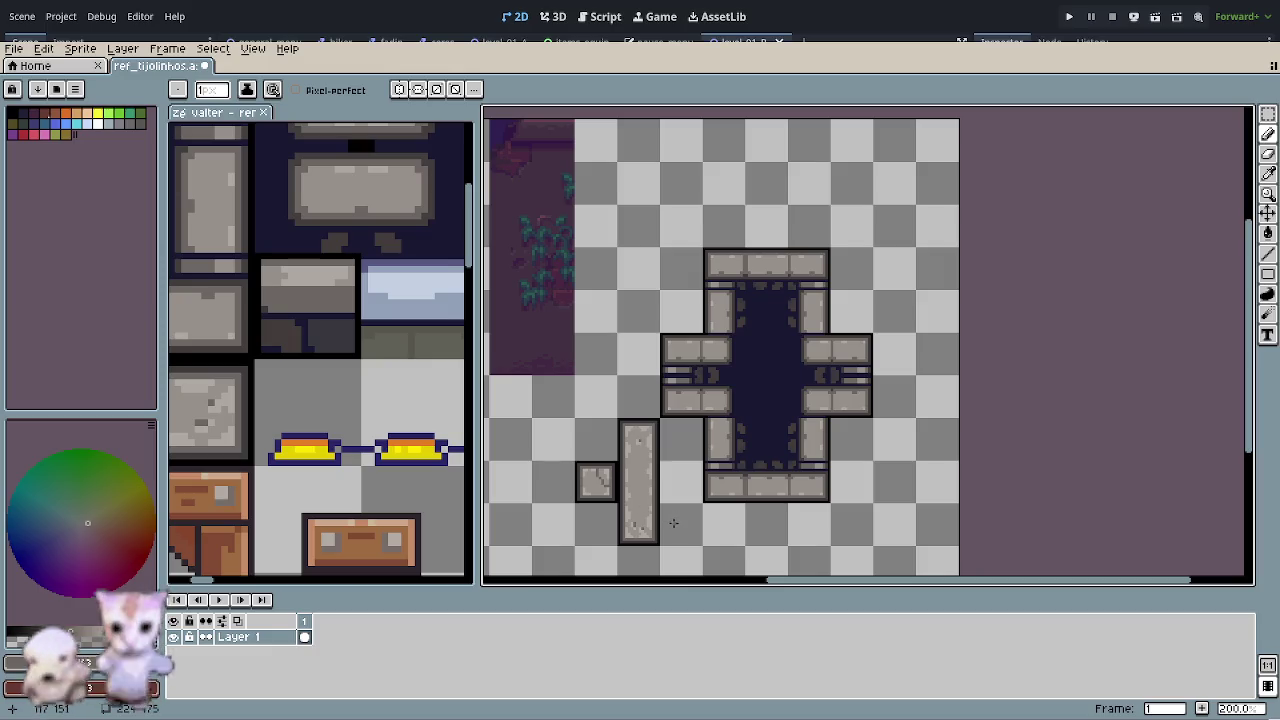
pyautogui.scroll(-2, 650, 495)
pyautogui.hotkey('ctrl', 's')
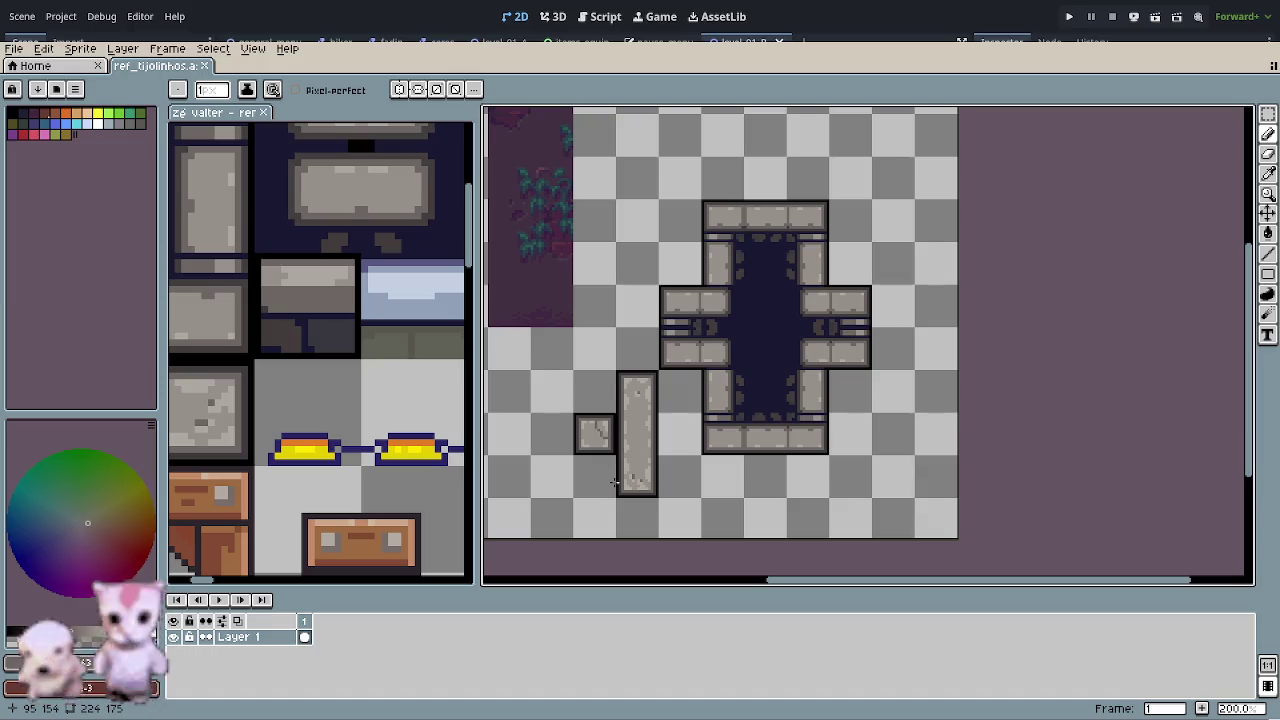
# - Clear the dark box out of the left reference sprite with a rectangle selection
pyautogui.press('r')
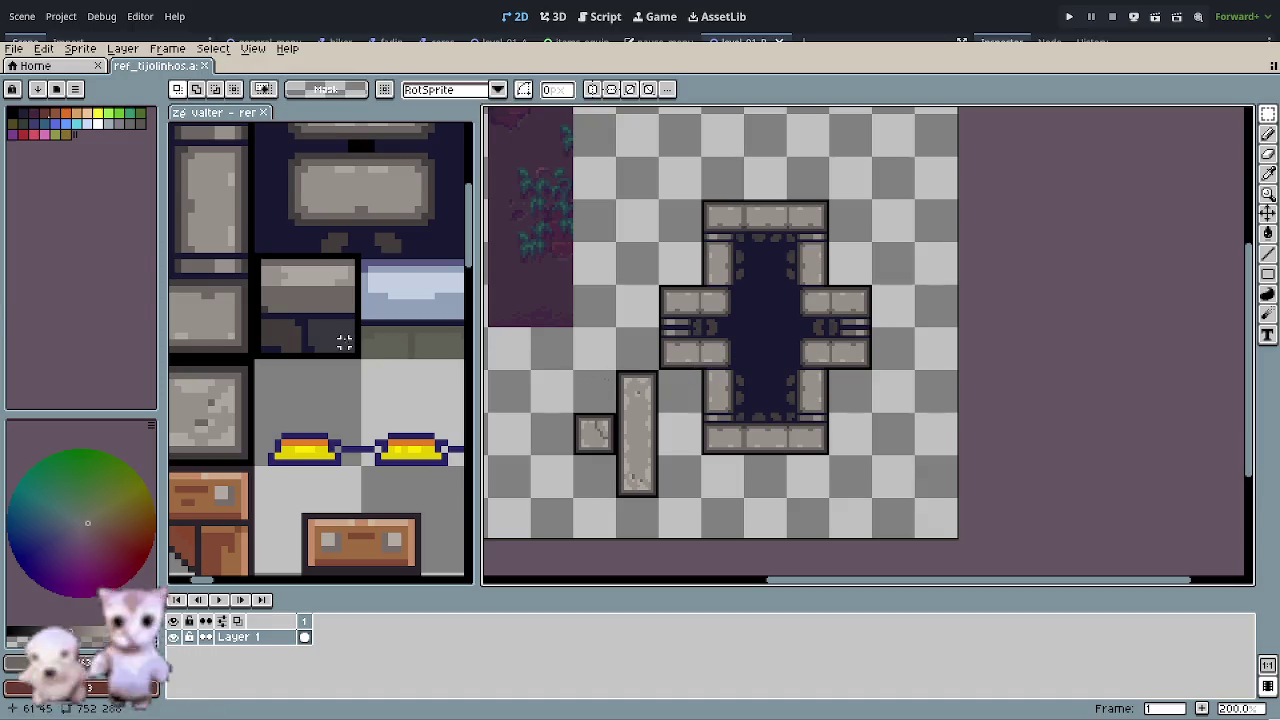
pyautogui.moveTo(254, 252); pyautogui.dragTo(361, 359)
pyautogui.press('Delete')
# - Paste a copy of the cracked square stone block into the cleared spot on the reference sheet
pyautogui.moveTo(572, 411); pyautogui.dragTo(618, 457)
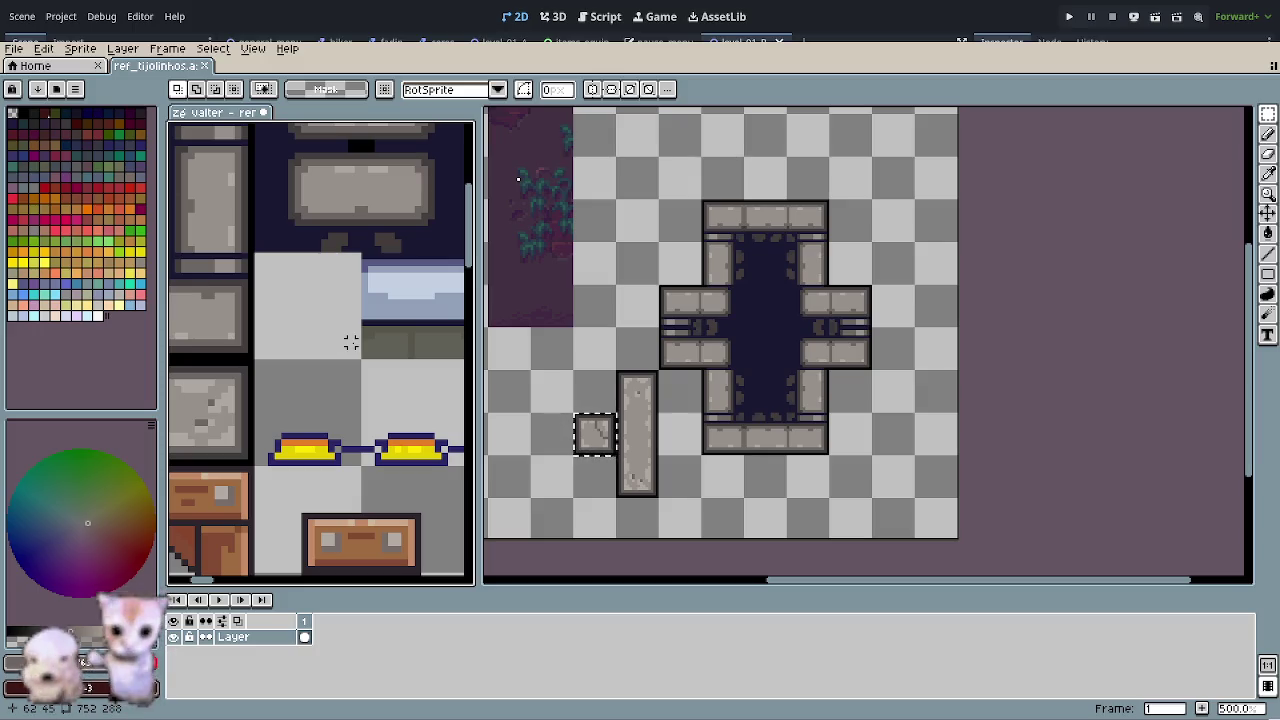
pyautogui.hotkey('ctrl', 'v')
pyautogui.moveTo(357, 349); pyautogui.dragTo(338, 313)
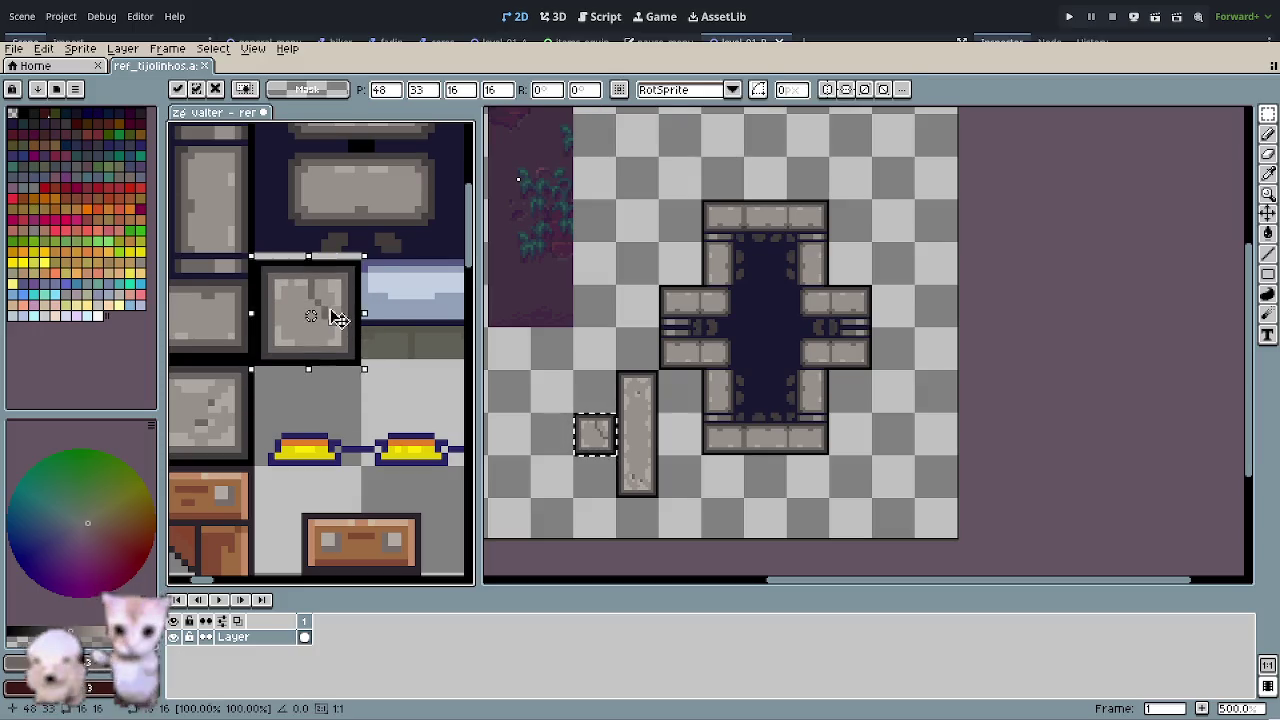
pyautogui.click(363, 386)
pyautogui.scroll(-3, 363, 386)
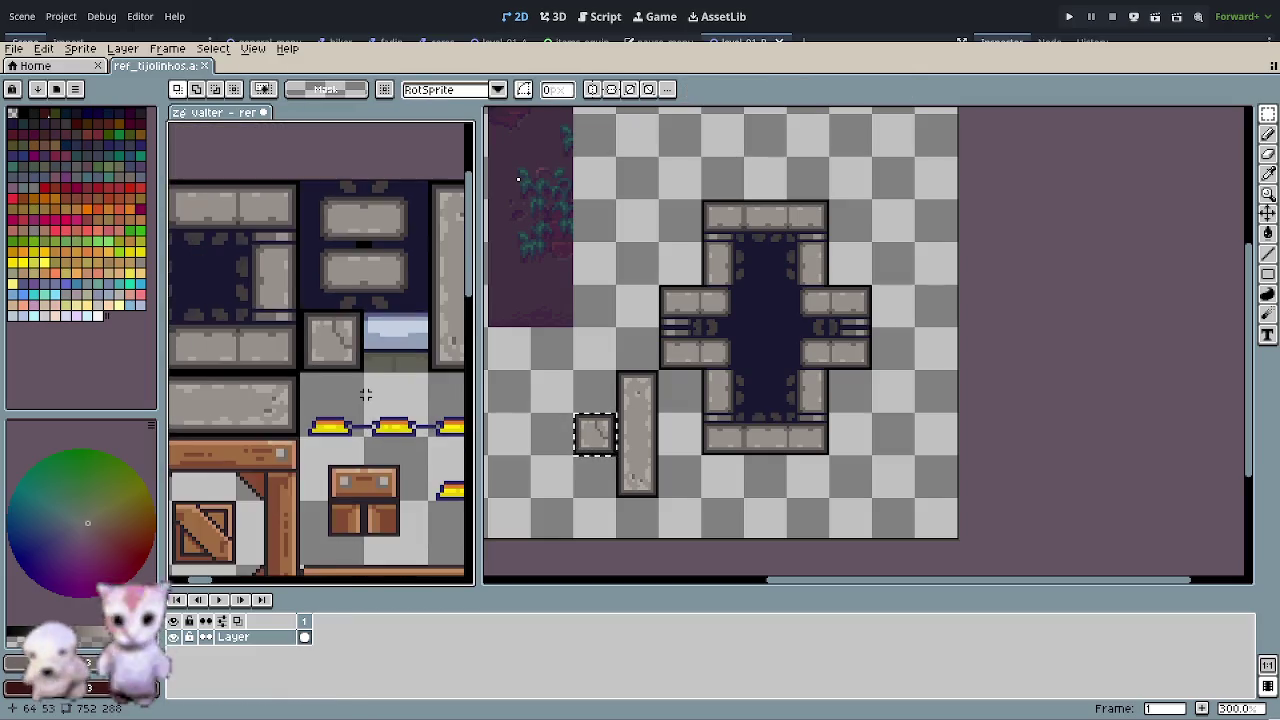
pyautogui.scroll(-2, 406, 411)
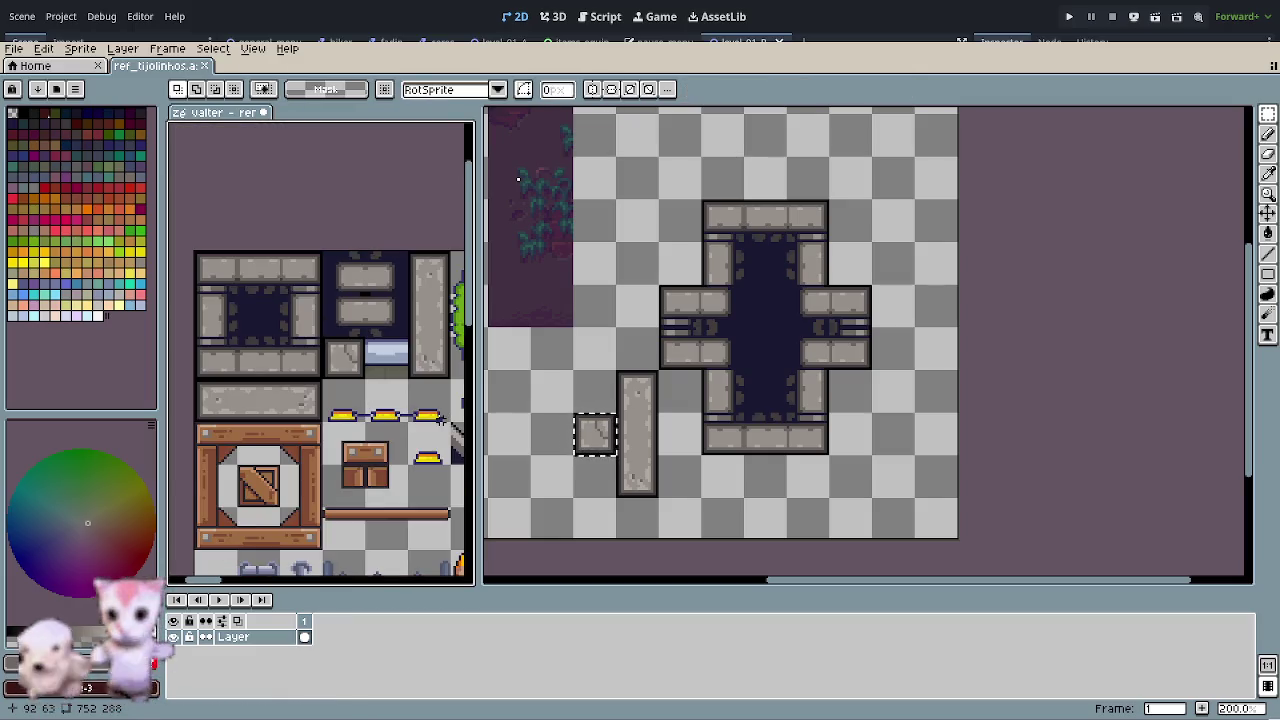
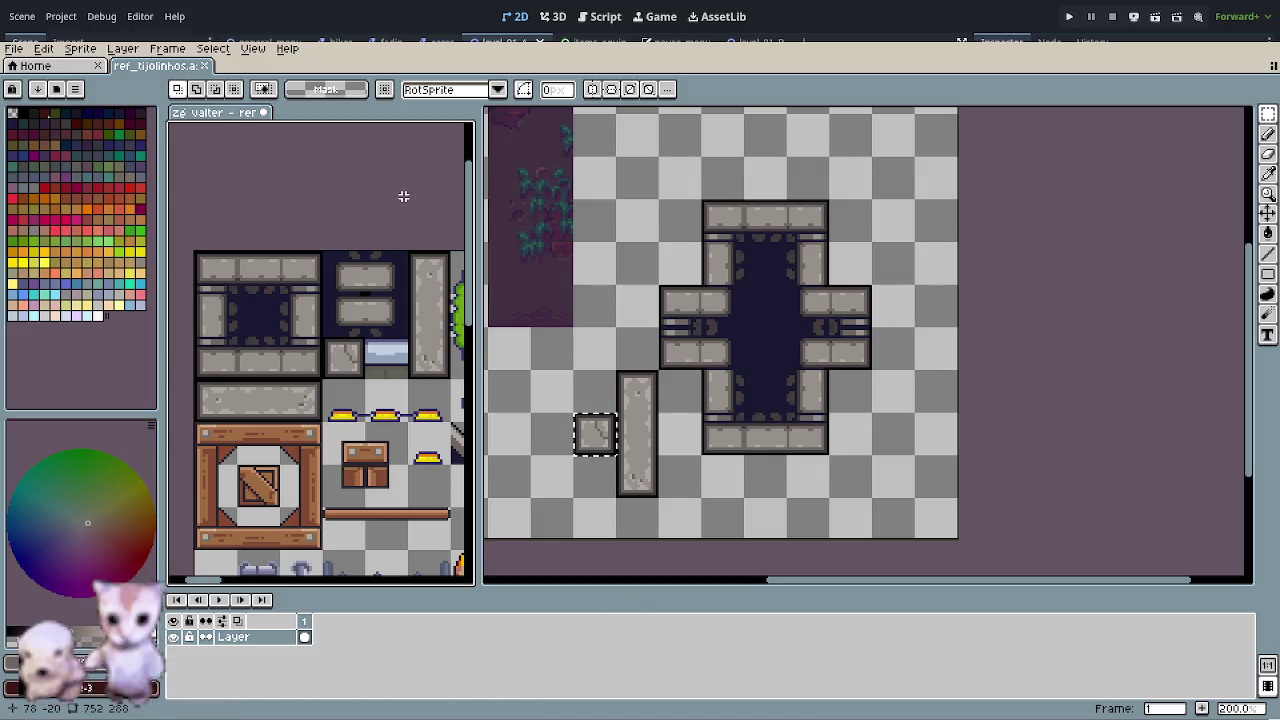
# - Save the reference tileset sprite and scroll to find the small stone tile
pyautogui.hotkey('ctrl', 's')
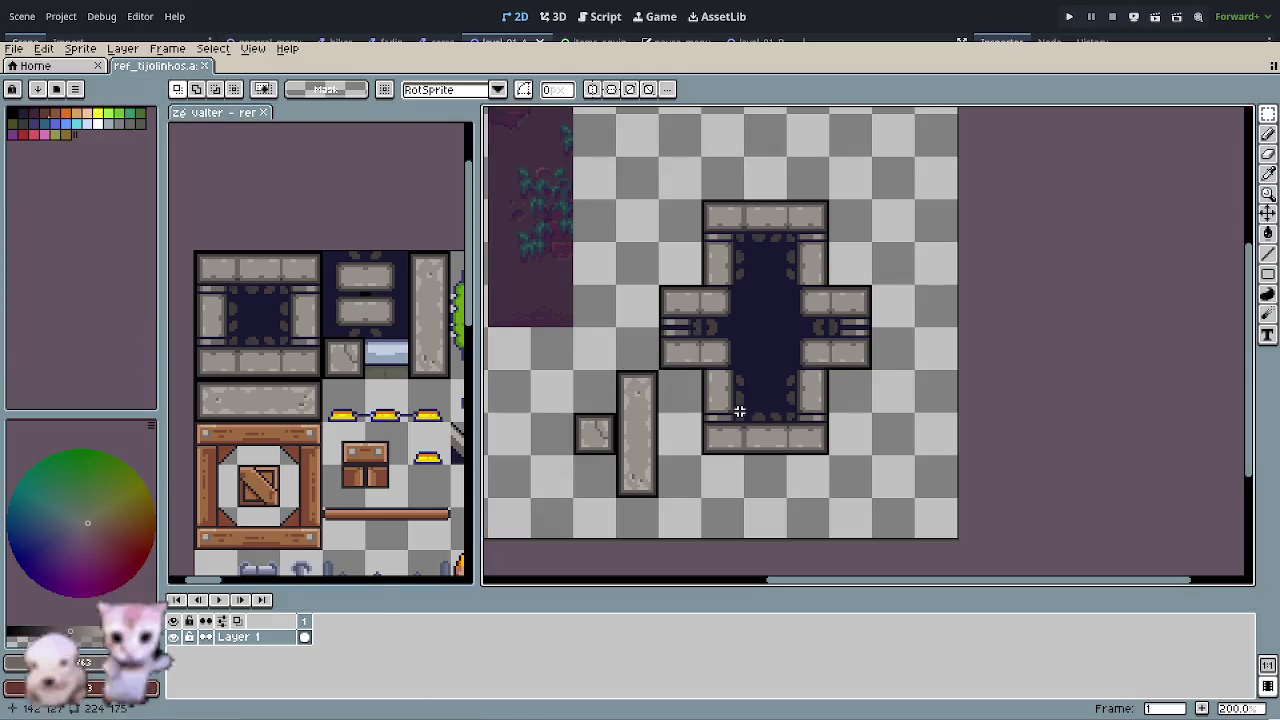
pyautogui.scroll(-1, 739, 411)
pyautogui.scroll(-2, 745, 420)
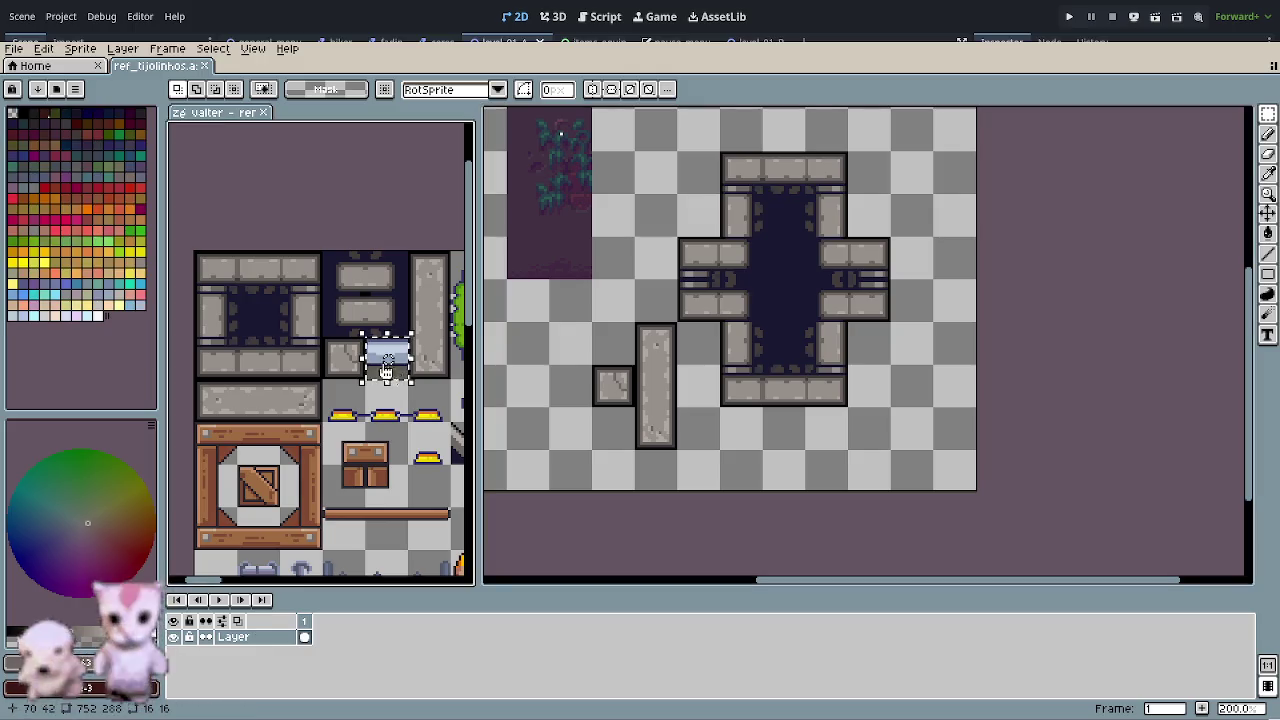
pyautogui.scroll(2, 380, 363)
pyautogui.scroll(1, 384, 363)
# - Place a copy of the small square stone tile right of the original, then save
pyautogui.click(315, 372)
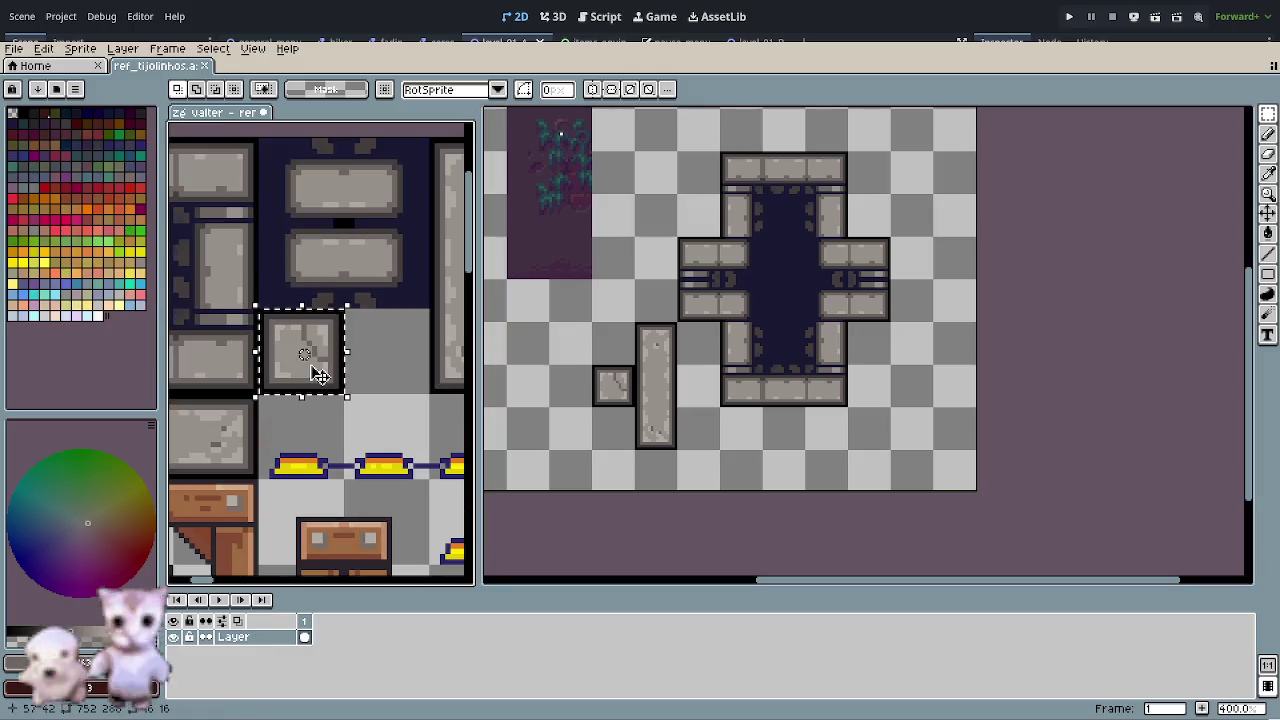
pyautogui.moveTo(315, 370)
pyautogui.mouseDown()
pyautogui.moveTo(425, 387)
pyautogui.moveTo(403, 387)
pyautogui.mouseUp()
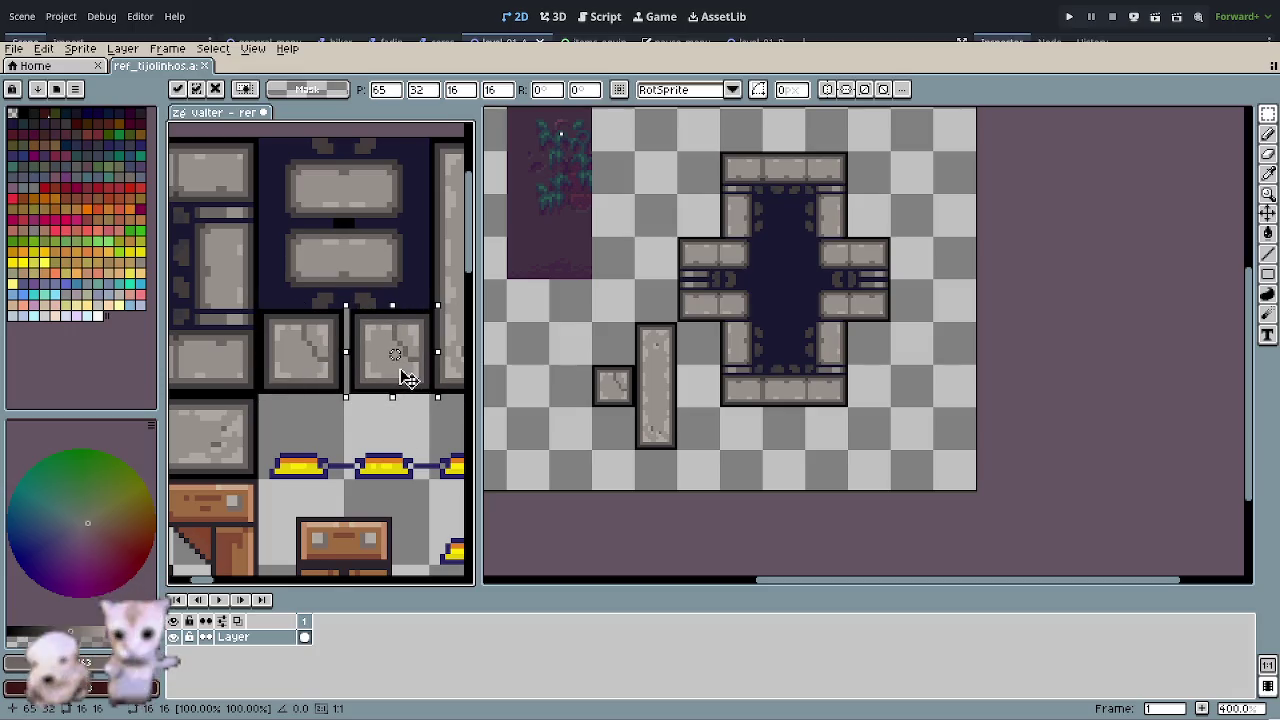
pyautogui.click(399, 440)
pyautogui.scroll(-1, 395, 435)
pyautogui.scroll(-1, 390, 430)
pyautogui.hotkey('ctrl', 's')
pyautogui.scroll(1, 374, 418)
pyautogui.scroll(-1, 374, 418)
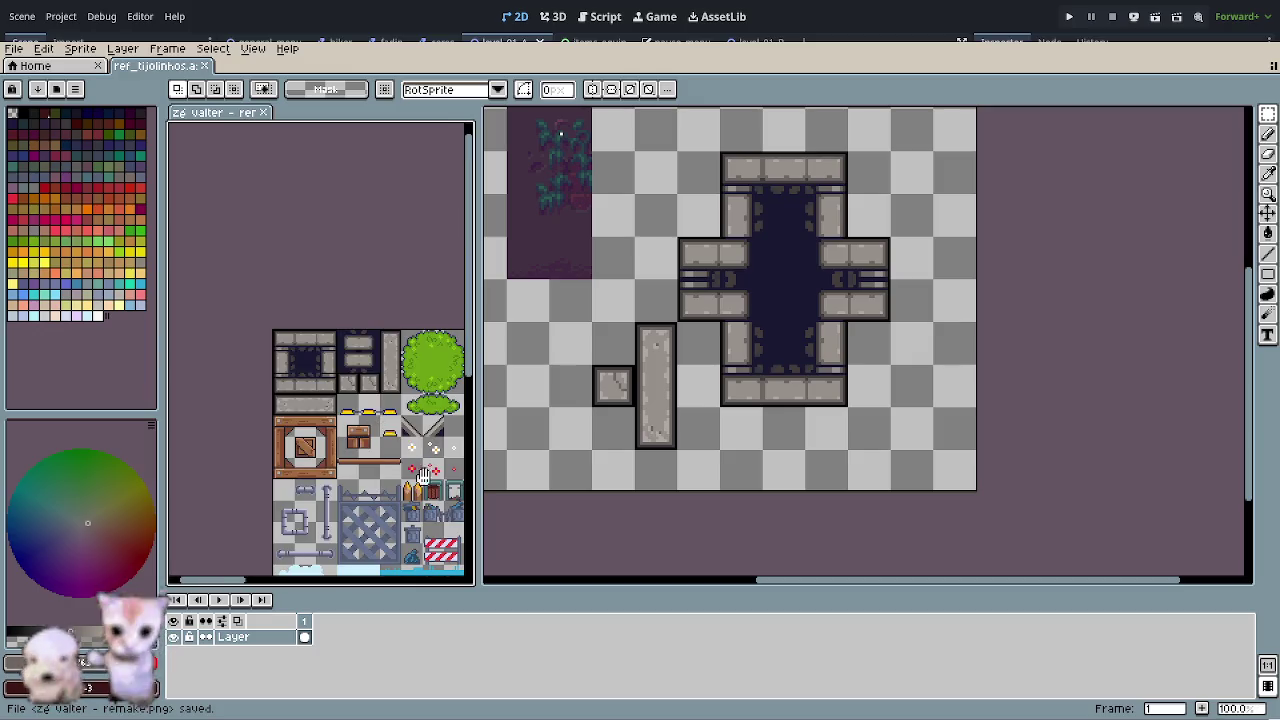
# - Bring the brick, metal and crate tiles into view and widen the reference panel
pyautogui.scroll(1, 410, 450)
pyautogui.moveTo(367, 362); pyautogui.dragTo(167, 302)
pyautogui.hscroll(5, 167, 302)
pyautogui.hscroll(5, 170, 310)
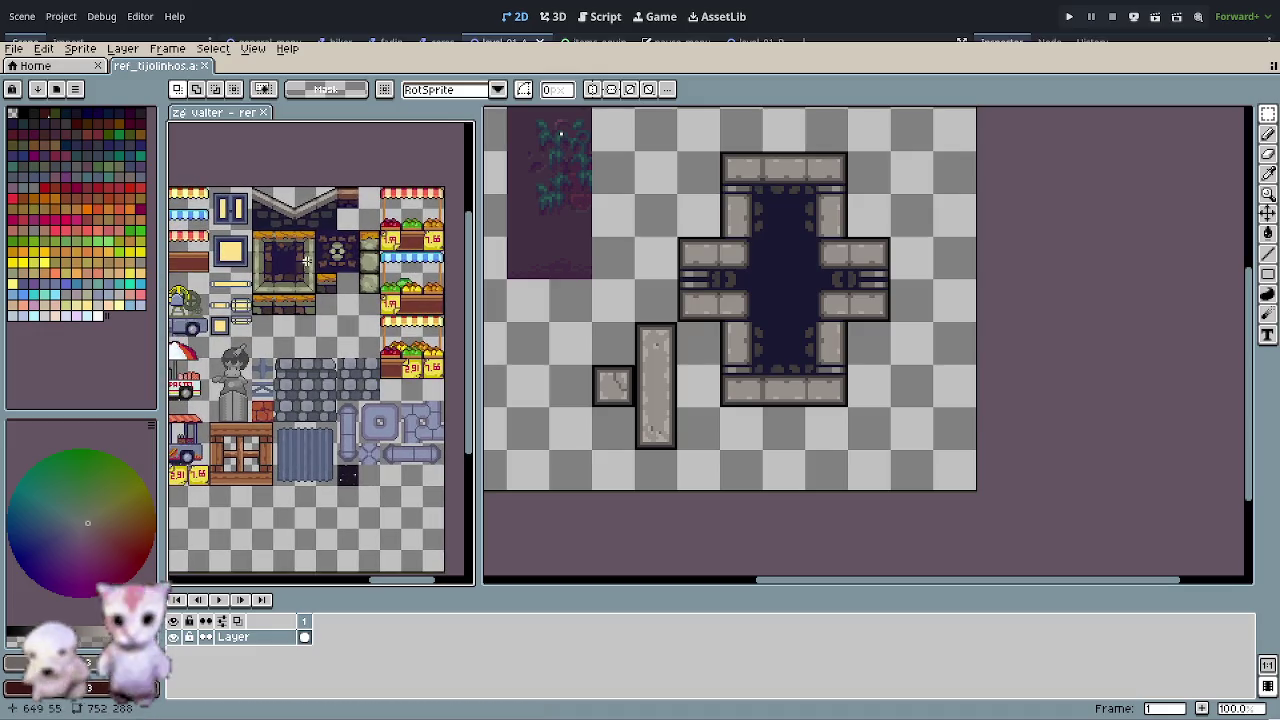
pyautogui.scroll(2, 318, 232)
pyautogui.scroll(-1, 355, 285)
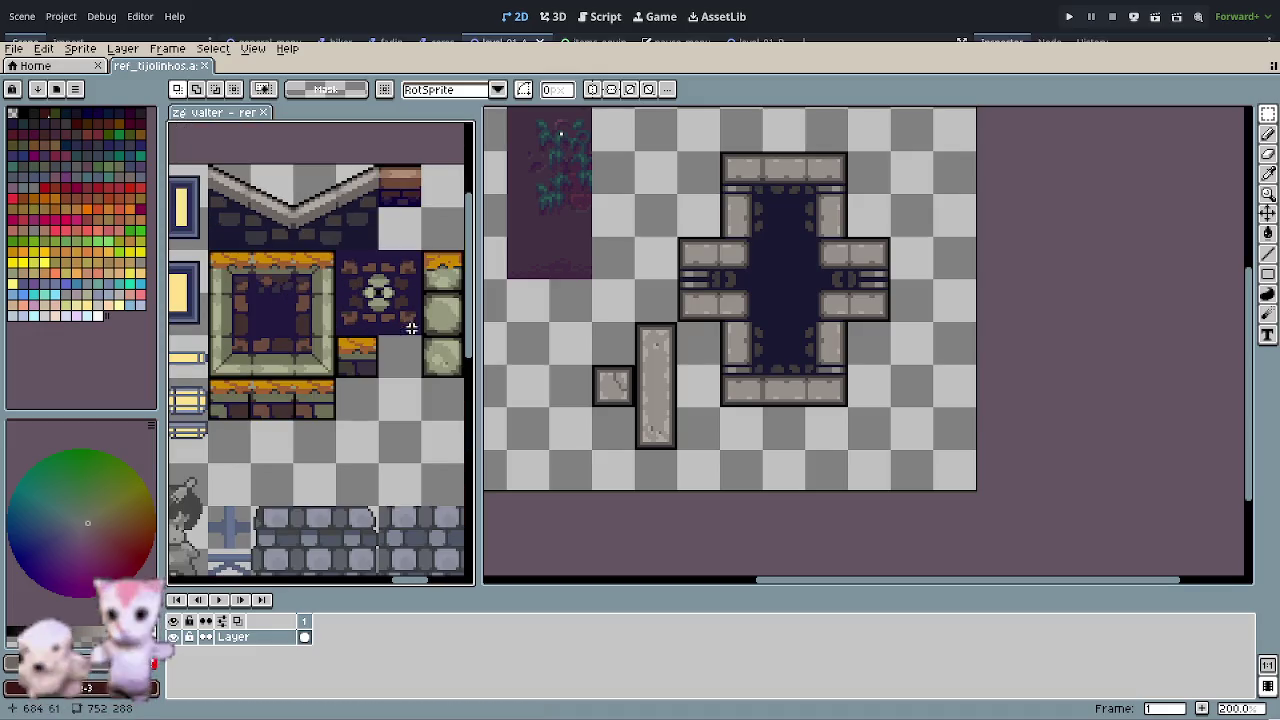
pyautogui.moveTo(477, 343); pyautogui.dragTo(514, 345)
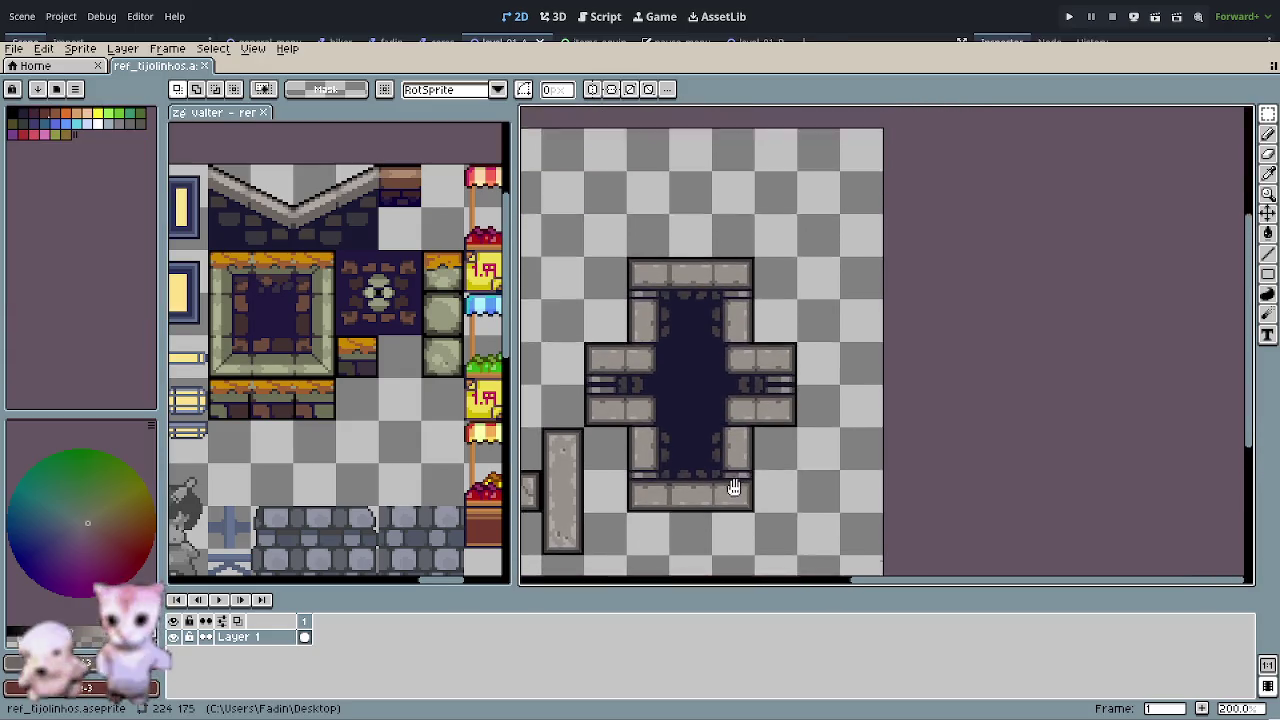
# - Copy the cross's top brick twice into a side-by-side strip above the cross
pyautogui.click(688, 310)
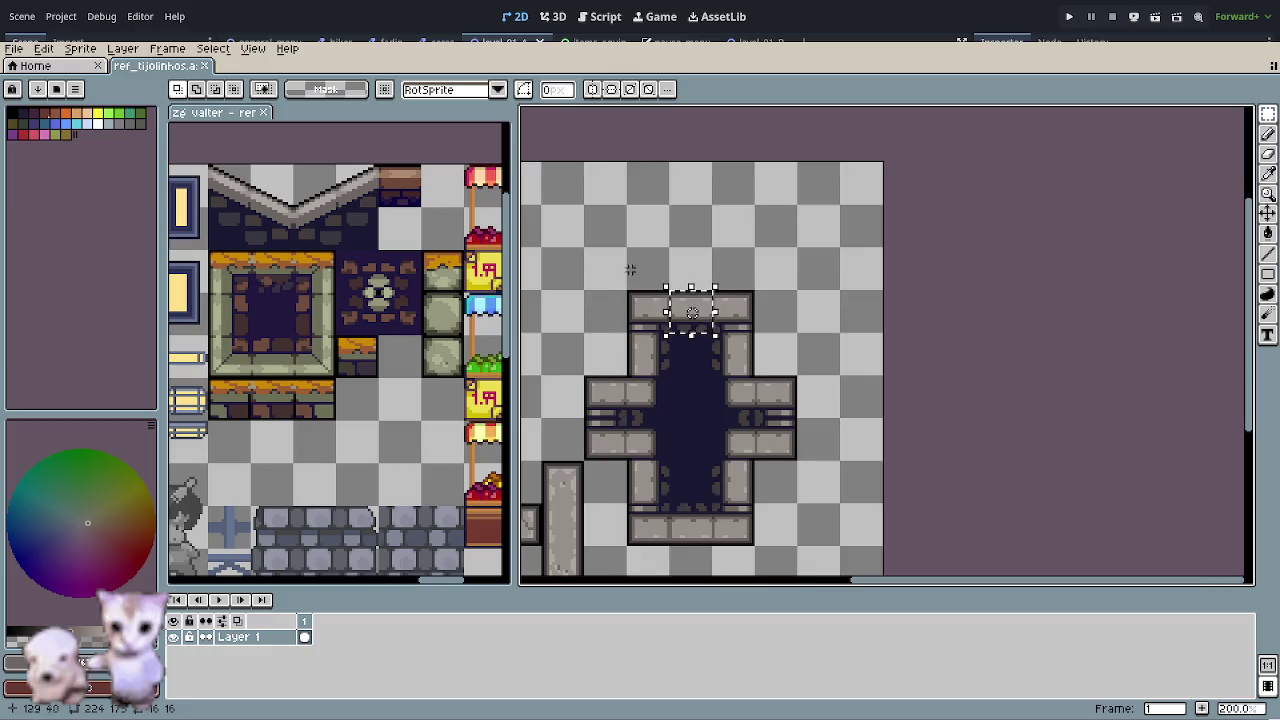
pyautogui.scroll(2, 660, 320)
pyautogui.moveTo(860, 425)
pyautogui.mouseDown()
pyautogui.moveTo(620, 248)
pyautogui.moveTo(600, 248)
pyautogui.moveTo(603, 212)
pyautogui.moveTo(603, 257)
pyautogui.mouseUp()
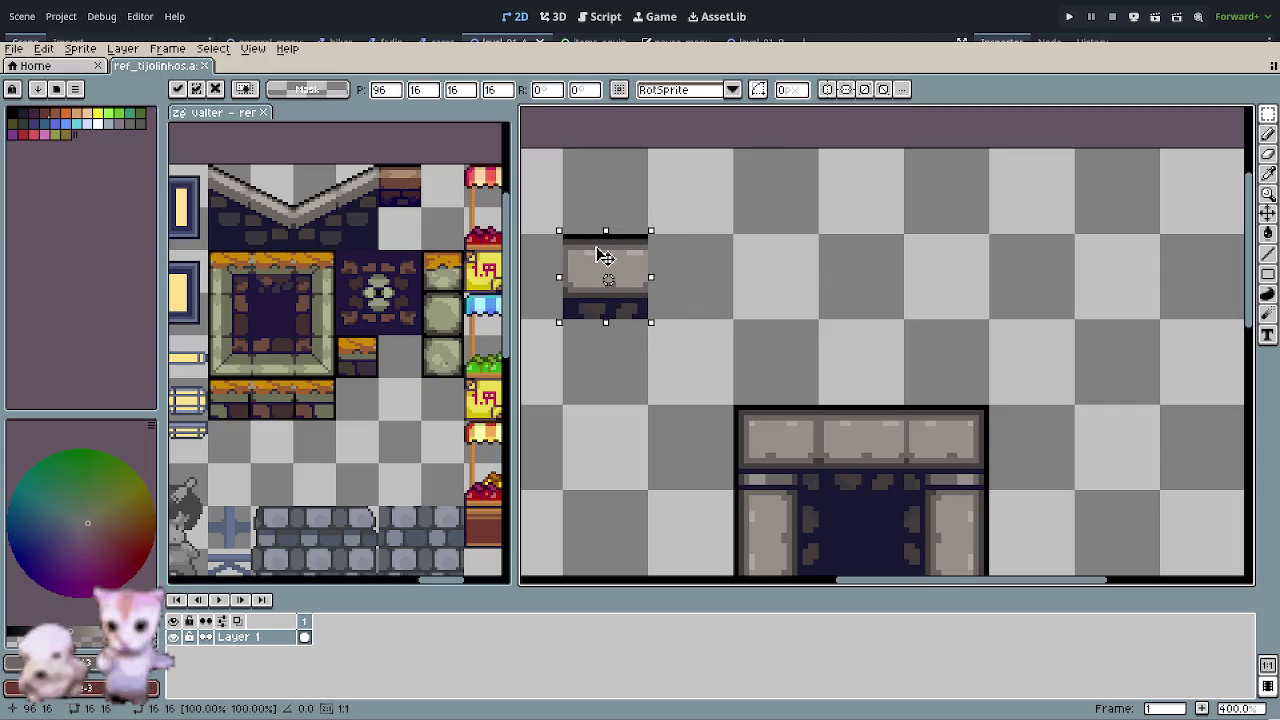
pyautogui.hotkey('ctrl', 'v')
pyautogui.moveTo(851, 434); pyautogui.dragTo(690, 268)
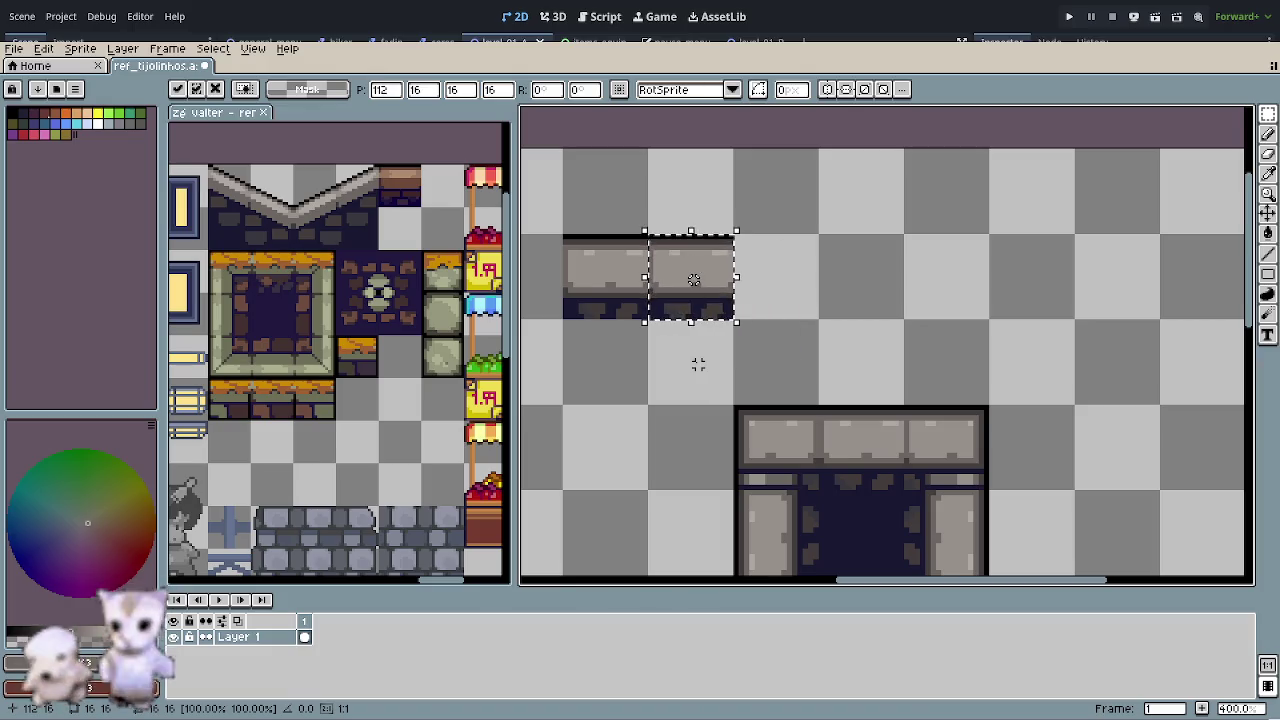
pyautogui.click(698, 360)
pyautogui.scroll(2, 654, 297)
pyautogui.scroll(2, 686, 277)
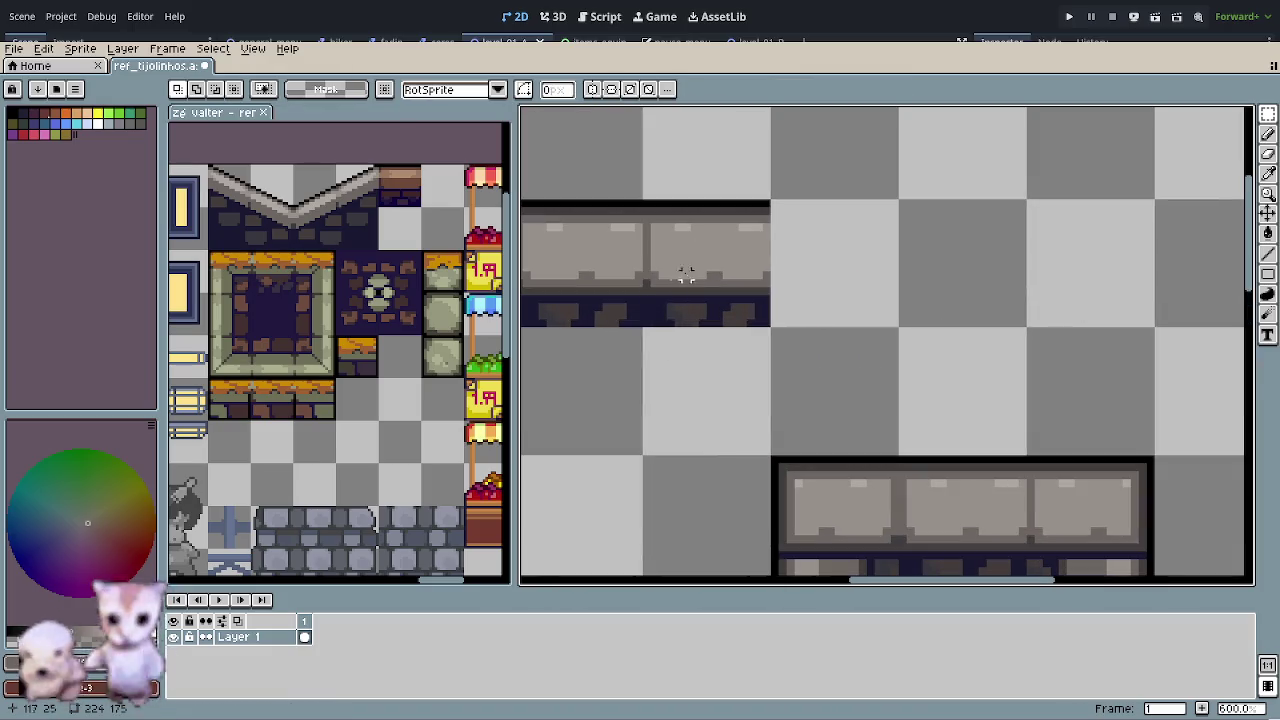
pyautogui.moveTo(749, 286)
pyautogui.mouseDown()
pyautogui.moveTo(815, 327)
pyautogui.moveTo(917, 194)
pyautogui.moveTo(850, 383)
pyautogui.moveTo(575, 433)
pyautogui.moveTo(588, 433)
pyautogui.mouseUp()
# - Lower the strip right of its left edge one pixel at a time, starting the slope
pyautogui.moveTo(646, 366); pyautogui.dragTo(651, 372)
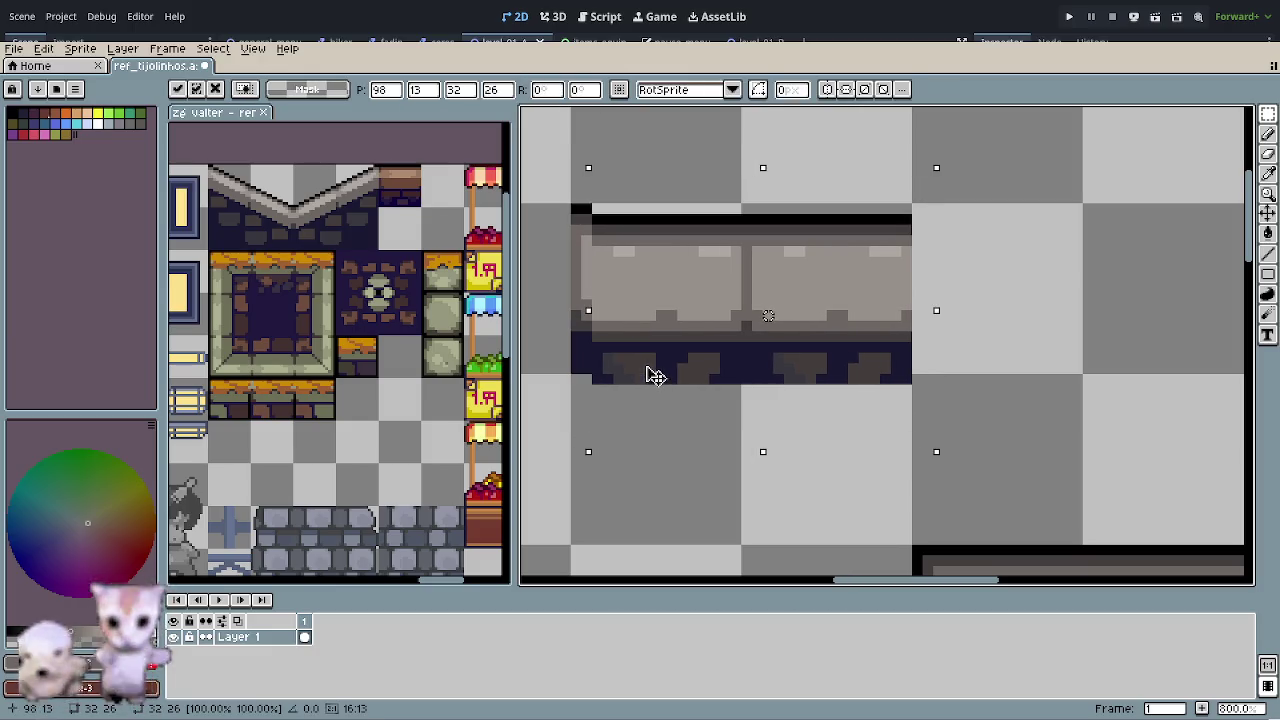
pyautogui.click(970, 240)
pyautogui.moveTo(964, 198)
pyautogui.mouseDown()
pyautogui.moveTo(857, 371)
pyautogui.moveTo(611, 462)
pyautogui.mouseUp()
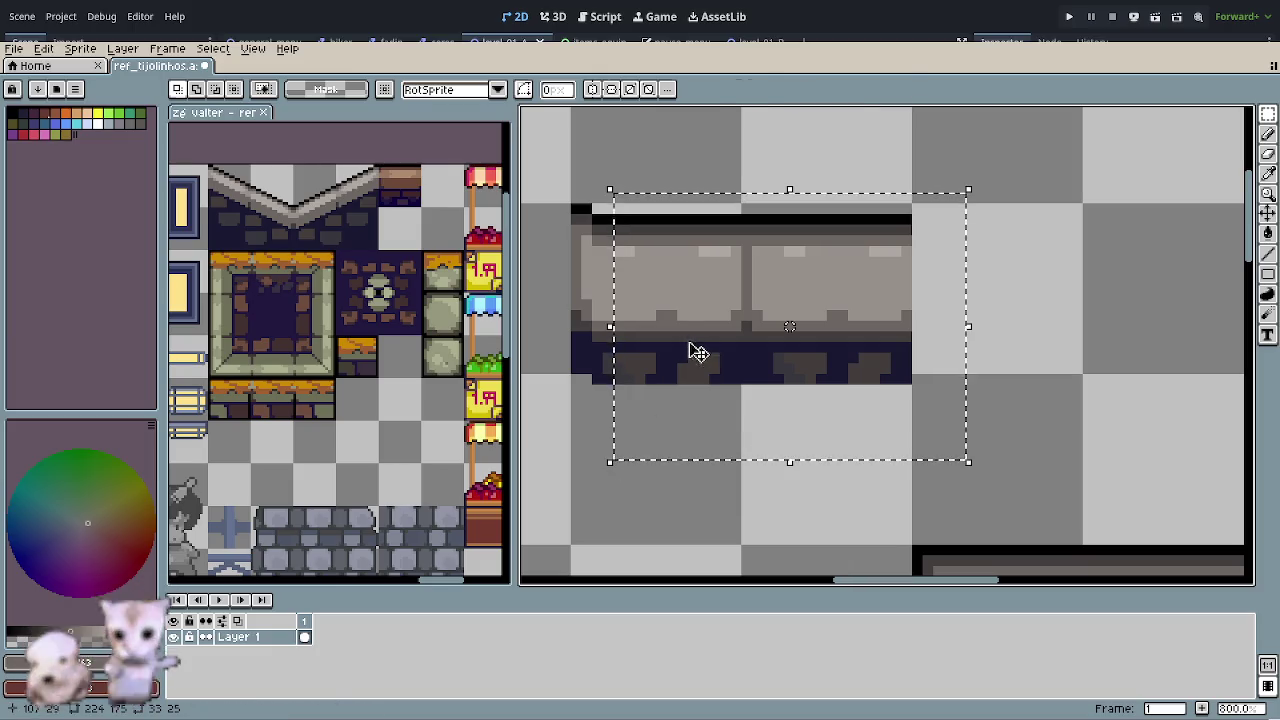
pyautogui.moveTo(688, 350); pyautogui.dragTo(697, 364)
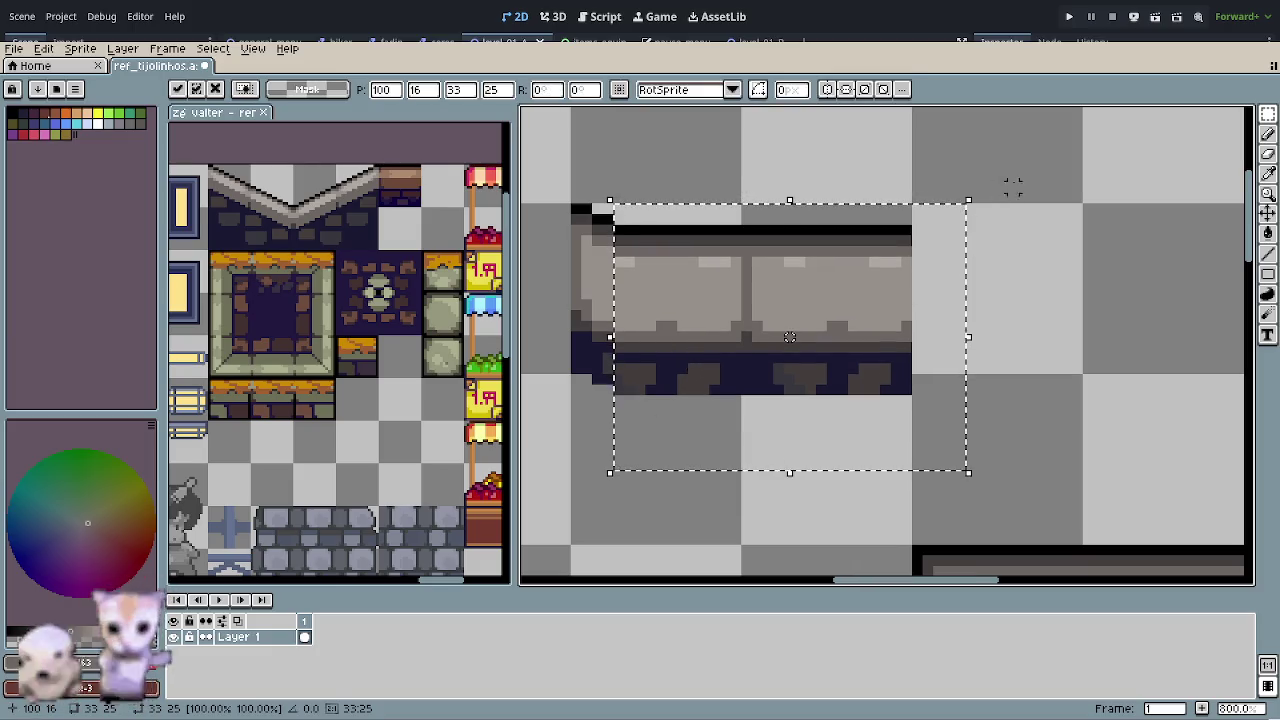
pyautogui.click(990, 190)
pyautogui.moveTo(948, 197)
pyautogui.mouseDown()
pyautogui.moveTo(866, 377)
pyautogui.moveTo(614, 455)
pyautogui.moveTo(634, 455)
pyautogui.mouseUp()
pyautogui.moveTo(693, 354); pyautogui.dragTo(691, 364)
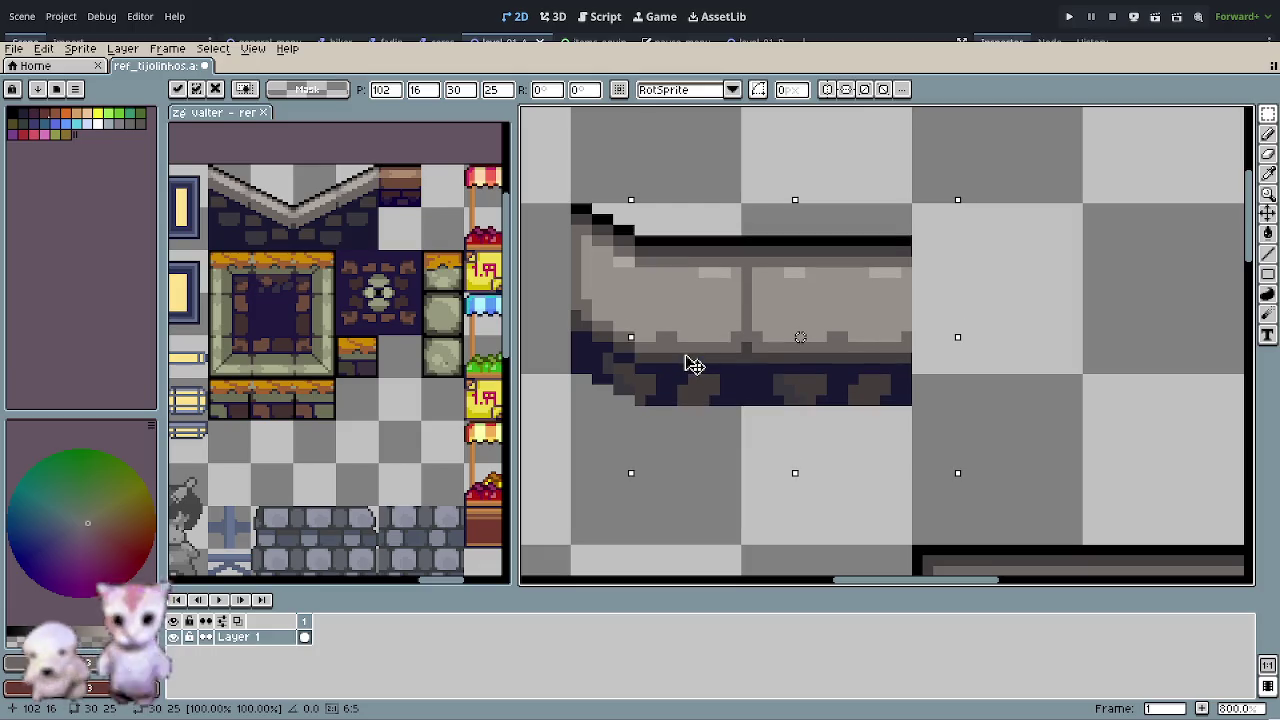
pyautogui.click(1057, 186)
# - Keep stepping the remaining flat wall section down one pixel per step to extend the diagonal
pyautogui.moveTo(962, 206)
pyautogui.mouseDown()
pyautogui.moveTo(708, 485)
pyautogui.moveTo(634, 475)
pyautogui.moveTo(652, 476)
pyautogui.mouseUp()
pyautogui.moveTo(719, 376); pyautogui.dragTo(720, 385)
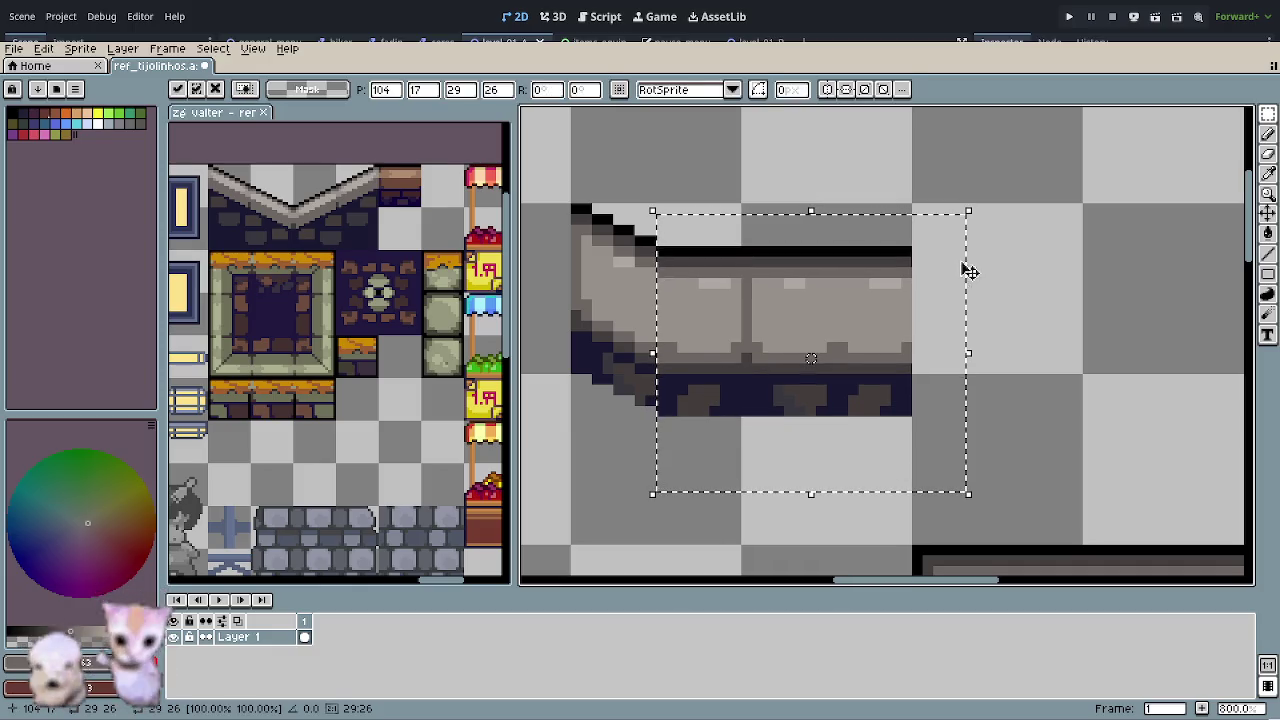
pyautogui.click(1043, 177)
pyautogui.moveTo(984, 196); pyautogui.dragTo(673, 456)
pyautogui.moveTo(729, 385); pyautogui.dragTo(730, 396)
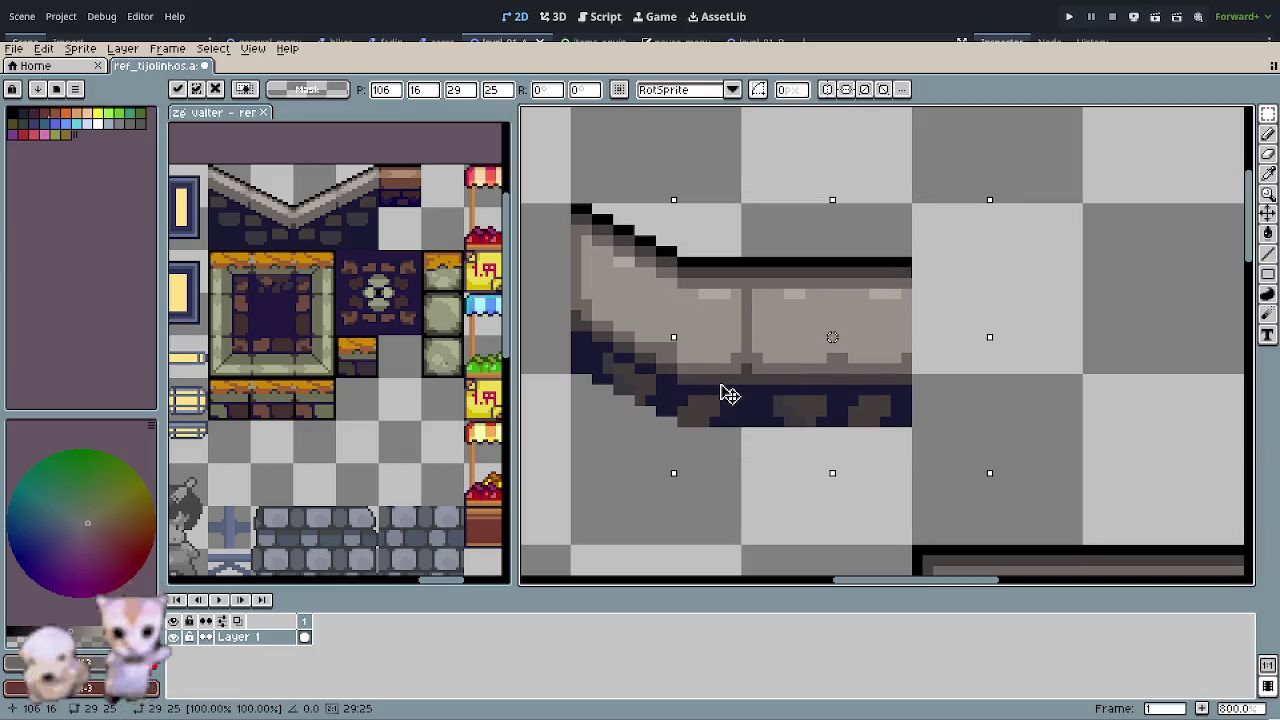
pyautogui.click(1020, 214)
pyautogui.moveTo(994, 216)
pyautogui.mouseDown()
pyautogui.moveTo(895, 358)
pyautogui.moveTo(749, 468)
pyautogui.moveTo(698, 471)
pyautogui.mouseUp()
pyautogui.moveTo(737, 398); pyautogui.dragTo(737, 408)
pyautogui.click(1052, 206)
pyautogui.moveTo(950, 240)
pyautogui.mouseDown()
pyautogui.moveTo(766, 434)
pyautogui.moveTo(710, 455)
pyautogui.moveTo(724, 455)
pyautogui.mouseUp()
pyautogui.press('Down')
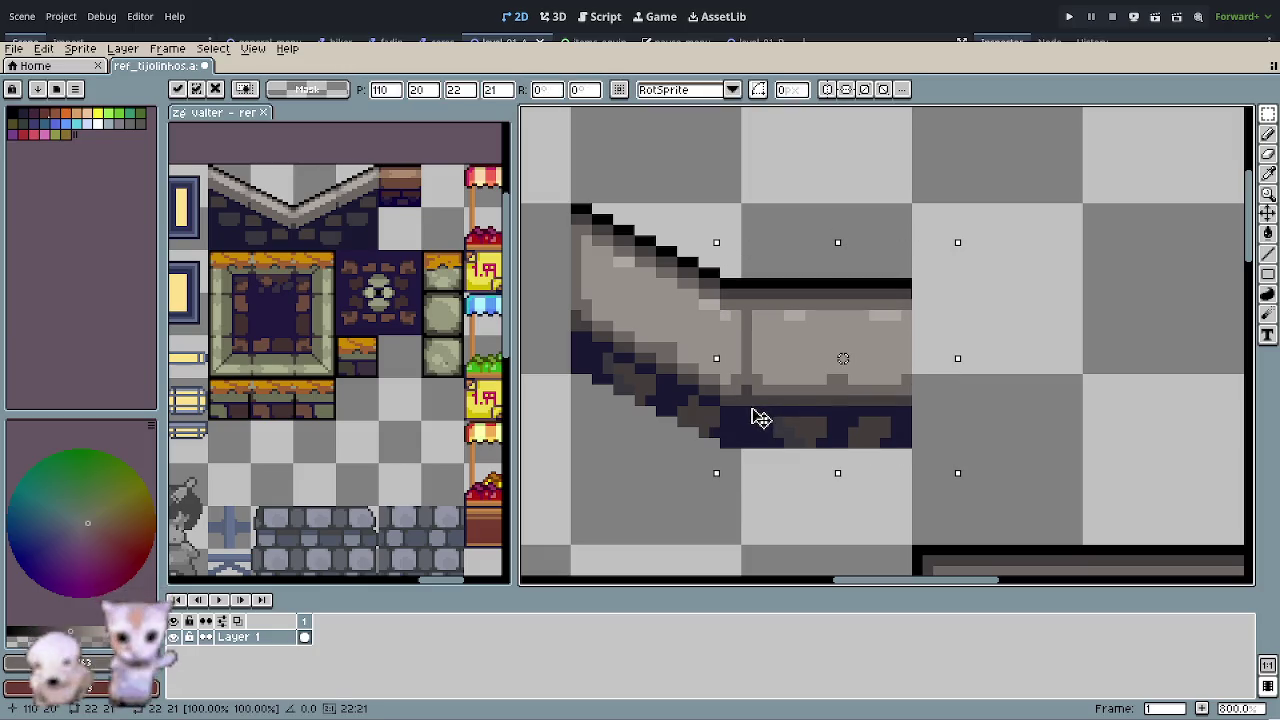
# - Lower the next two flat wall sections right of the slope by one pixel each
pyautogui.click(1013, 252)
pyautogui.moveTo(970, 230); pyautogui.dragTo(745, 485)
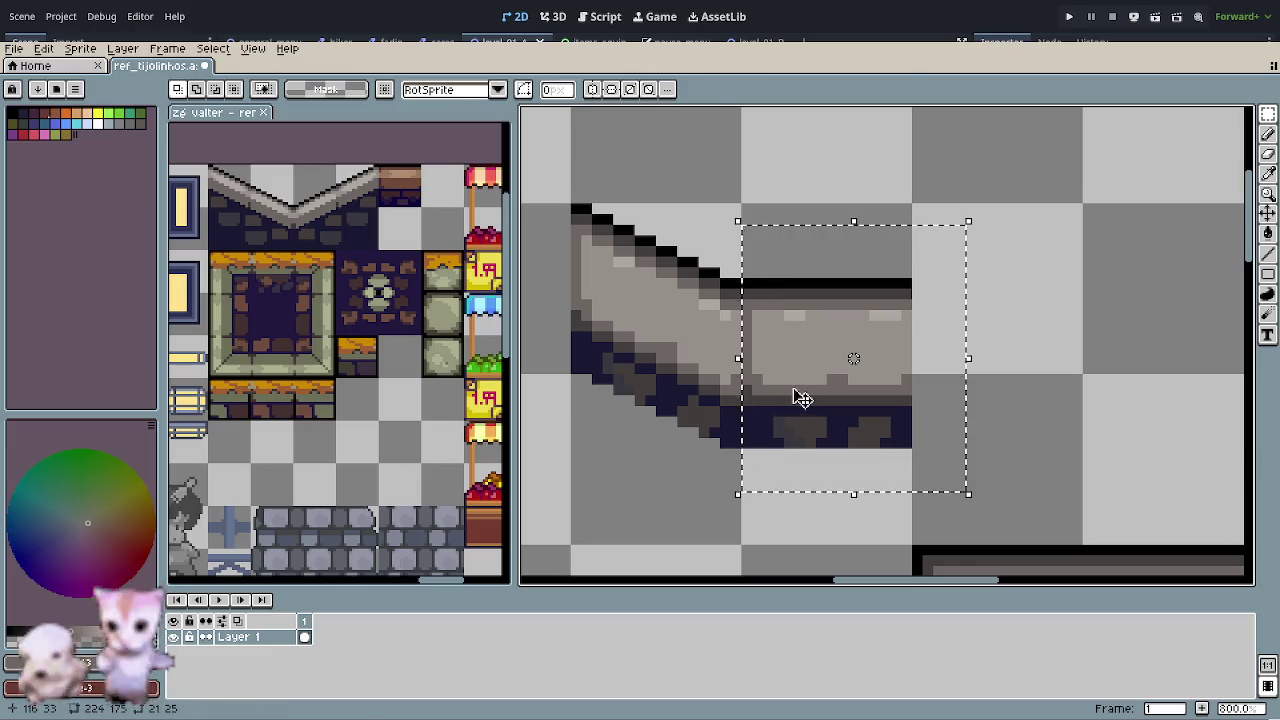
pyautogui.press('Down')
pyautogui.moveTo(990, 262); pyautogui.dragTo(768, 486)
pyautogui.press('Down')
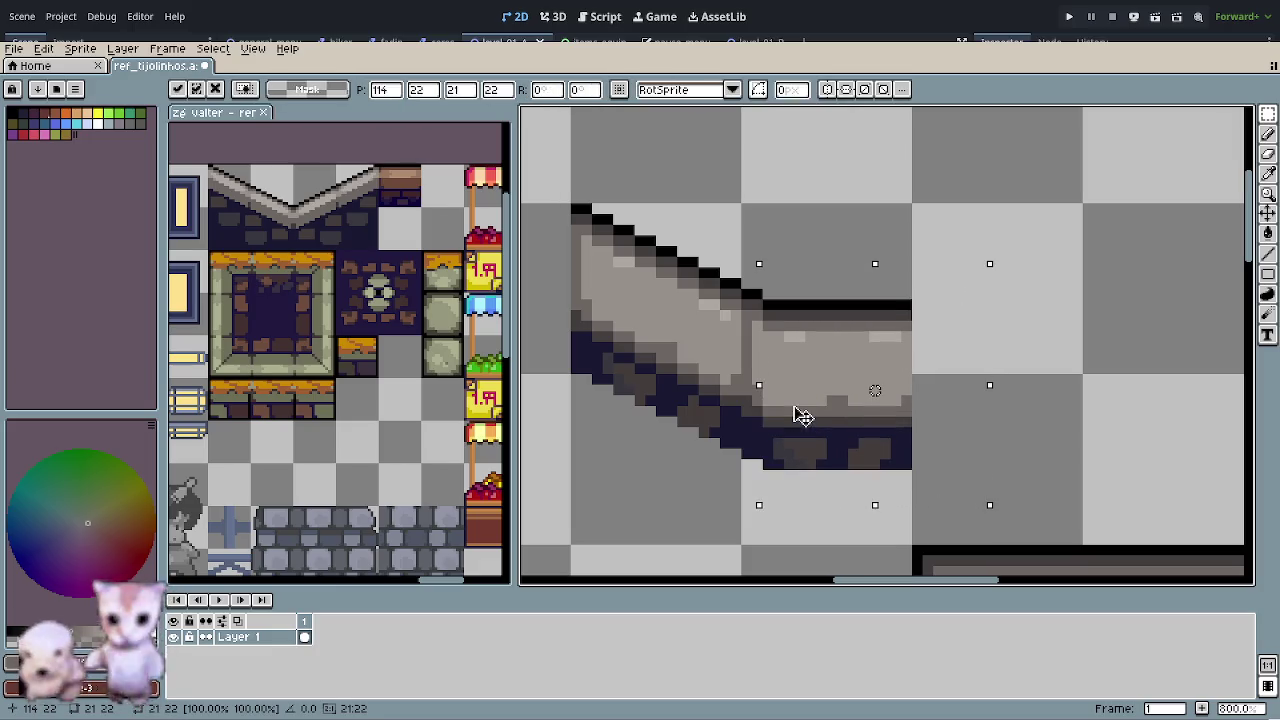
pyautogui.moveTo(1005, 240); pyautogui.dragTo(788, 497)
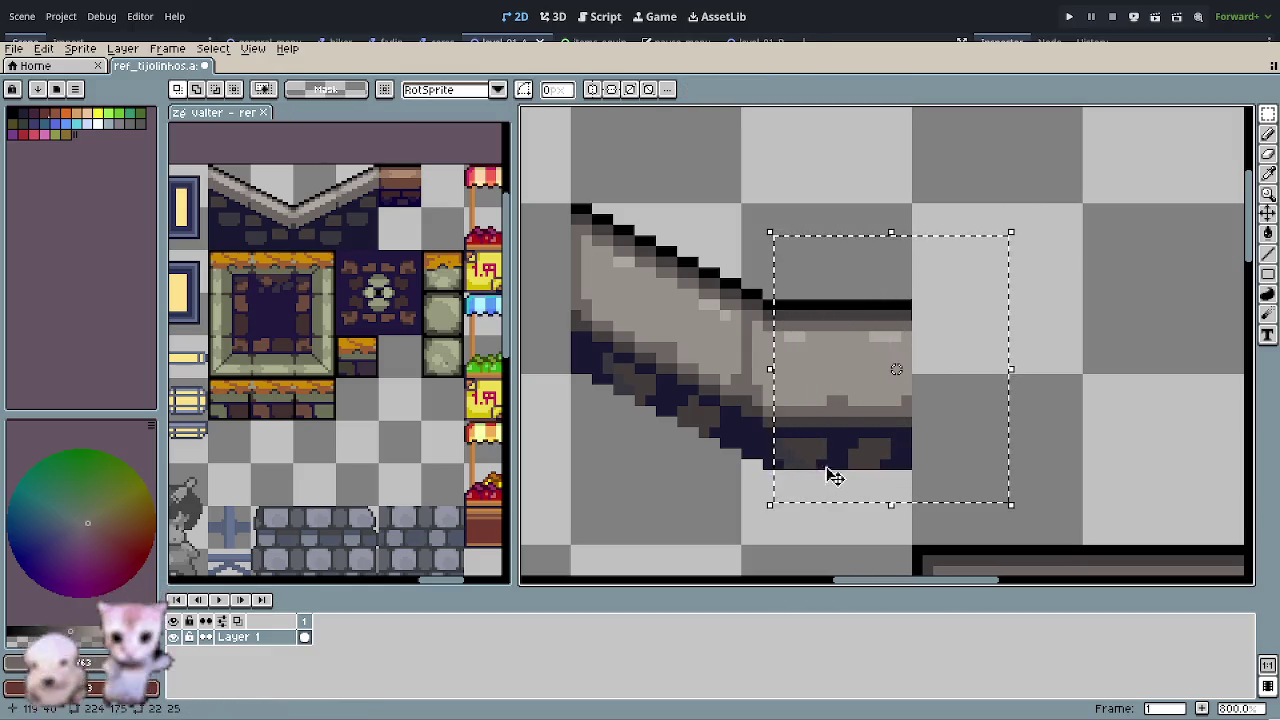
pyautogui.click(789, 314)
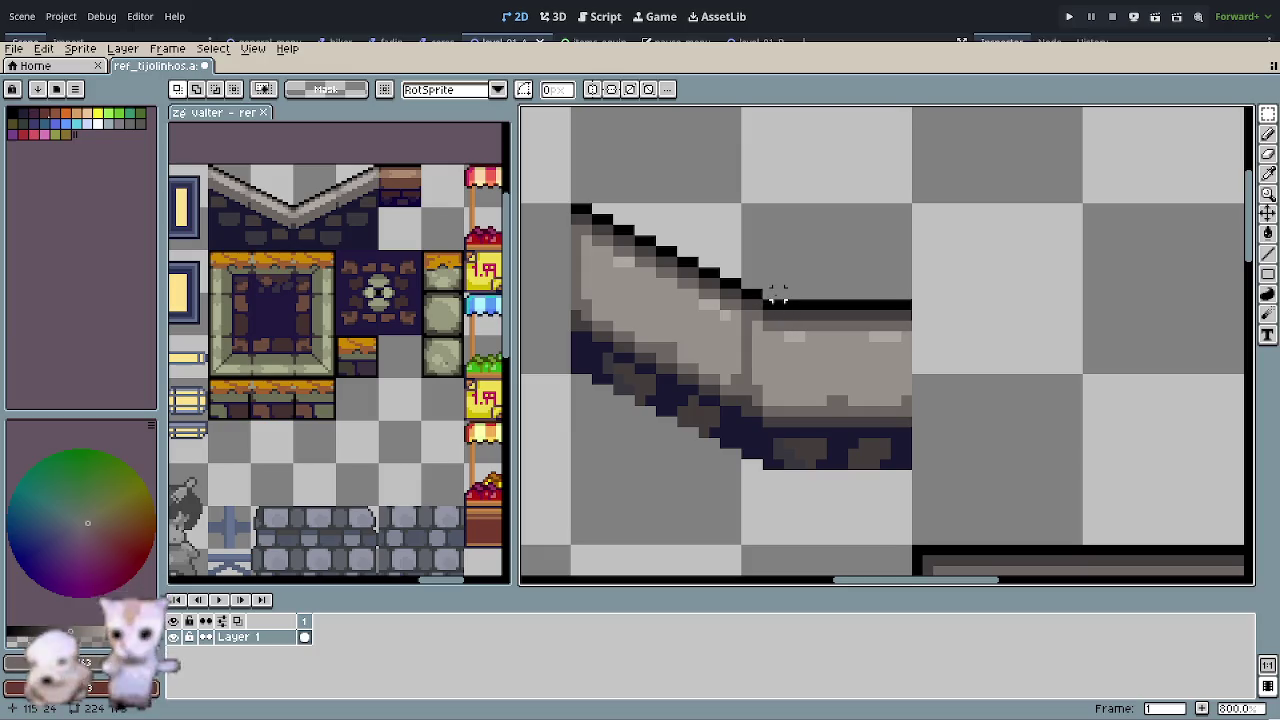
# - Nudge the wall top's right end block down and right, then down another pixel
pyautogui.moveTo(789, 298); pyautogui.dragTo(915, 487)
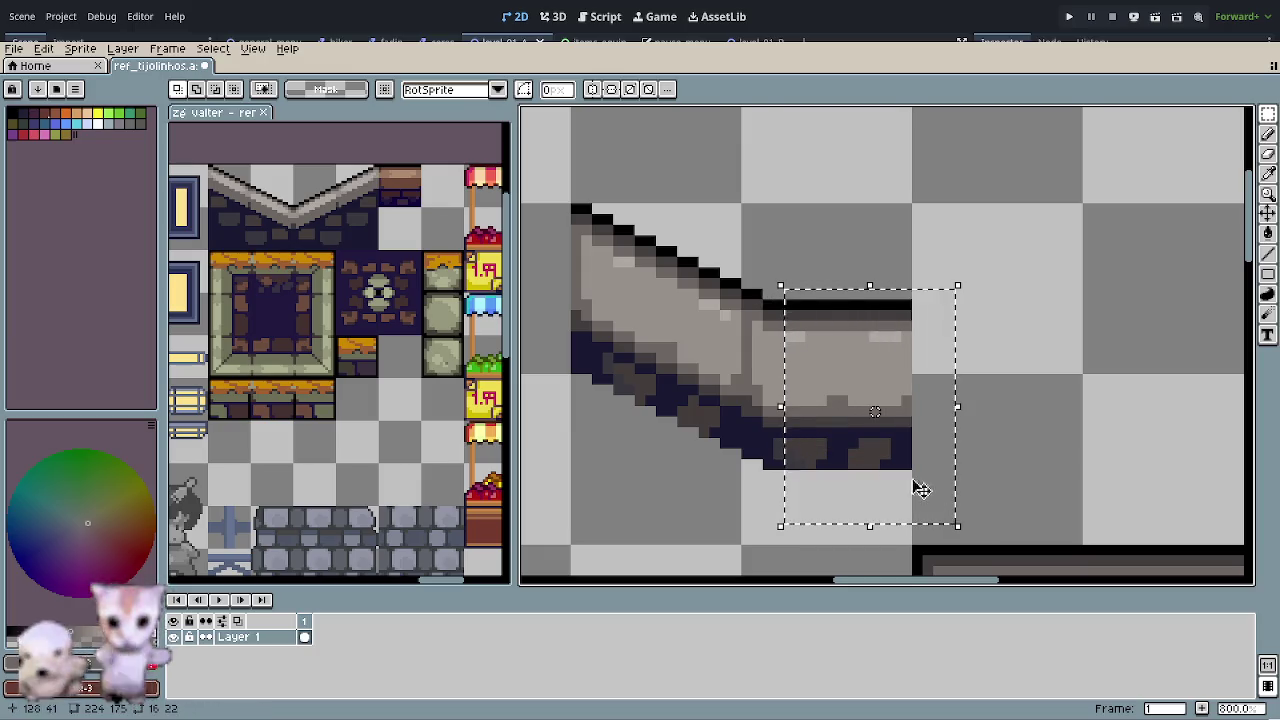
pyautogui.click(905, 485)
pyautogui.press('Down')
pyautogui.press('Right')
pyautogui.click(926, 237)
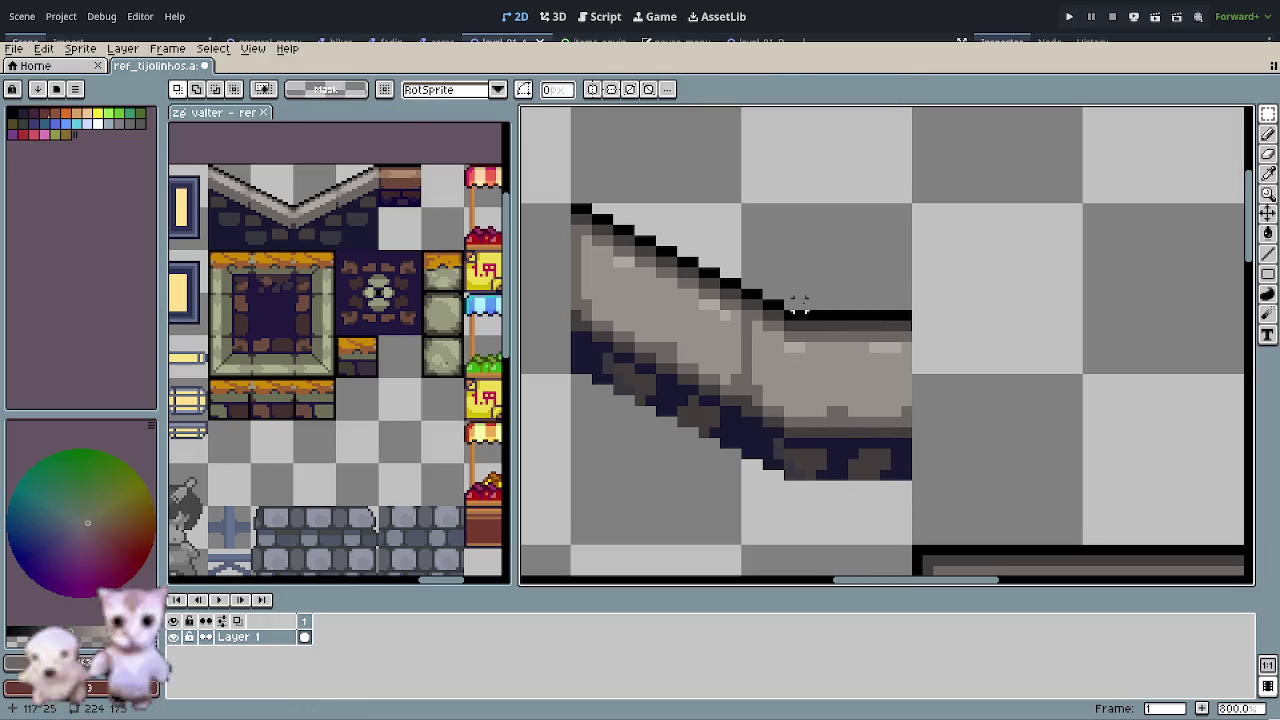
pyautogui.moveTo(810, 305); pyautogui.dragTo(968, 520)
pyautogui.click(923, 477)
pyautogui.press('Down')
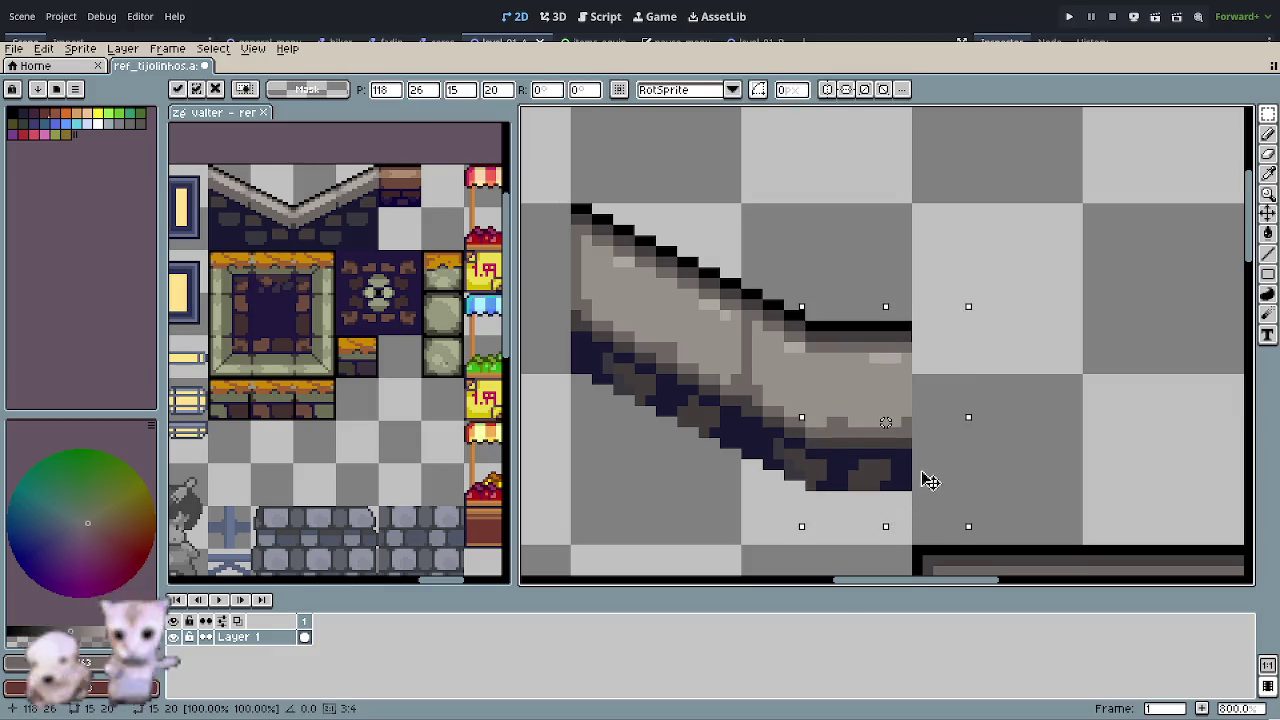
pyautogui.click(852, 336)
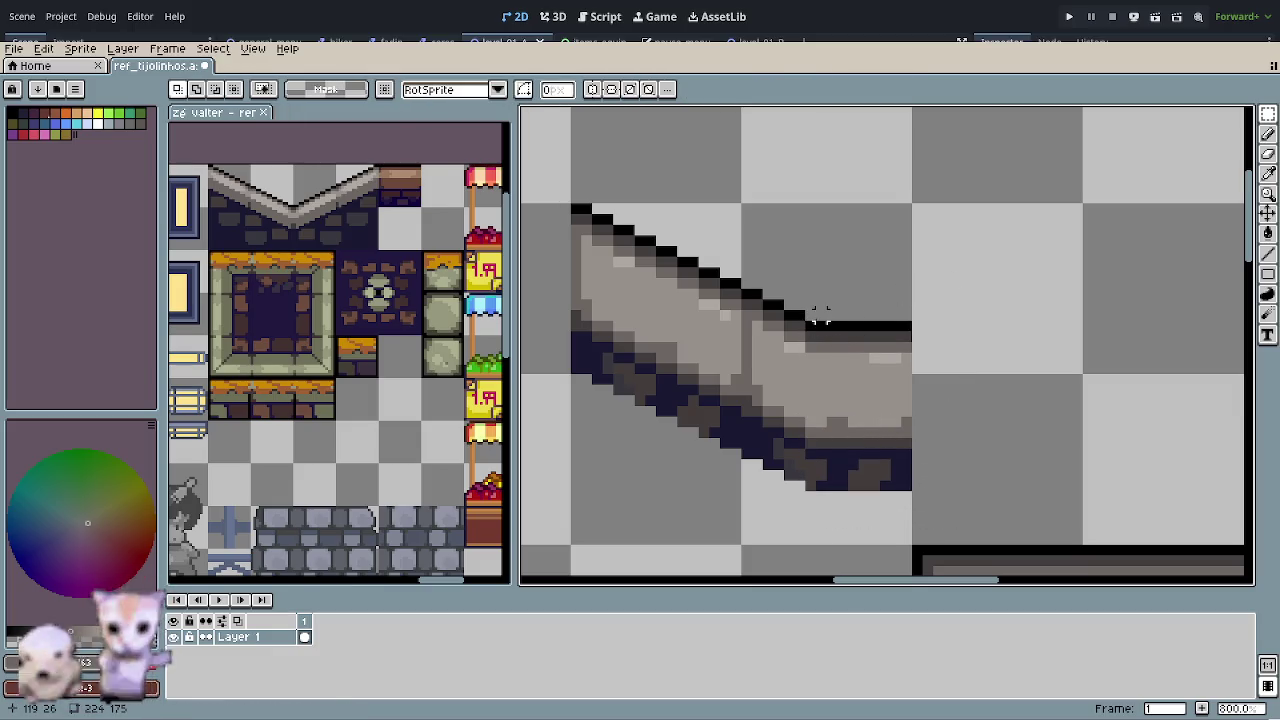
# - Lower the wall top's end section by one more pixel
pyautogui.moveTo(828, 312); pyautogui.dragTo(957, 555)
pyautogui.click(812, 326)
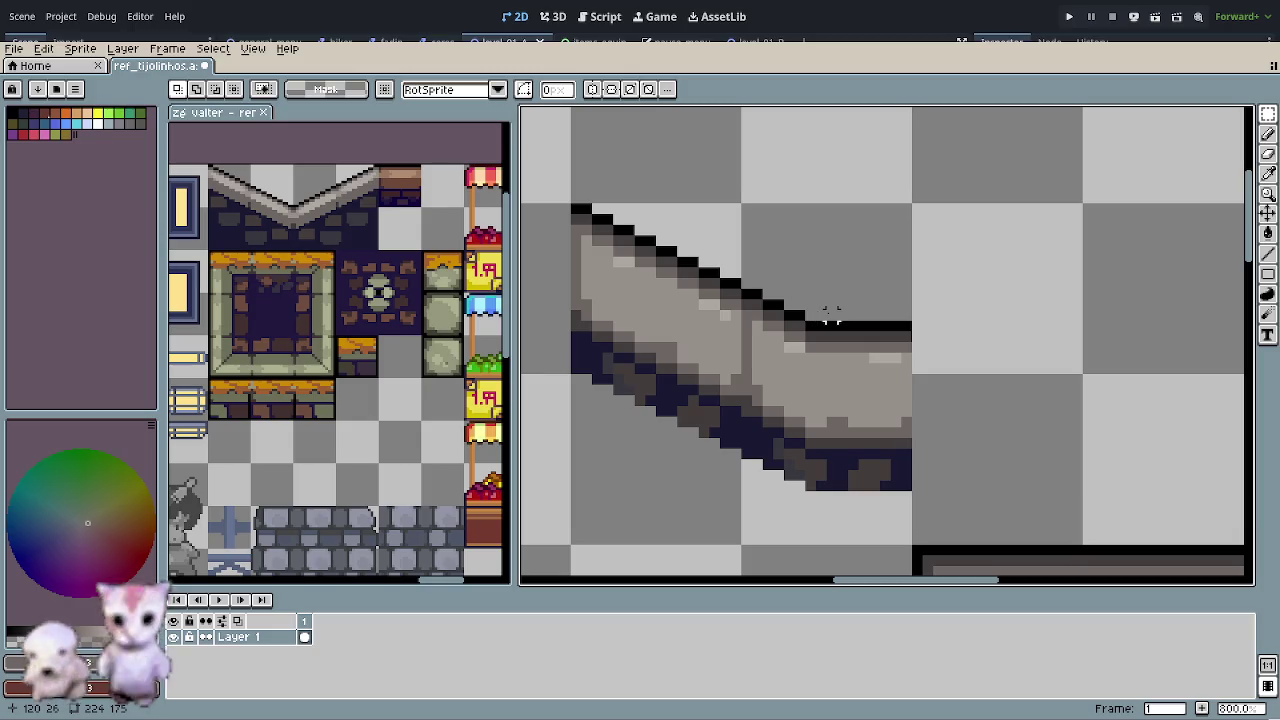
pyautogui.moveTo(826, 318); pyautogui.dragTo(946, 514)
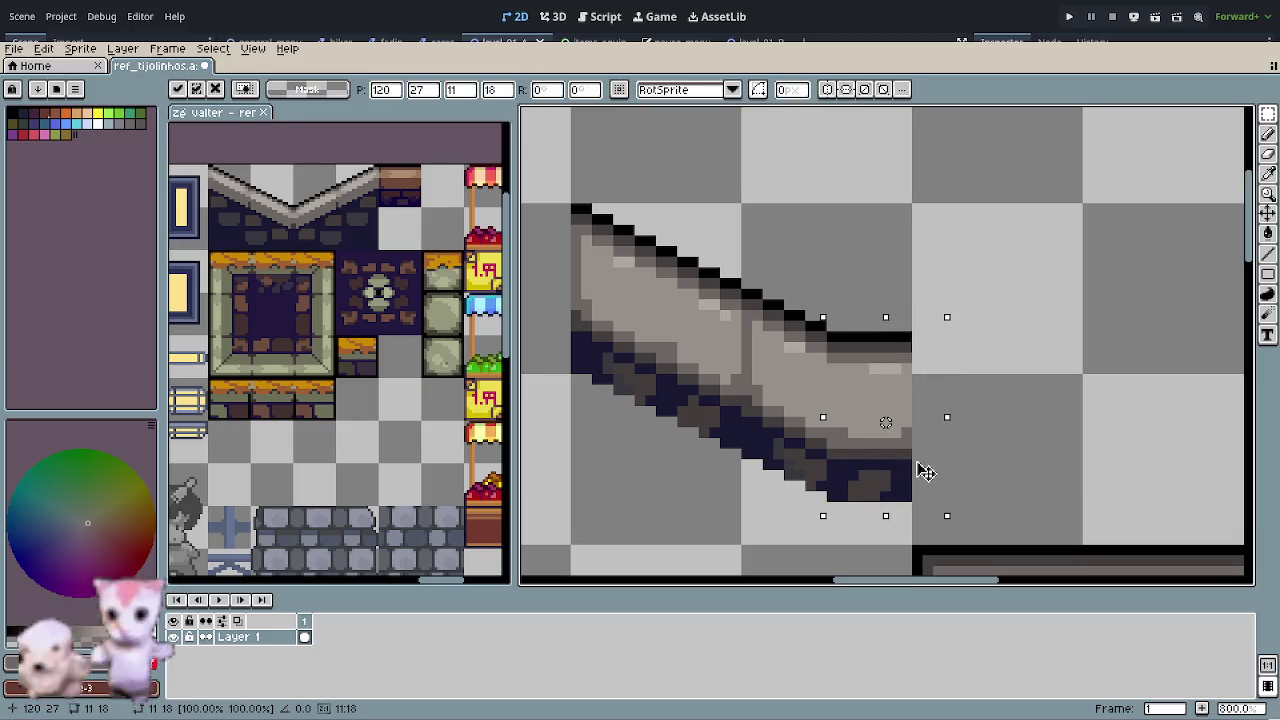
pyautogui.click(862, 340)
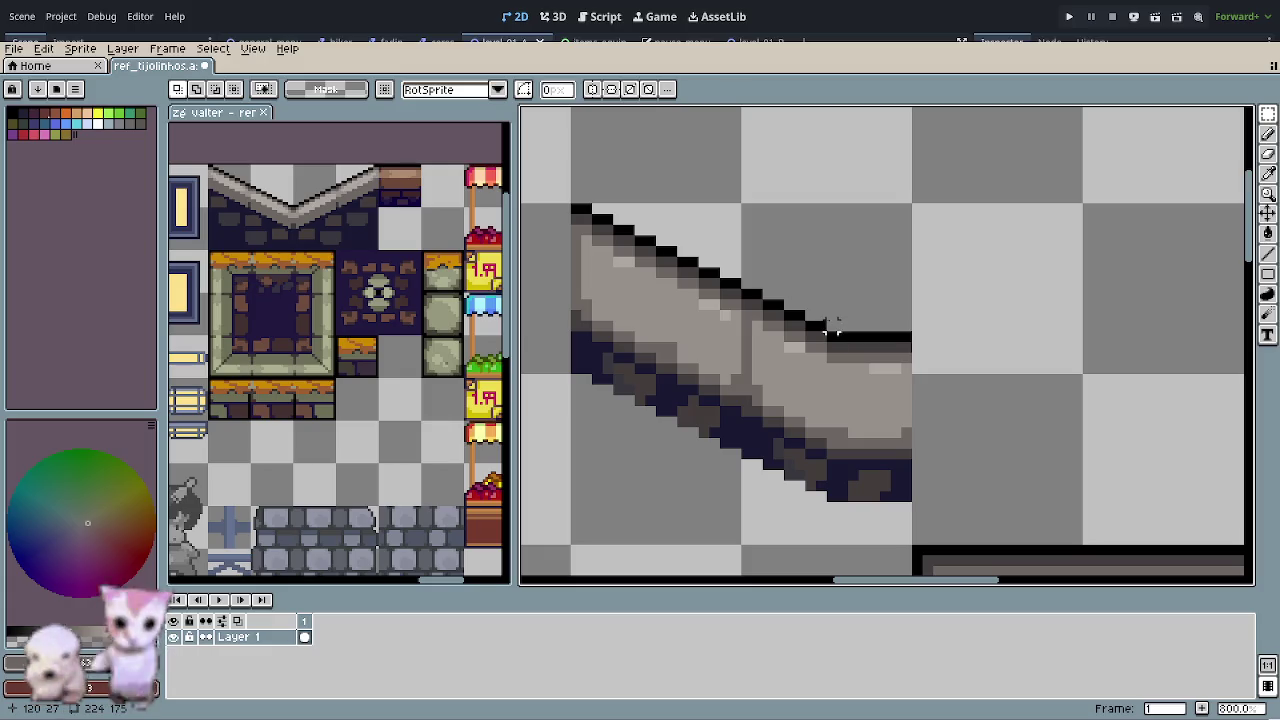
pyautogui.moveTo(848, 320); pyautogui.dragTo(988, 514)
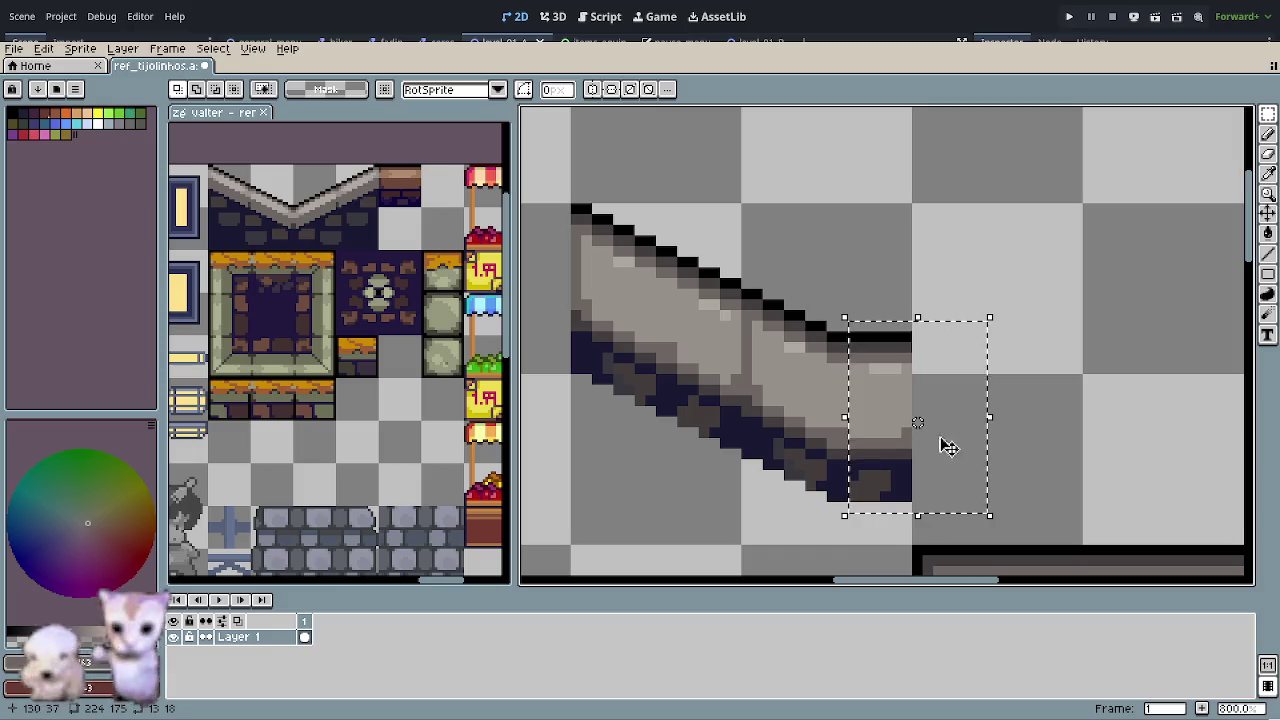
pyautogui.click(920, 423)
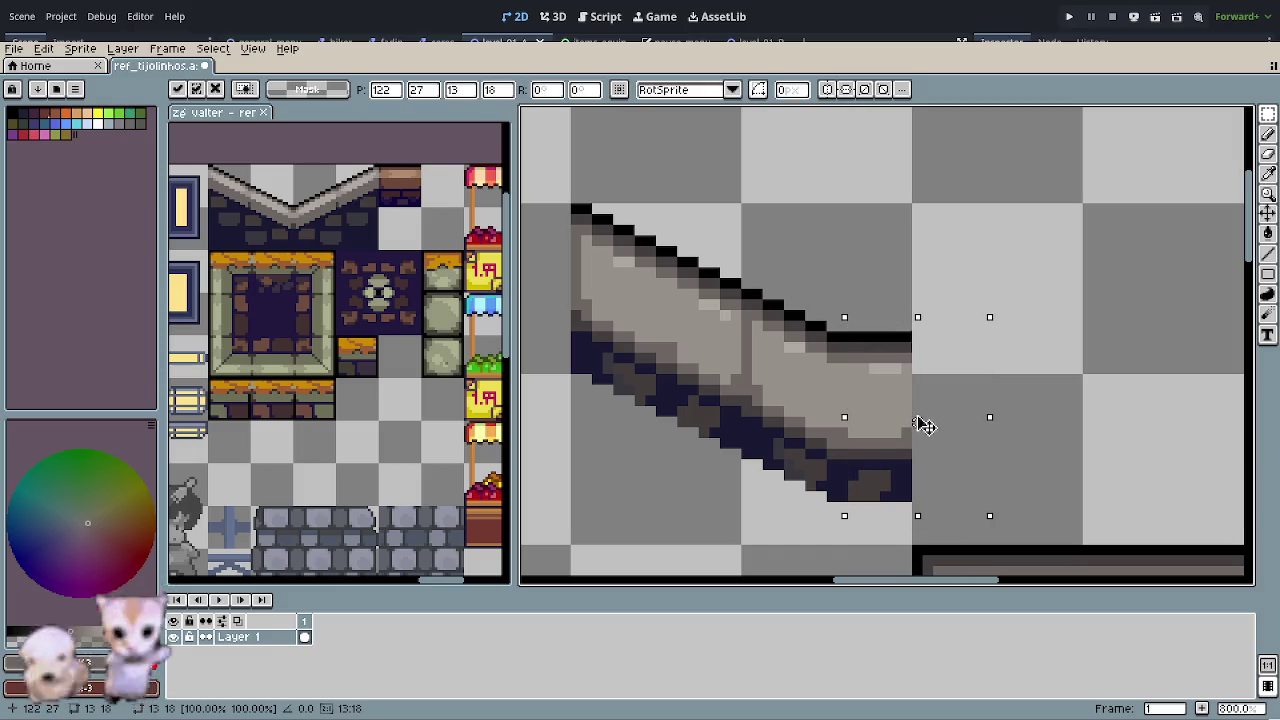
pyautogui.moveTo(920, 423); pyautogui.dragTo(920, 431)
pyautogui.press('Return')
# - Drop the wall top's right end one pixel and set the last chunk in place
pyautogui.moveTo(927, 281); pyautogui.dragTo(775, 213)
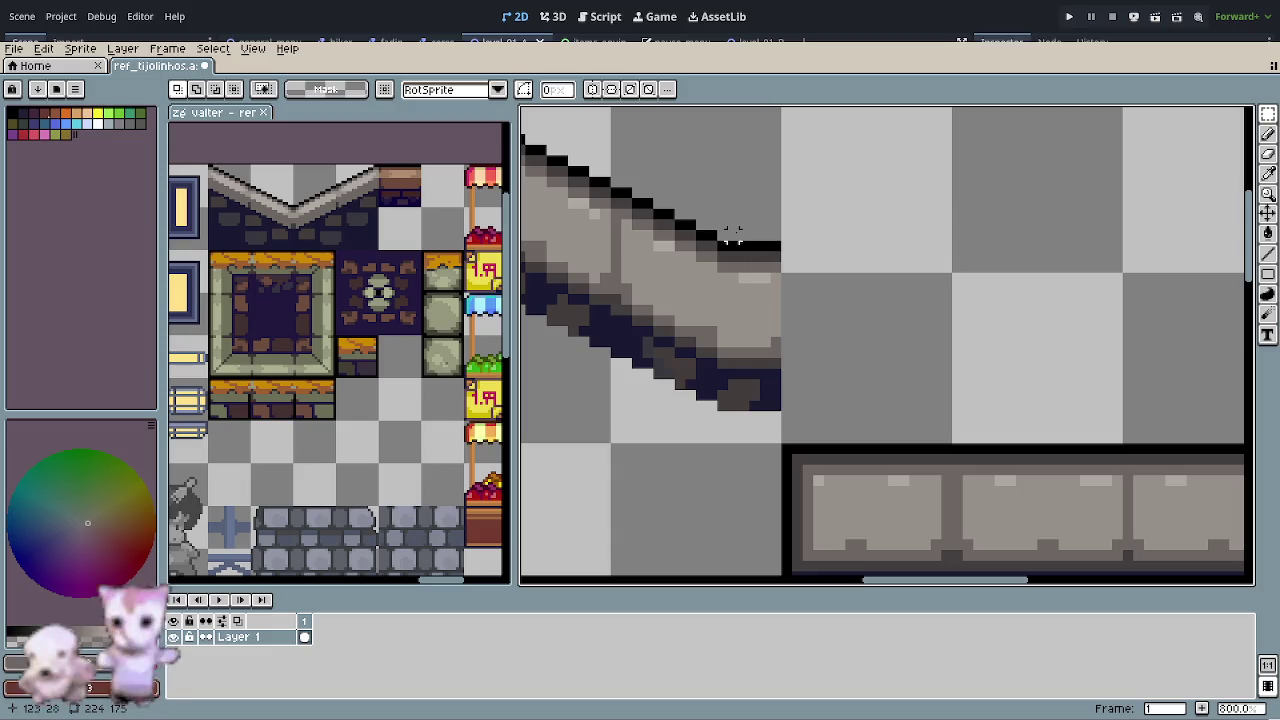
pyautogui.moveTo(740, 232); pyautogui.dragTo(858, 412)
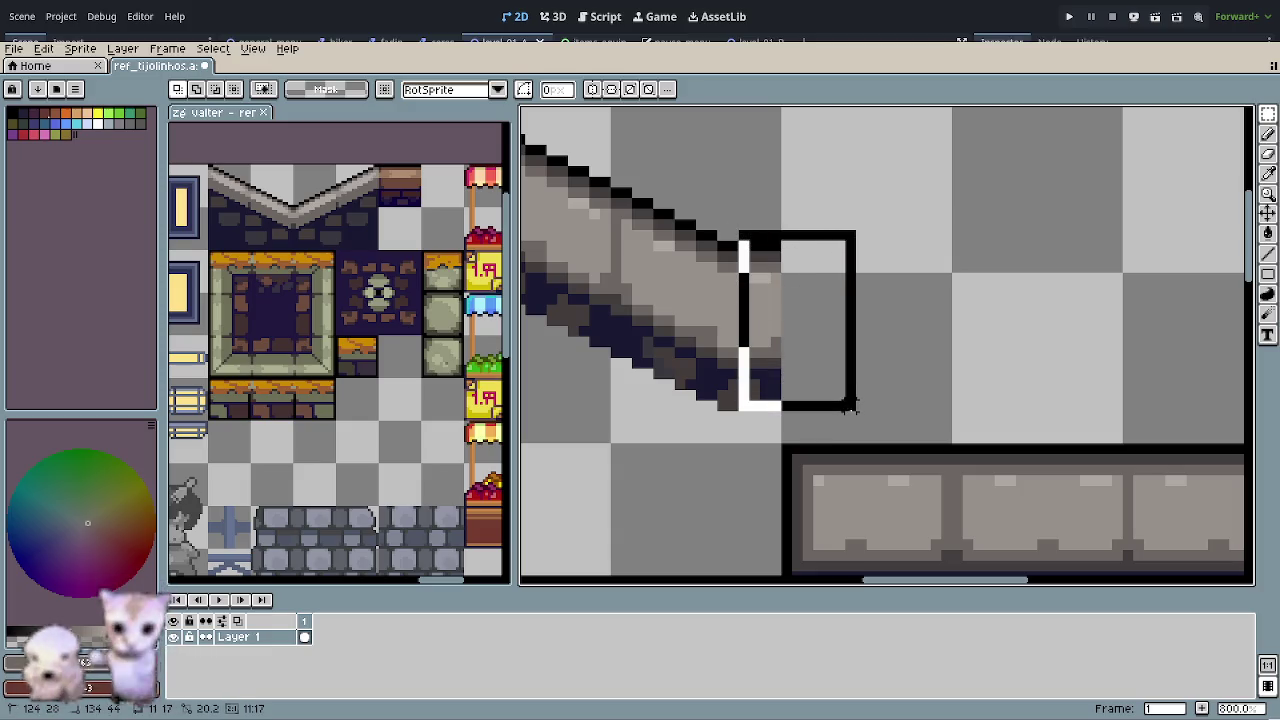
pyautogui.click(830, 368)
pyautogui.press('Down')
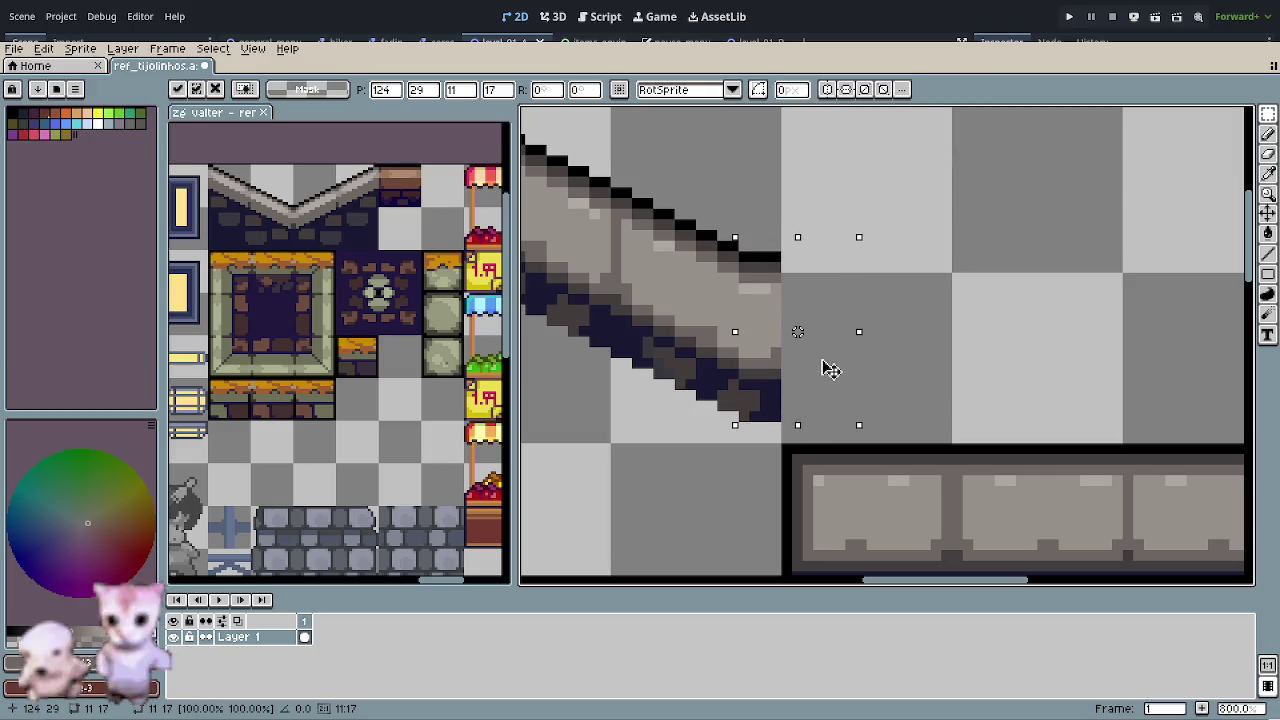
pyautogui.click(903, 246)
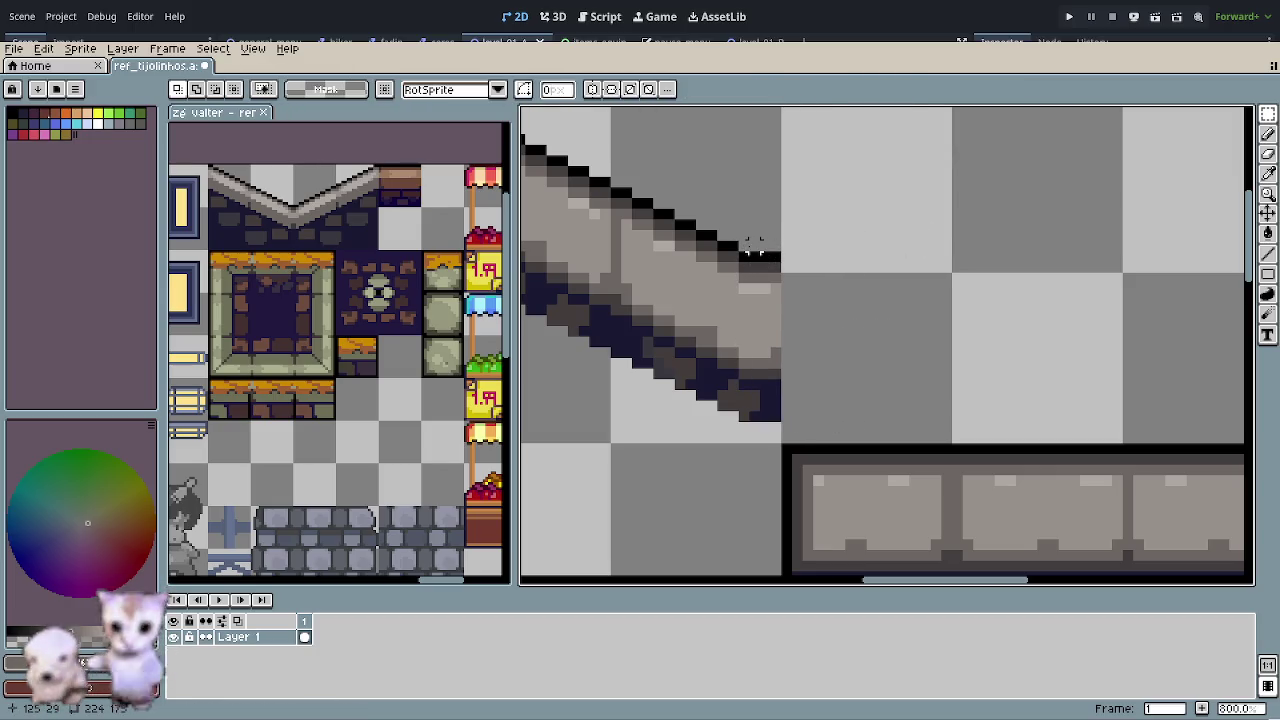
pyautogui.moveTo(755, 250); pyautogui.dragTo(870, 416)
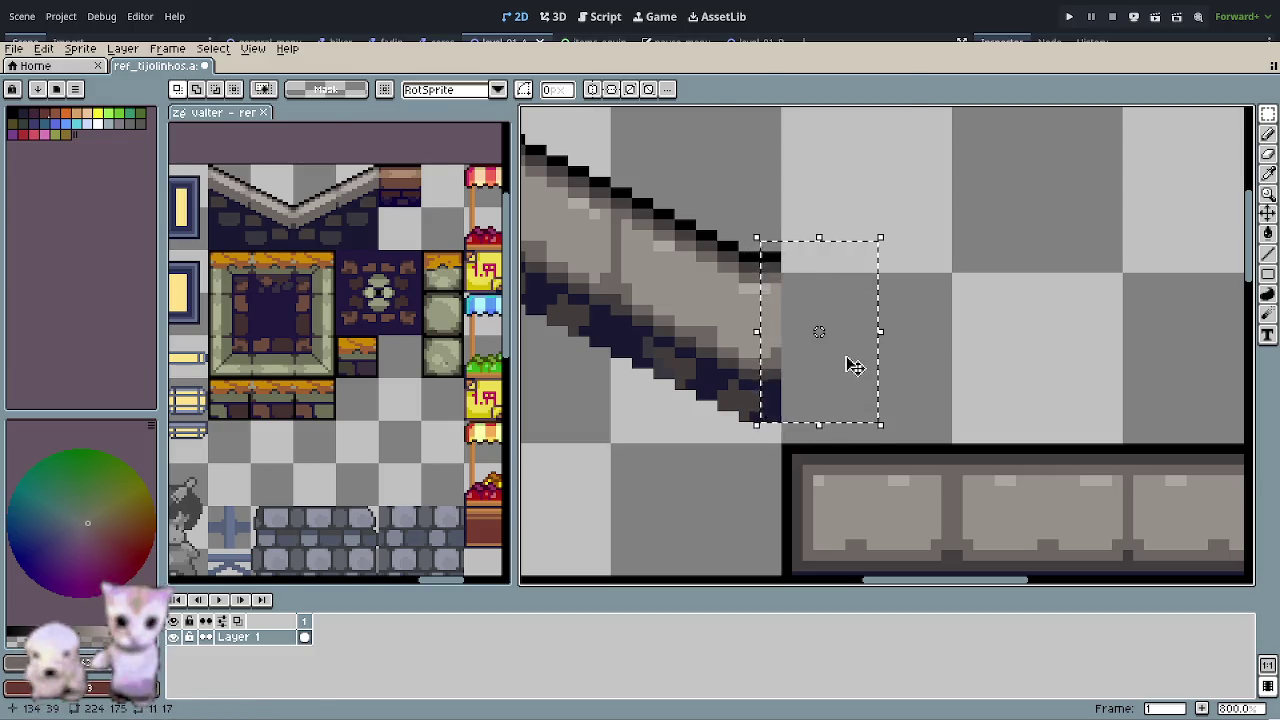
pyautogui.click(852, 368)
pyautogui.click(830, 212)
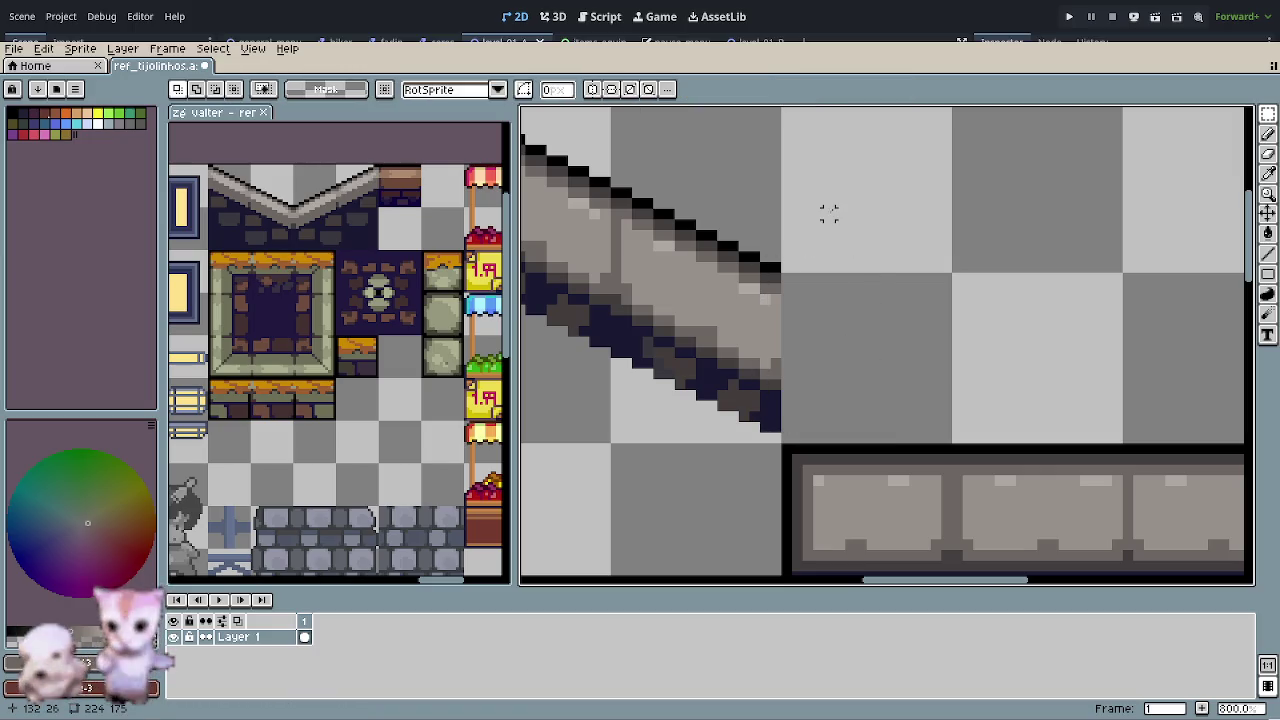
# - Sample the dark navy colour of the wall edge with the eyedropper
pyautogui.scroll(-2, 826, 220)
pyautogui.scroll(-1, 800, 240)
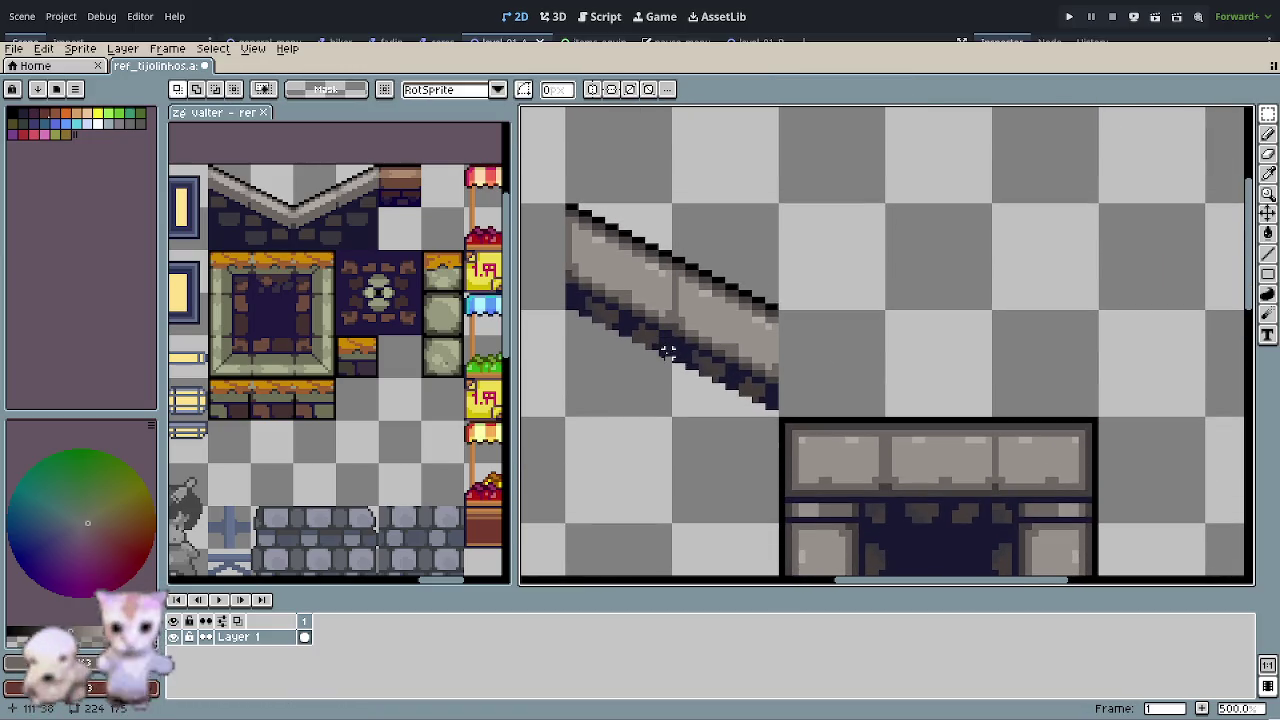
pyautogui.scroll(1, 600, 372)
pyautogui.press('i')
pyautogui.click(565, 285)
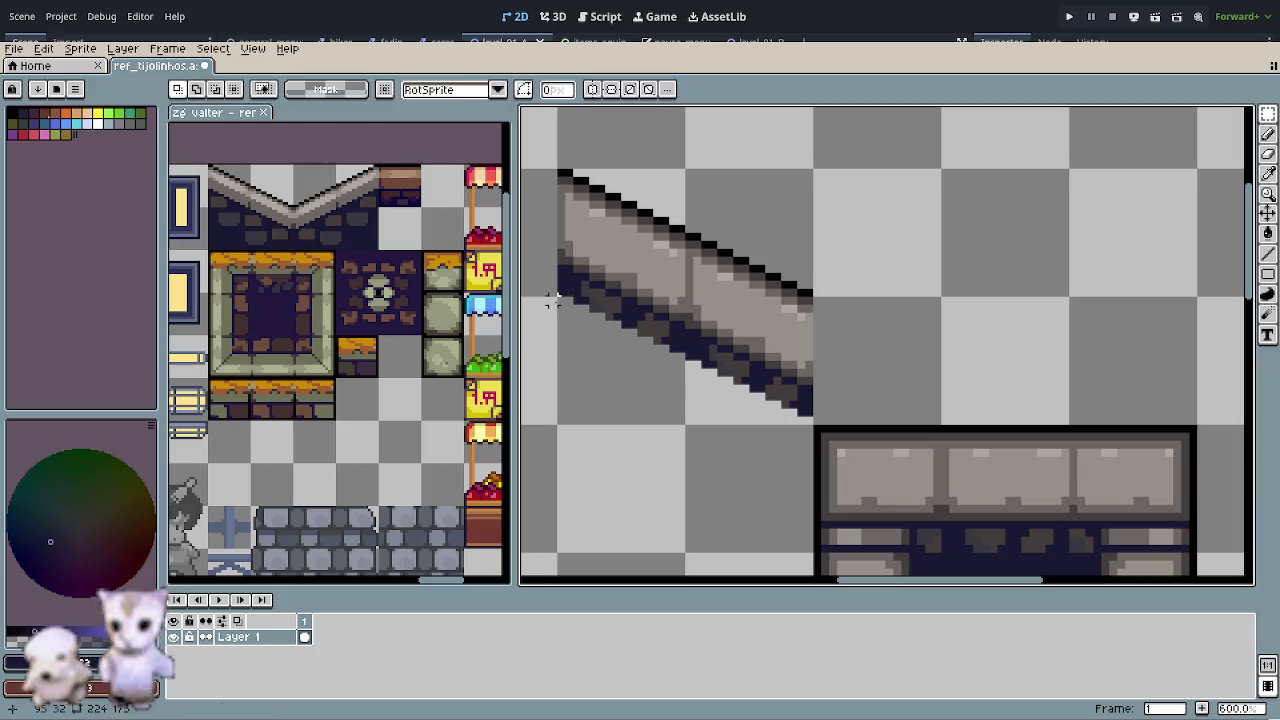
# - Outline the wall face below the slope and fill it with dark navy
pyautogui.press('b')
pyautogui.keyDown('shift'); pyautogui.click(562, 421); pyautogui.keyUp('shift')
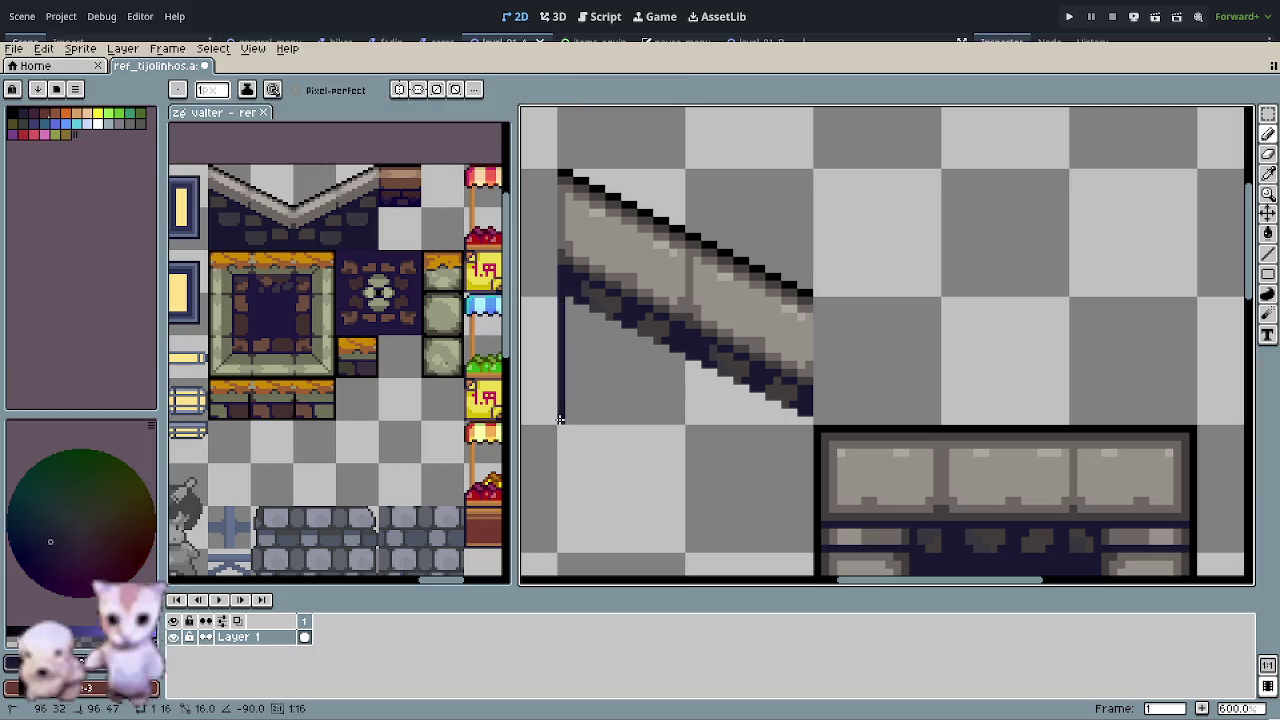
pyautogui.keyDown('shift'); pyautogui.click(808, 415); pyautogui.keyUp('shift')
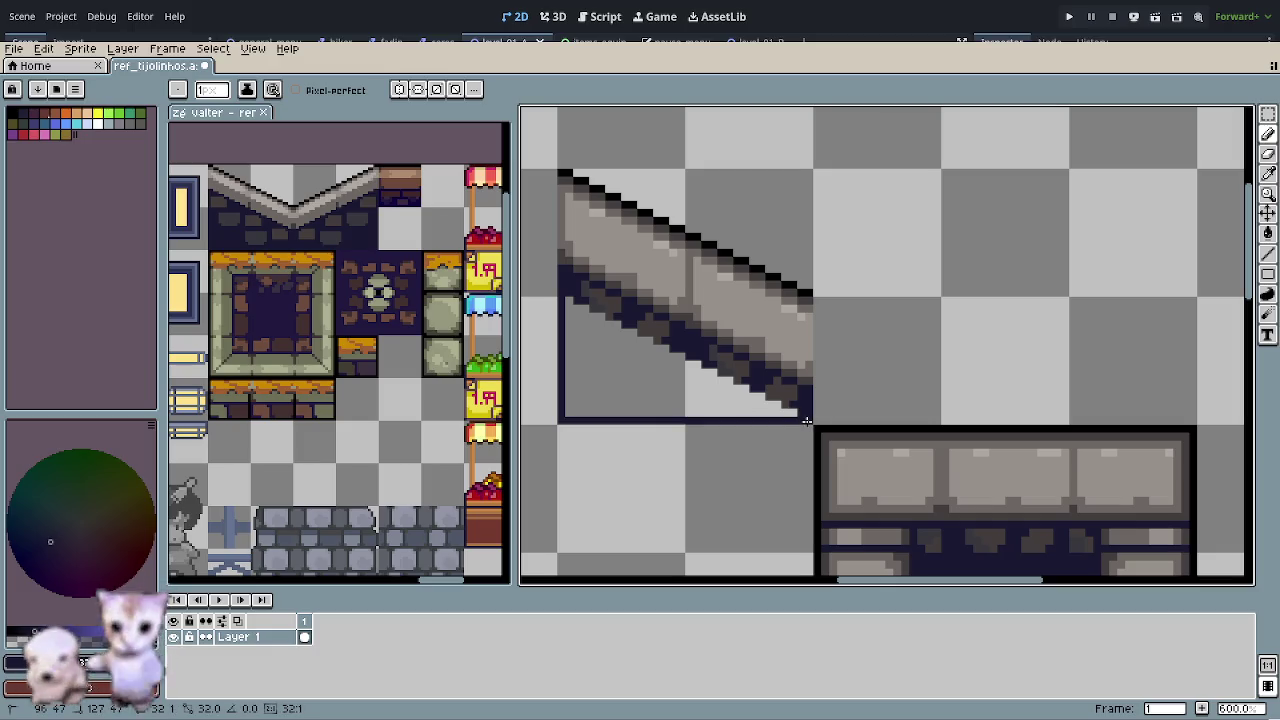
pyautogui.press('g')
pyautogui.click(700, 395)
# - Try refilling the wall face with dark grey brick colour, then undo it
pyautogui.scroll(-1, 726, 386)
pyautogui.scroll(-1, 726, 386)
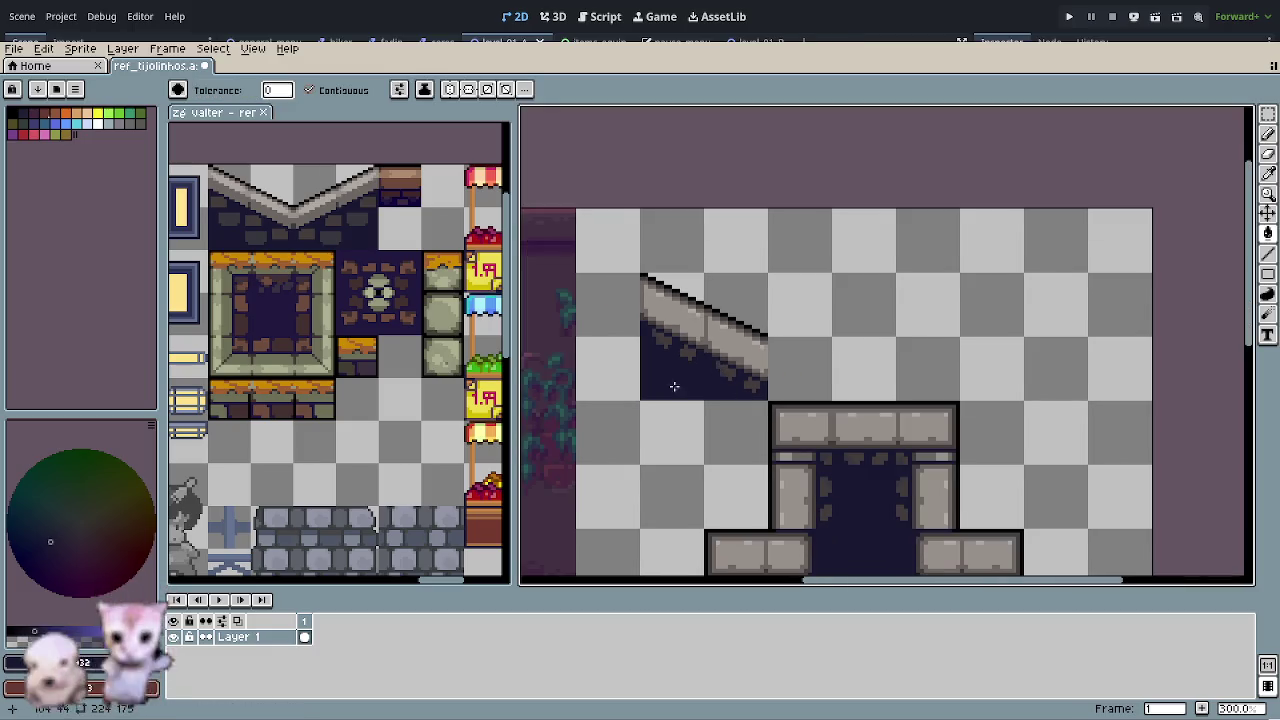
pyautogui.moveTo(720, 366); pyautogui.dragTo(680, 377)
pyautogui.scroll(3, 676, 375)
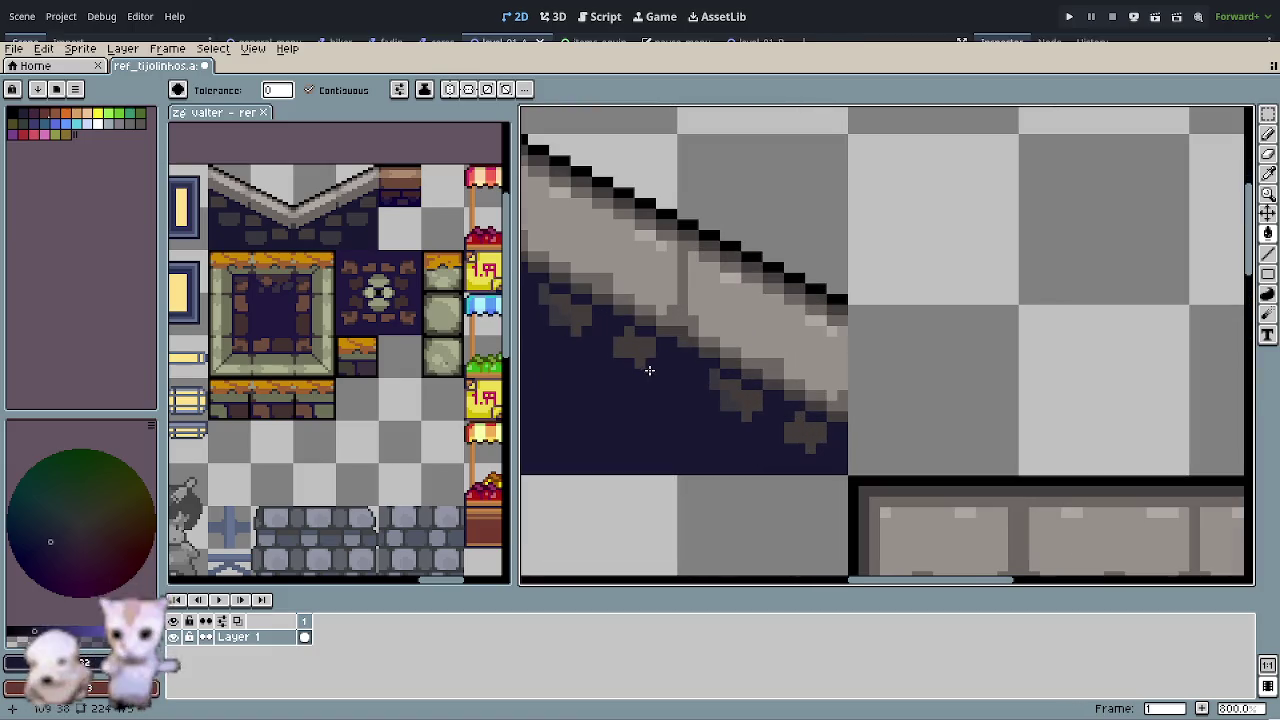
pyautogui.press('o')
pyautogui.click(634, 358)
pyautogui.press('g')
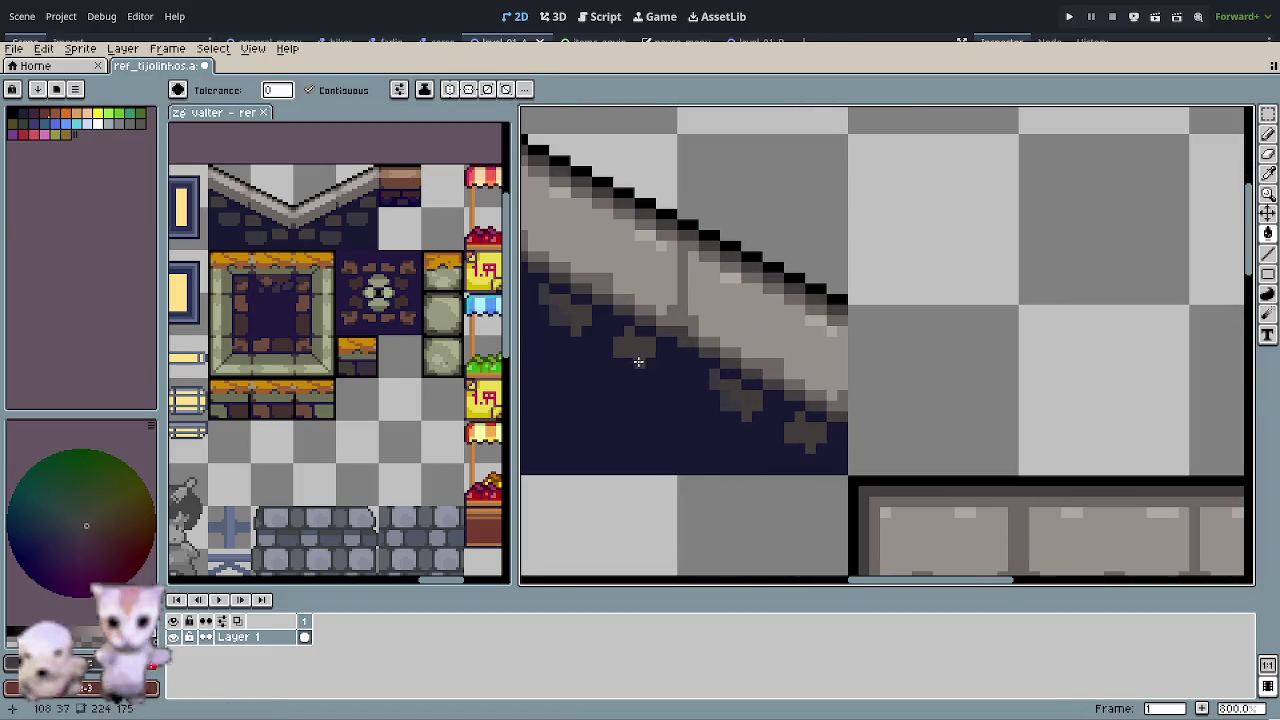
pyautogui.hotkey('ctrl', 'z')
pyautogui.press('b')
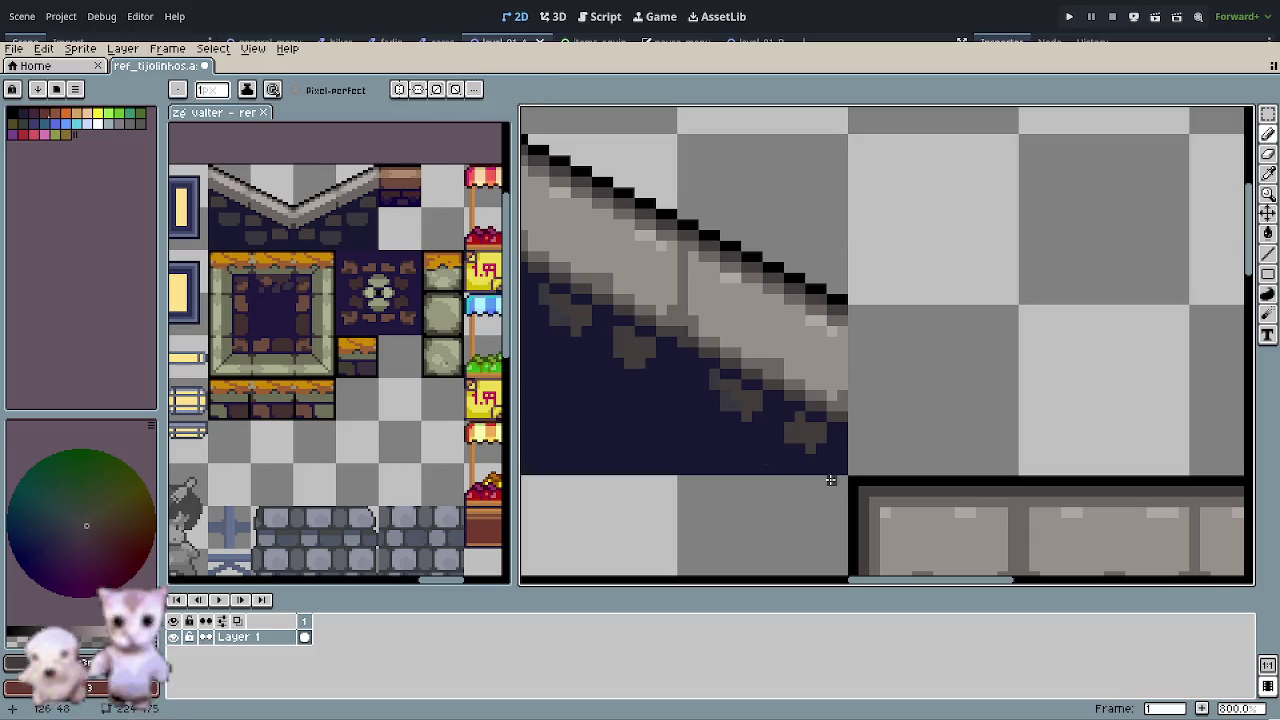
# - Paint a stray grey pixel navy and add grey shading to the dark wall face
pyautogui.press('o')
pyautogui.click(716, 377)
pyautogui.press('b')
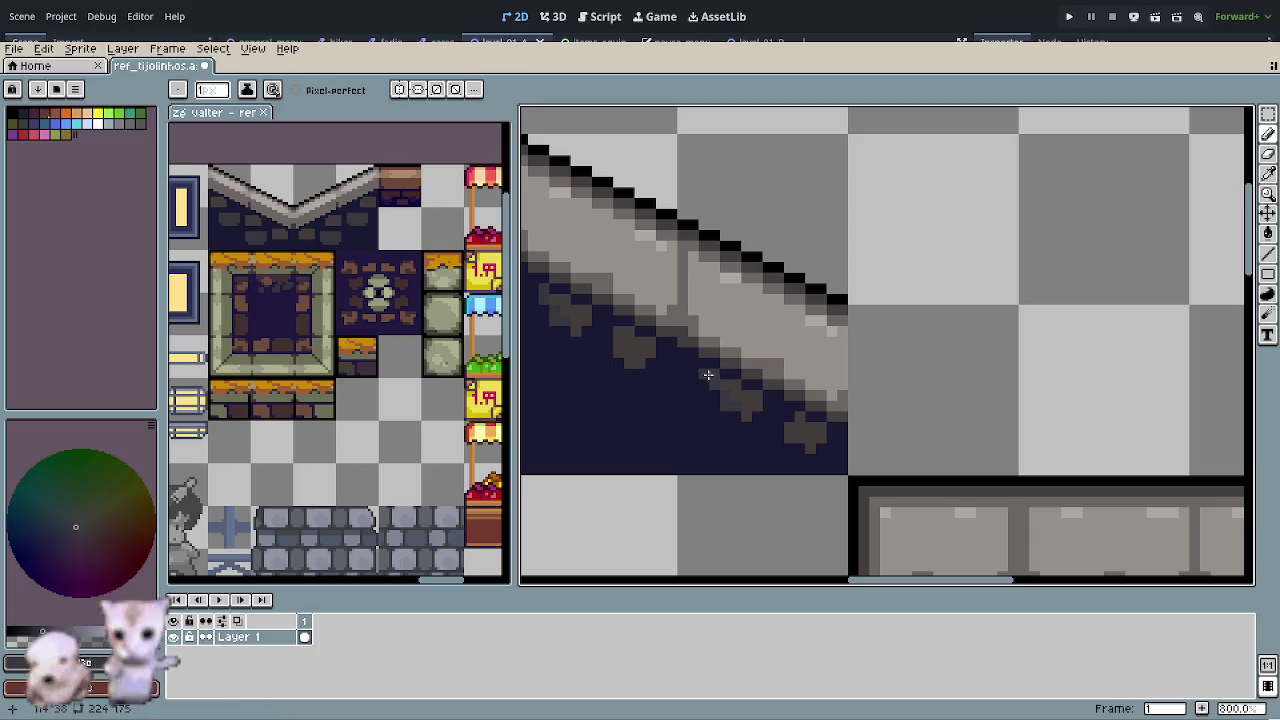
pyautogui.press('o')
pyautogui.click(771, 420)
pyautogui.press('b')
pyautogui.press('o')
pyautogui.click(803, 447)
pyautogui.press('b')
pyautogui.moveTo(800, 430); pyautogui.dragTo(789, 419)
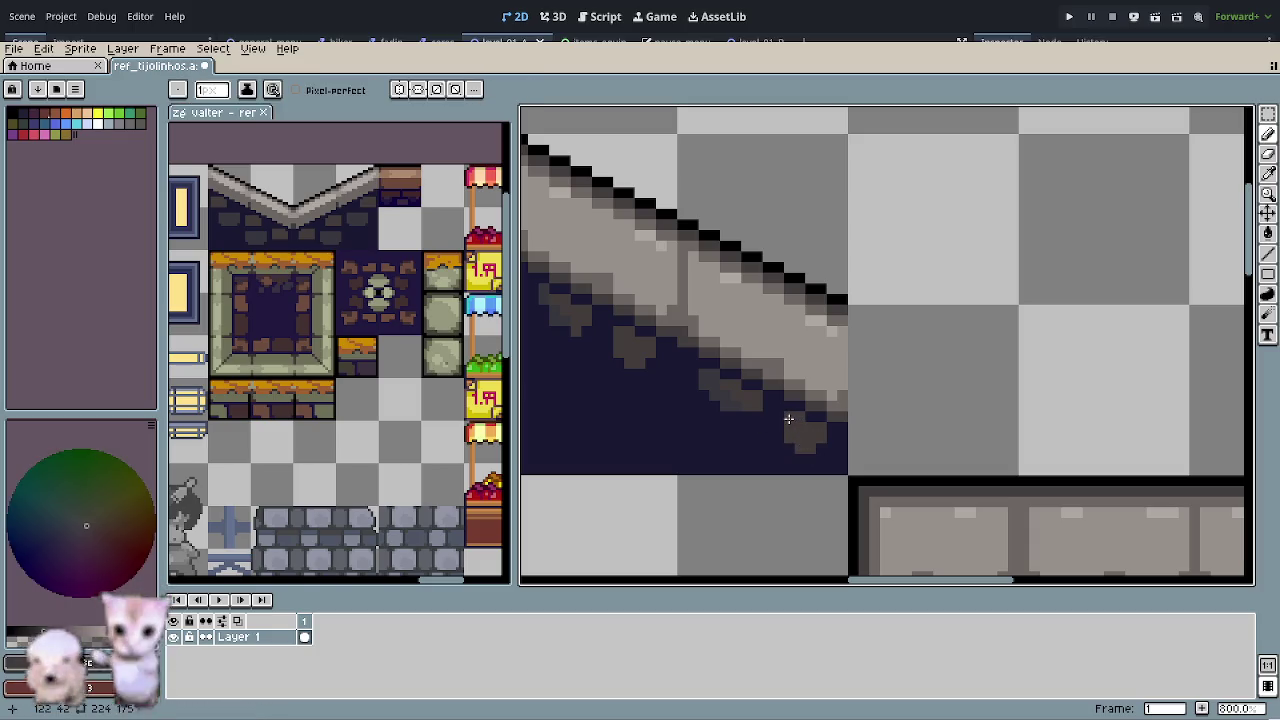
# - Sample navy and a lighter tone from the slanted wall for further shading
pyautogui.moveTo(603, 377); pyautogui.dragTo(695, 412)
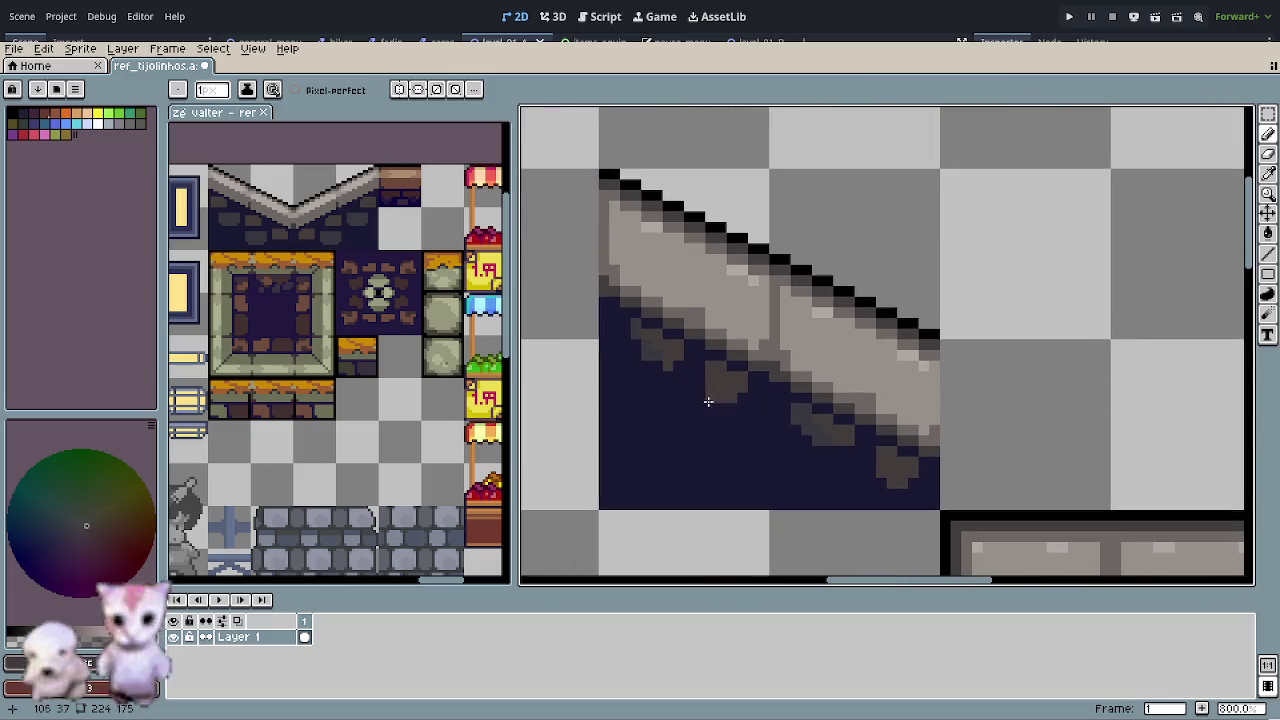
pyautogui.press('o')
pyautogui.click(656, 364)
pyautogui.press('b')
pyautogui.press('o')
pyautogui.click(654, 360)
pyautogui.press('b')
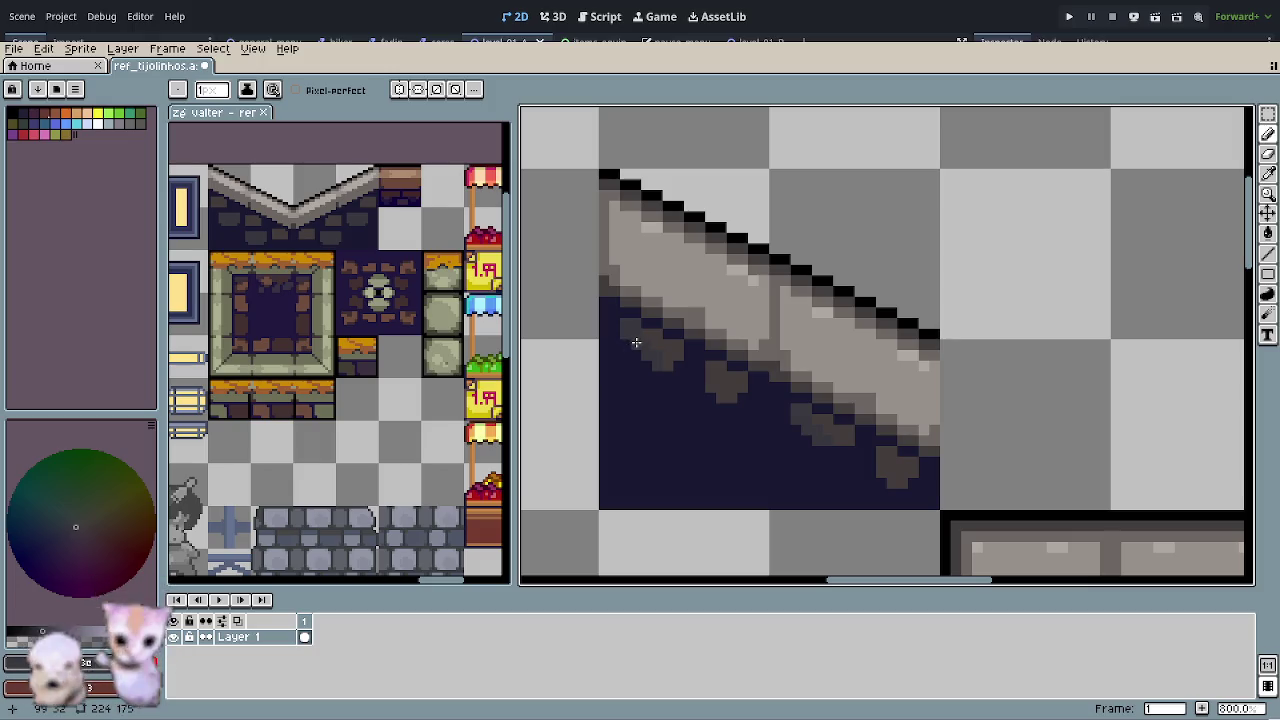
pyautogui.scroll(-2, 764, 428)
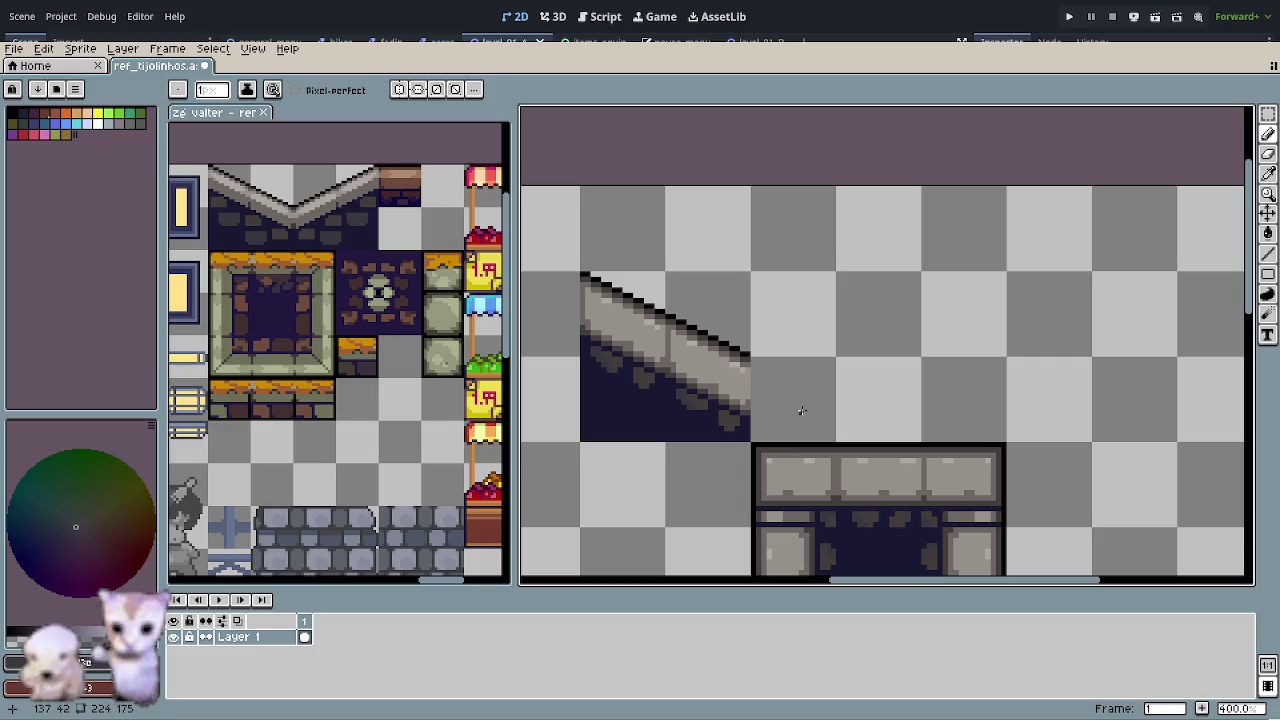
pyautogui.scroll(-2, 801, 411)
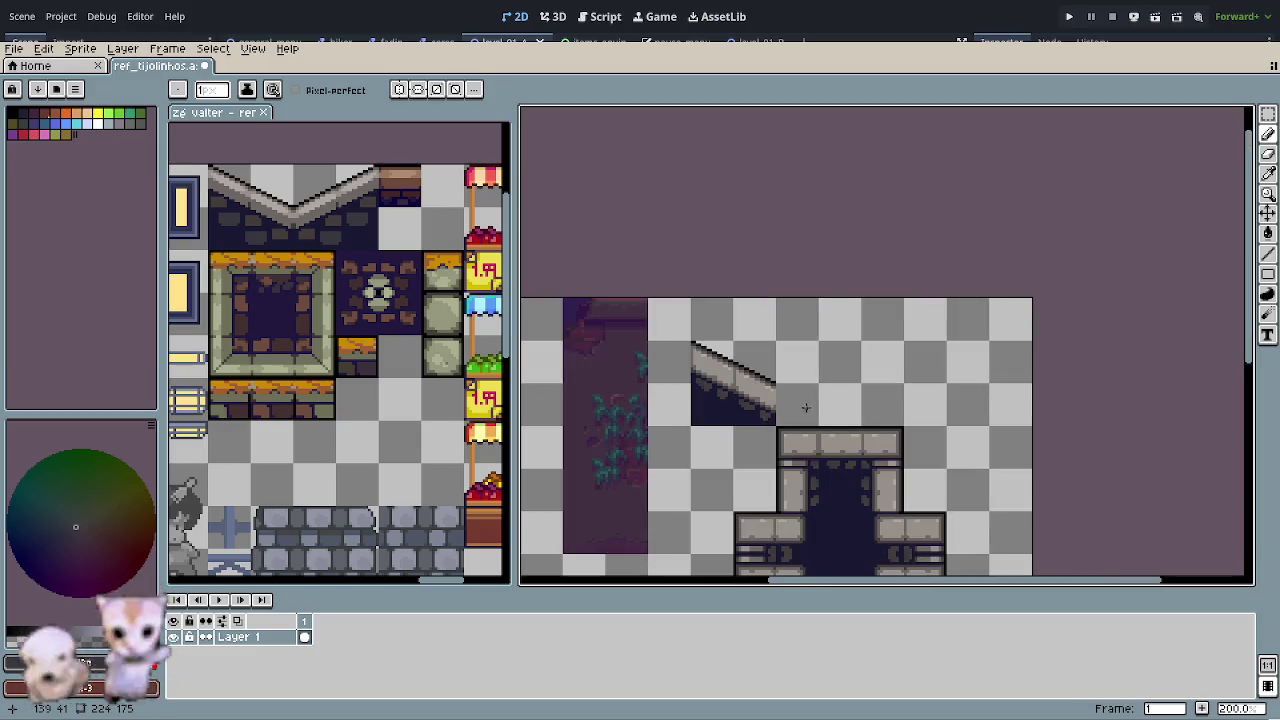
pyautogui.scroll(2, 670, 294)
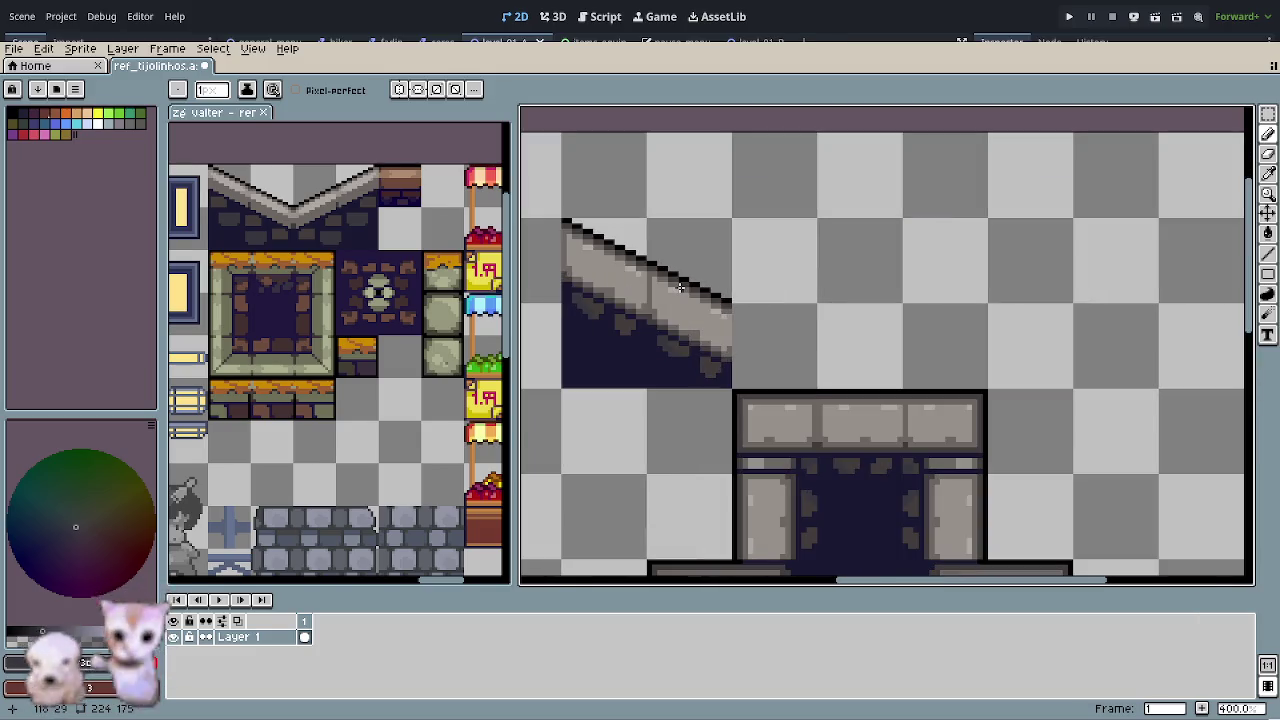
pyautogui.scroll(-2, 647, 270)
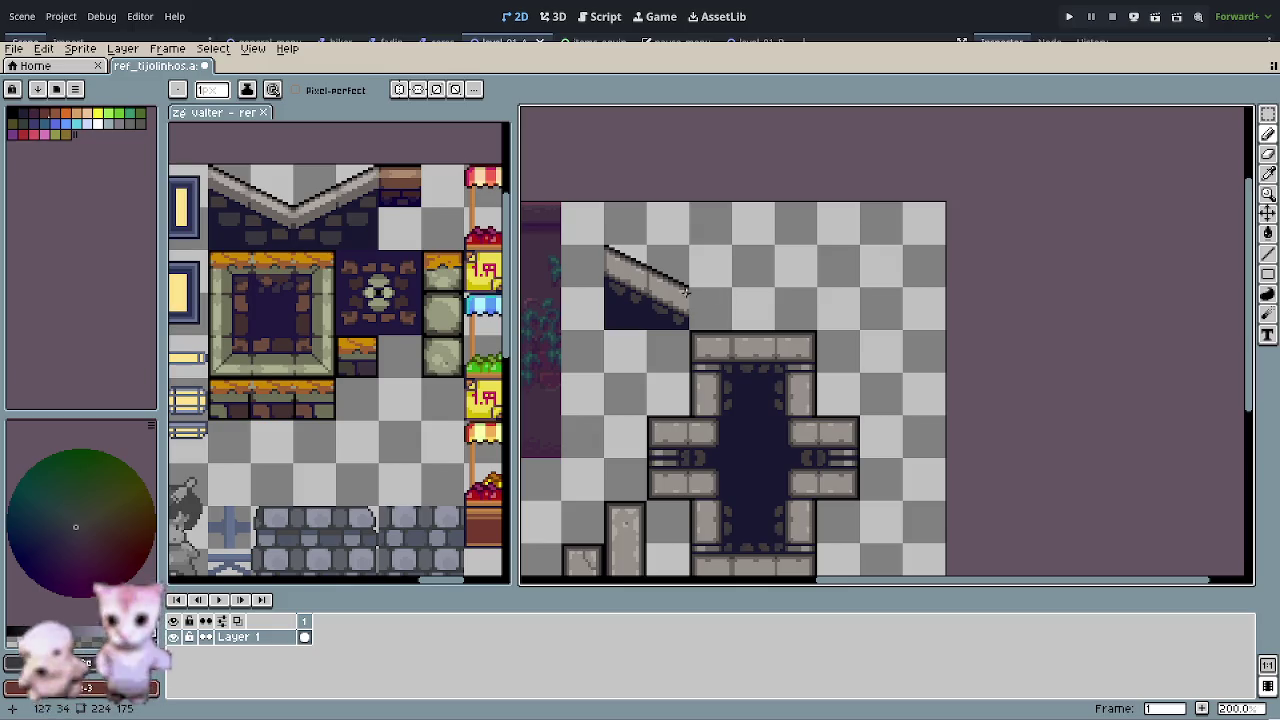
pyautogui.scroll(2, 672, 297)
pyautogui.scroll(1, 620, 275)
pyautogui.scroll(1, 700, 310)
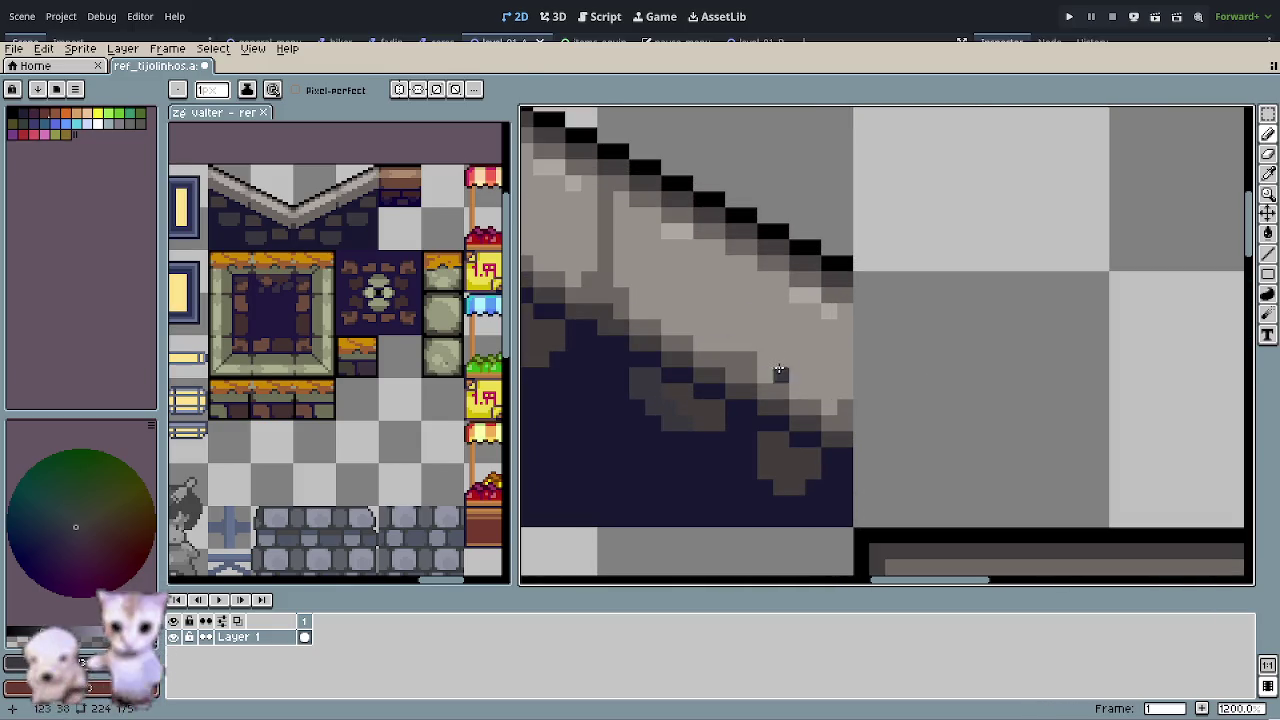
pyautogui.scroll(-2, 665, 357)
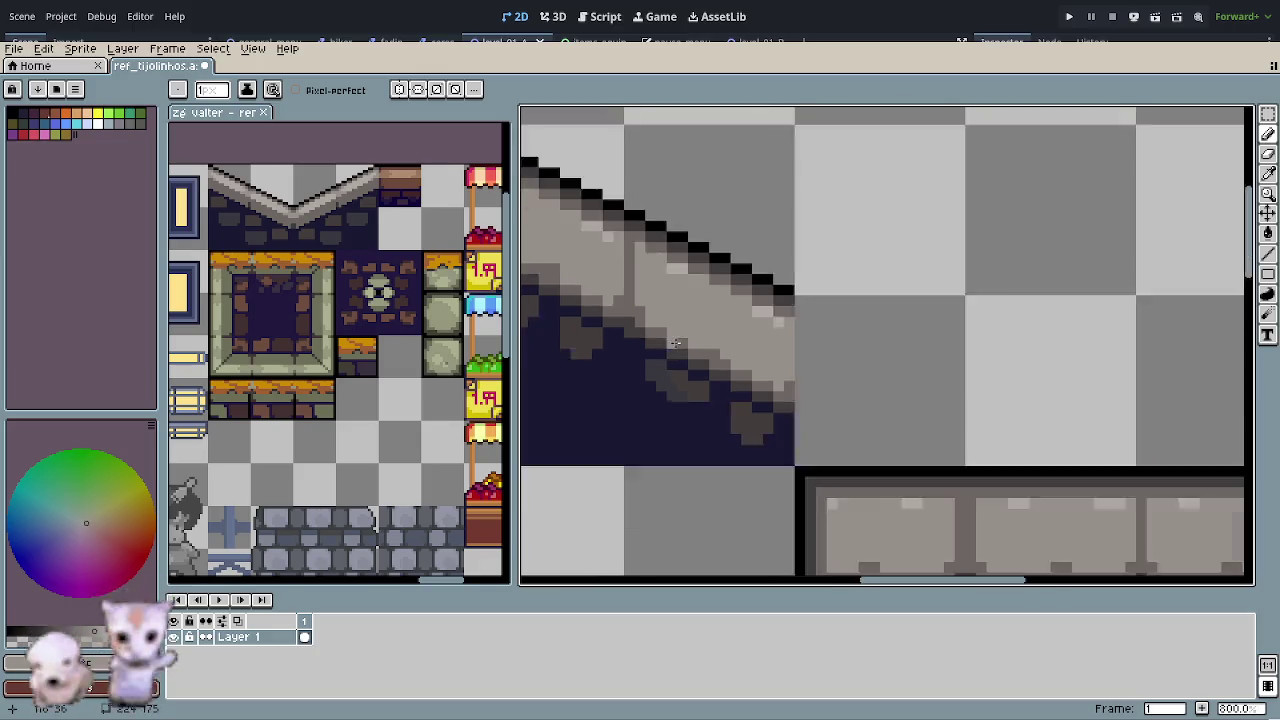
pyautogui.scroll(-1, 642, 339)
pyautogui.scroll(1, 645, 340)
pyautogui.scroll(1, 670, 330)
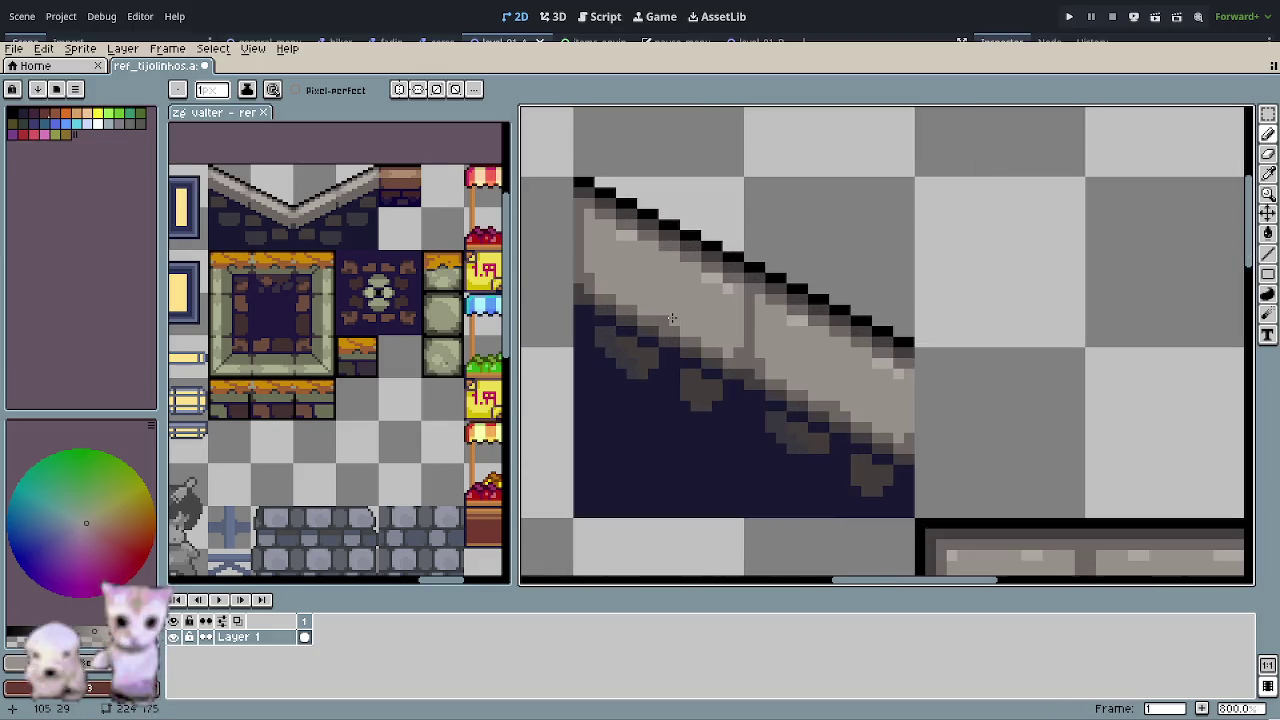
pyautogui.scroll(-1, 727, 407)
pyautogui.scroll(-1, 725, 361)
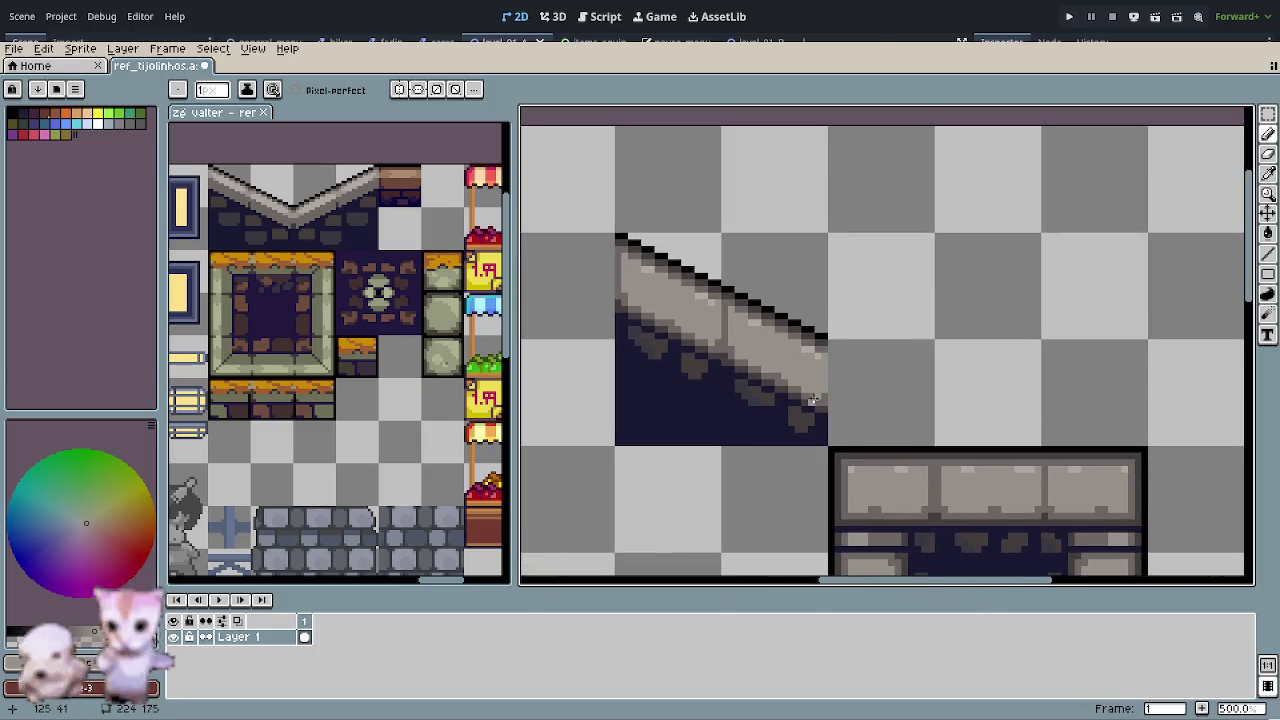
pyautogui.scroll(-1, 813, 400)
pyautogui.moveTo(814, 390); pyautogui.dragTo(713, 335)
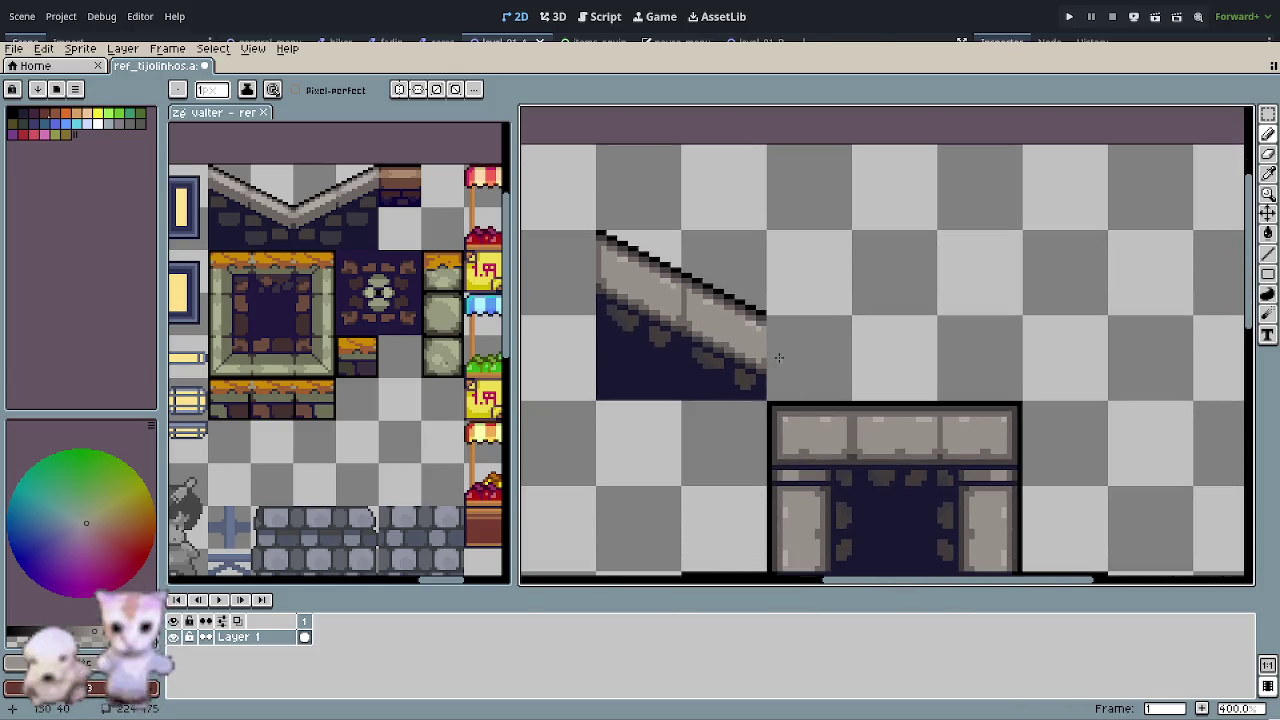
pyautogui.scroll(1, 661, 338)
pyautogui.scroll(1, 640, 336)
pyautogui.scroll(1, 623, 334)
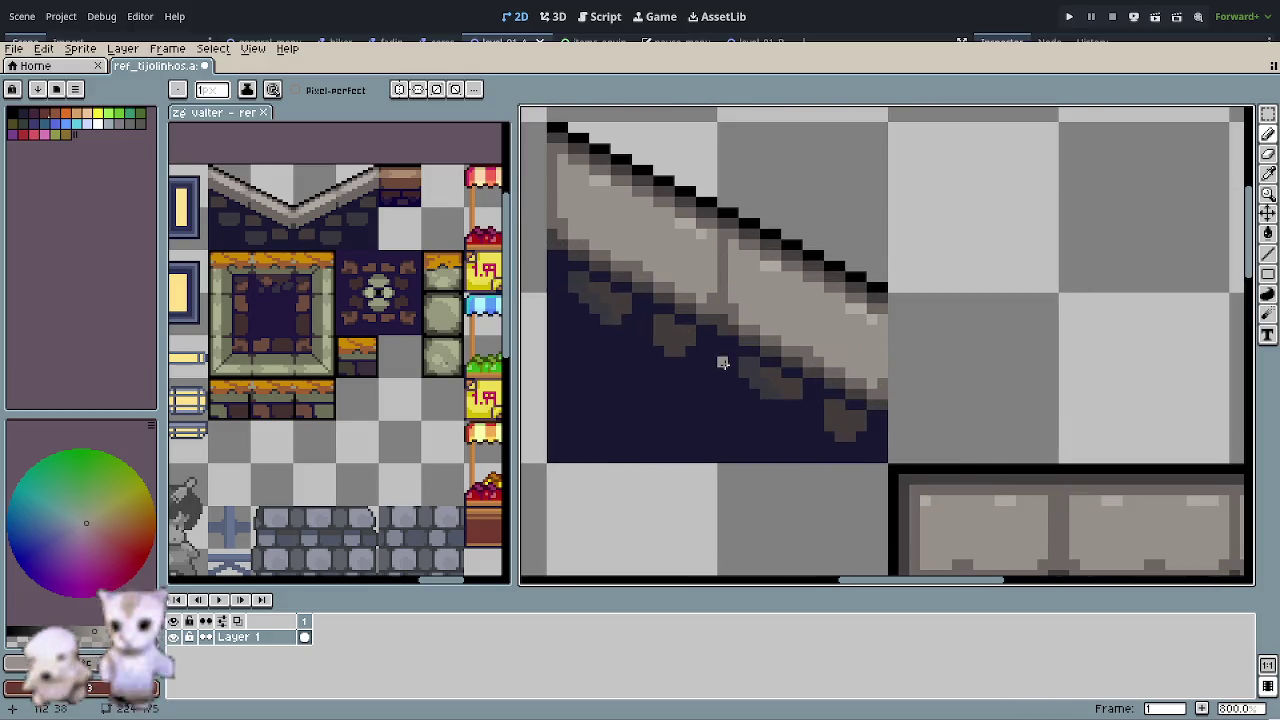
pyautogui.scroll(-2, 723, 360)
pyautogui.scroll(-1, 790, 362)
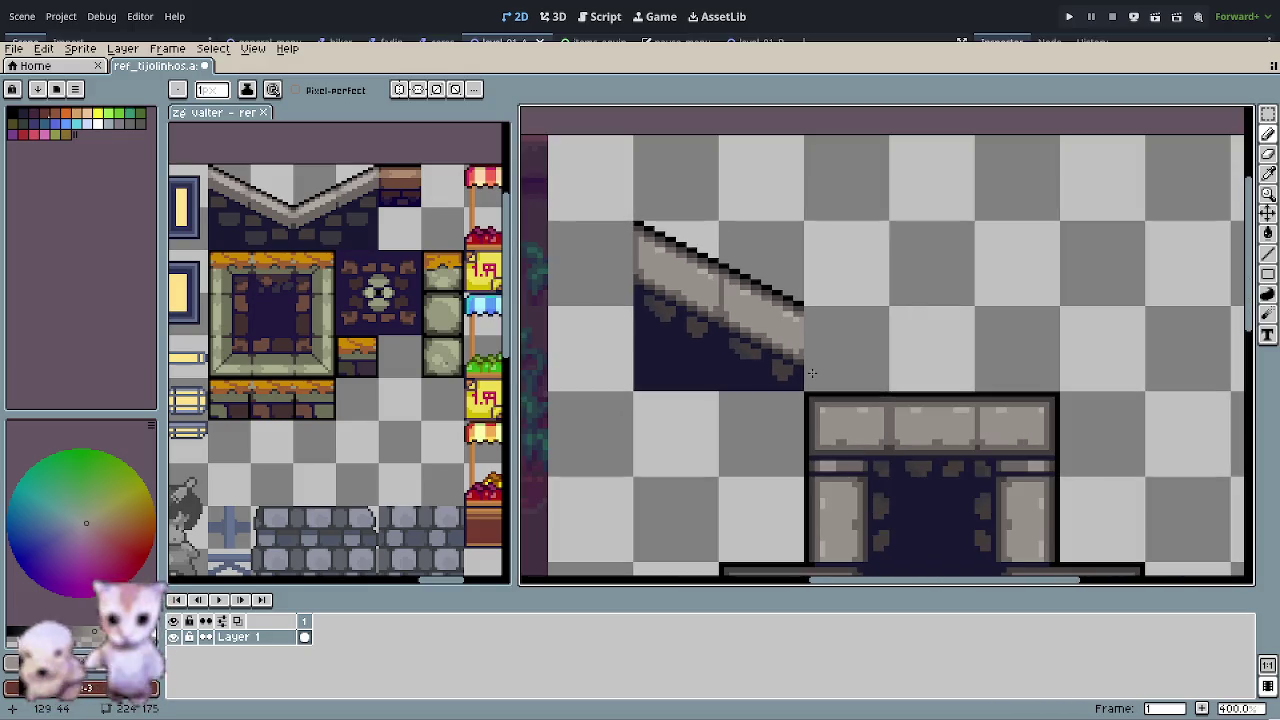
pyautogui.scroll(1, 704, 346)
pyautogui.scroll(-3, 704, 346)
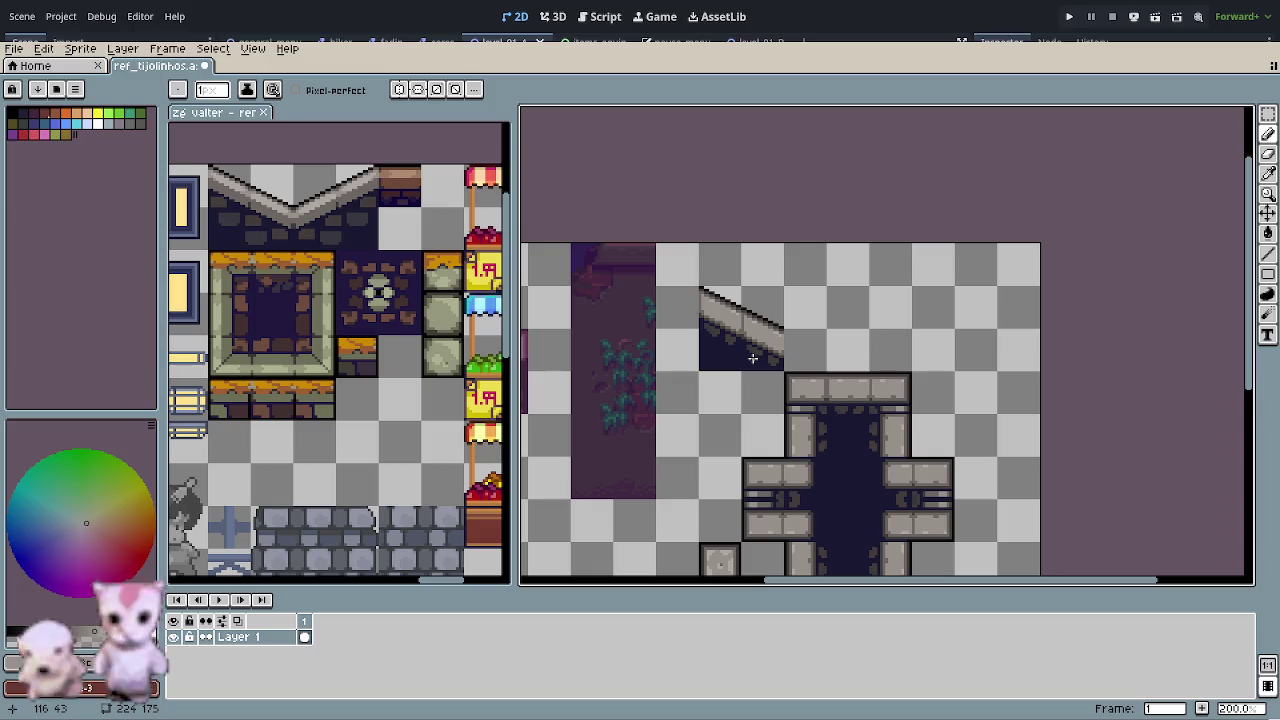
# - Marquee-select the 64x32 V-shaped wall tile on the reference sheet
pyautogui.scroll(-5, 383, 394)
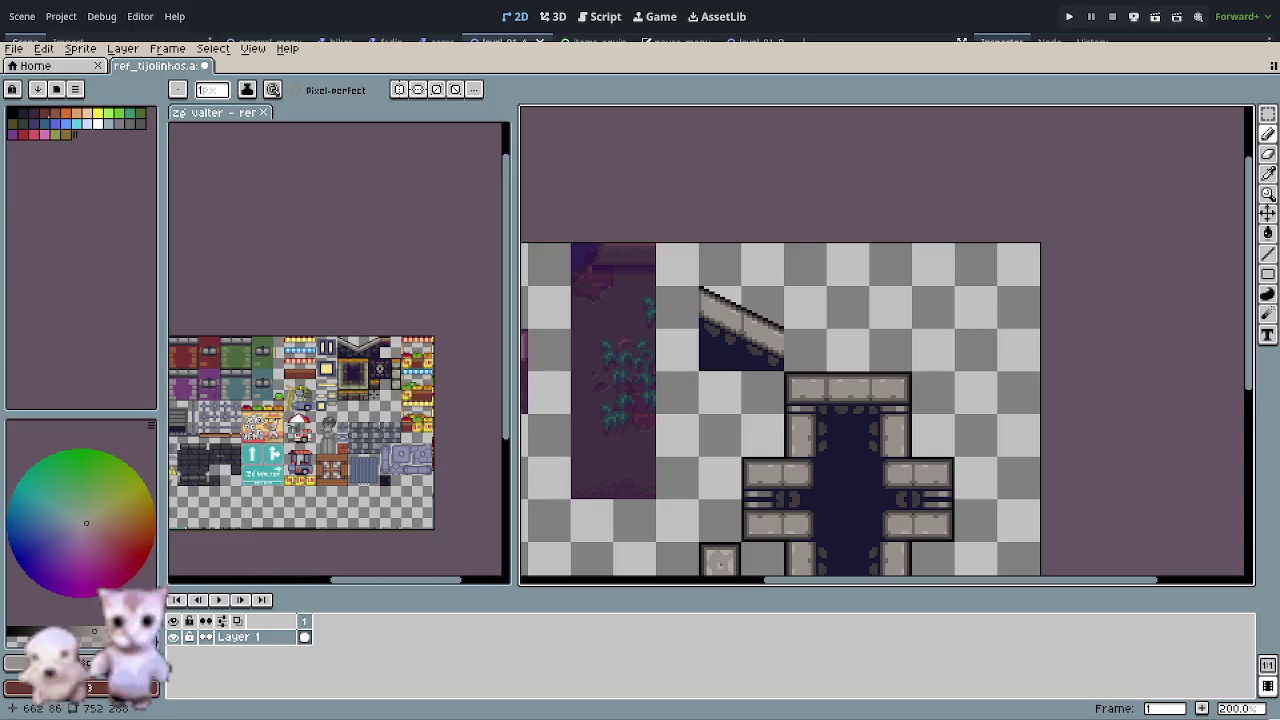
pyautogui.scroll(2, 377, 394)
pyautogui.scroll(2, 362, 372)
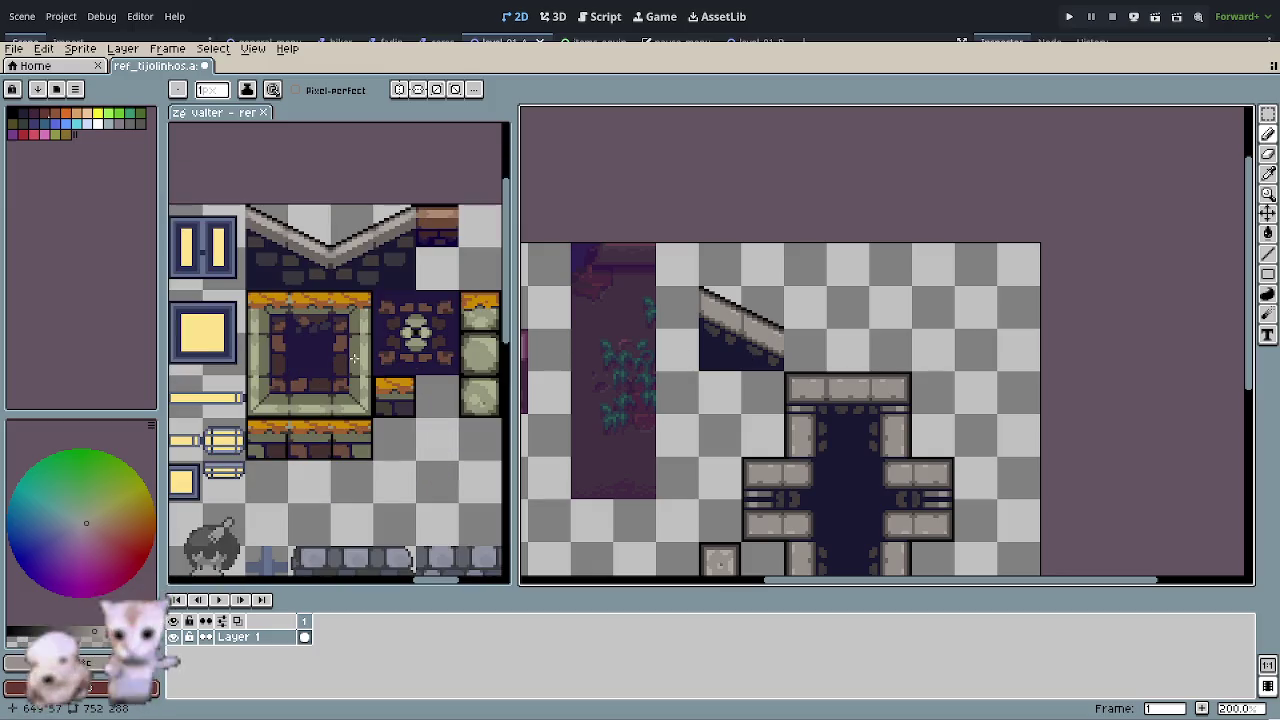
pyautogui.press('m')
pyautogui.moveTo(245, 205); pyautogui.dragTo(418, 292)
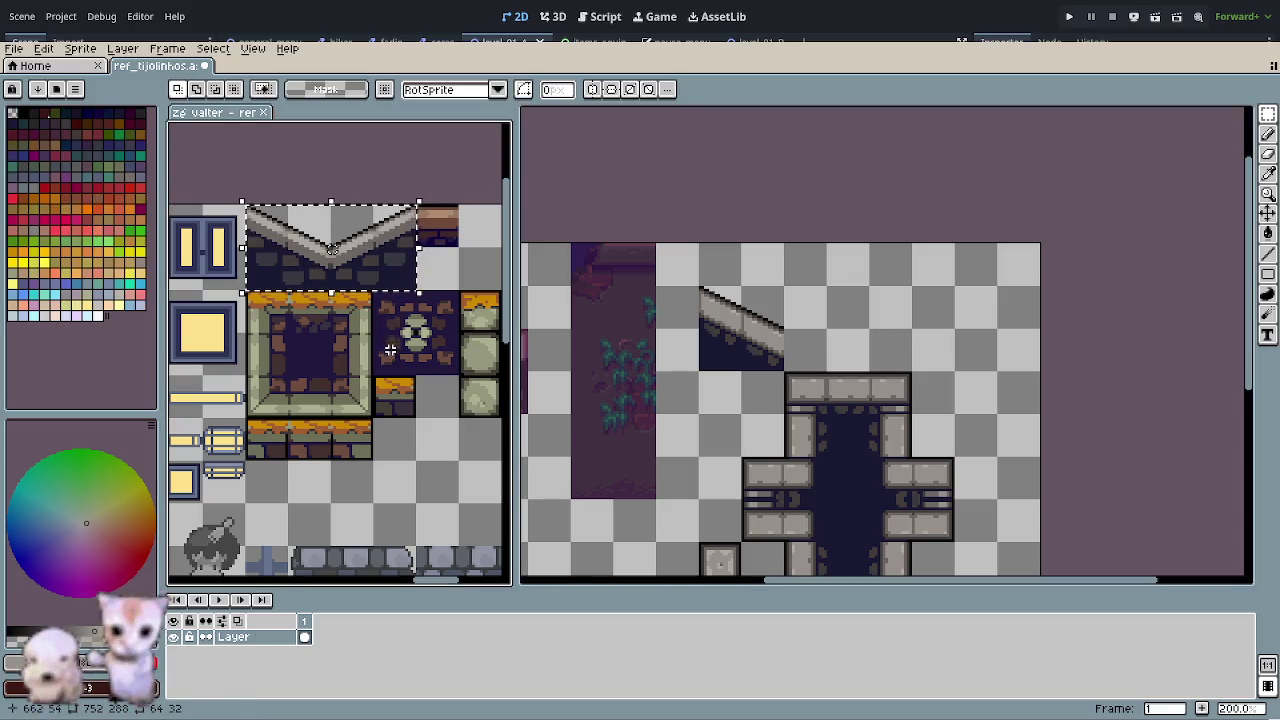
# - Paste a copy of the V wall tile beside the round stone tiles
pyautogui.scroll(-3, 343, 446)
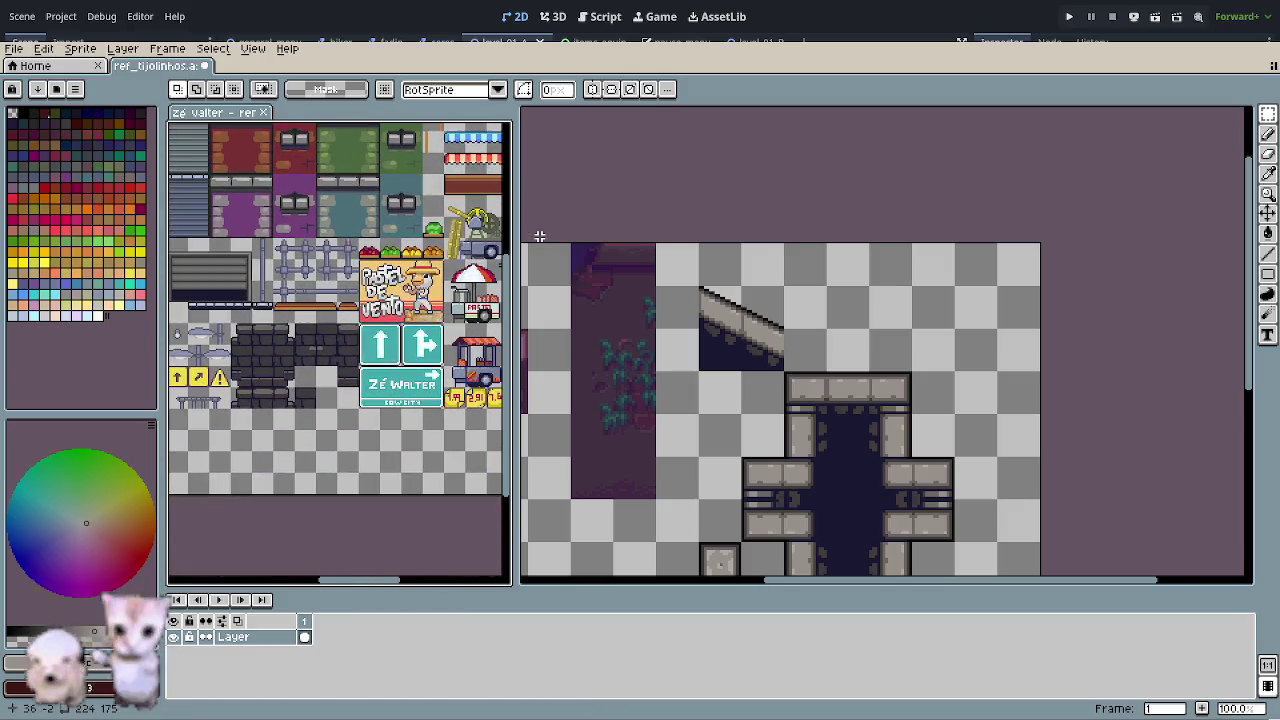
pyautogui.scroll(2, 233, 403)
pyautogui.scroll(2, 240, 390)
pyautogui.scroll(2, 300, 366)
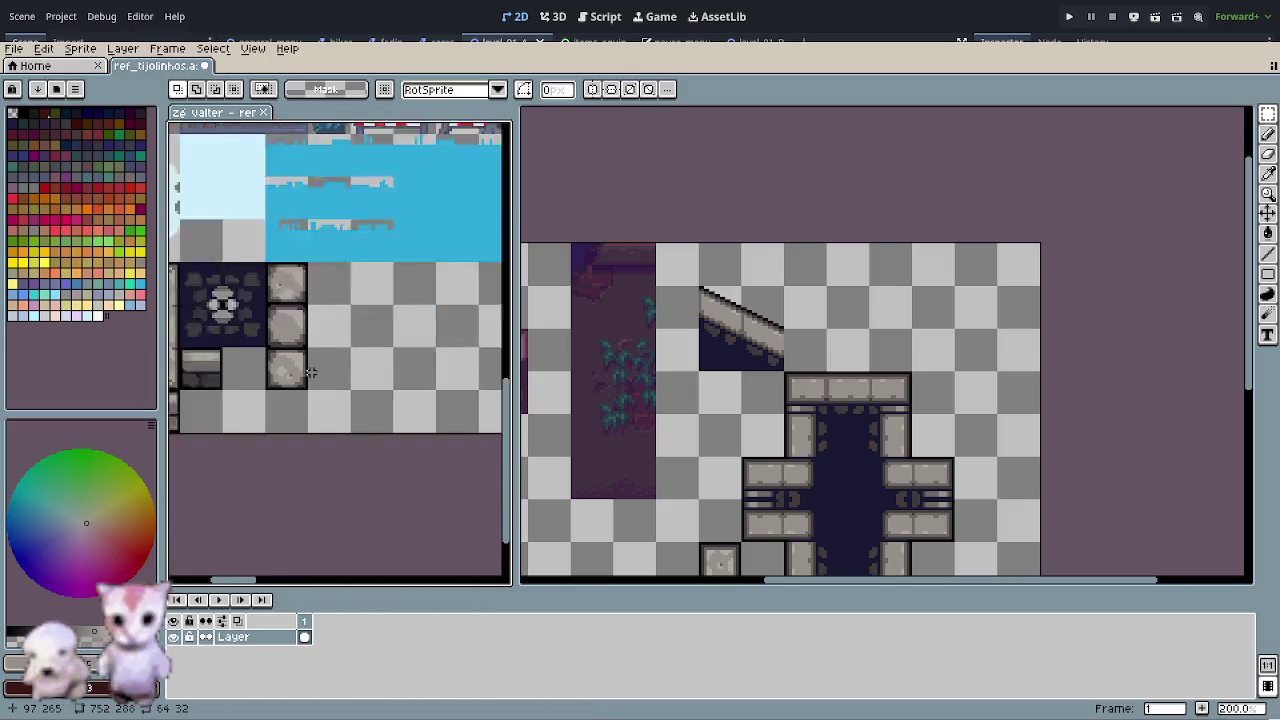
pyautogui.scroll(2, 380, 316)
pyautogui.hotkey('ctrl', 'v')
pyautogui.moveTo(309, 366); pyautogui.dragTo(370, 313)
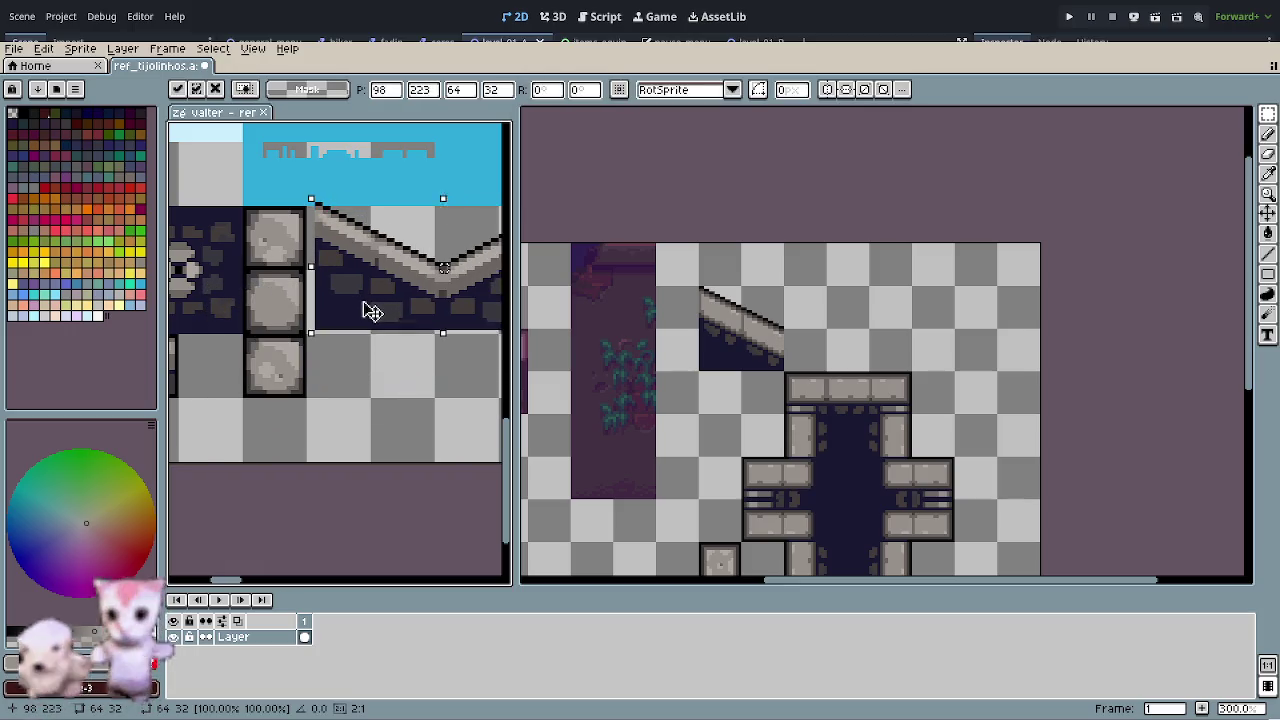
pyautogui.click(336, 408)
# - Pan across the tile sheet's right side, then make the brick wall drawing active
pyautogui.scroll(-1, 340, 455)
pyautogui.scroll(-2, 340, 452)
pyautogui.scroll(-1, 333, 445)
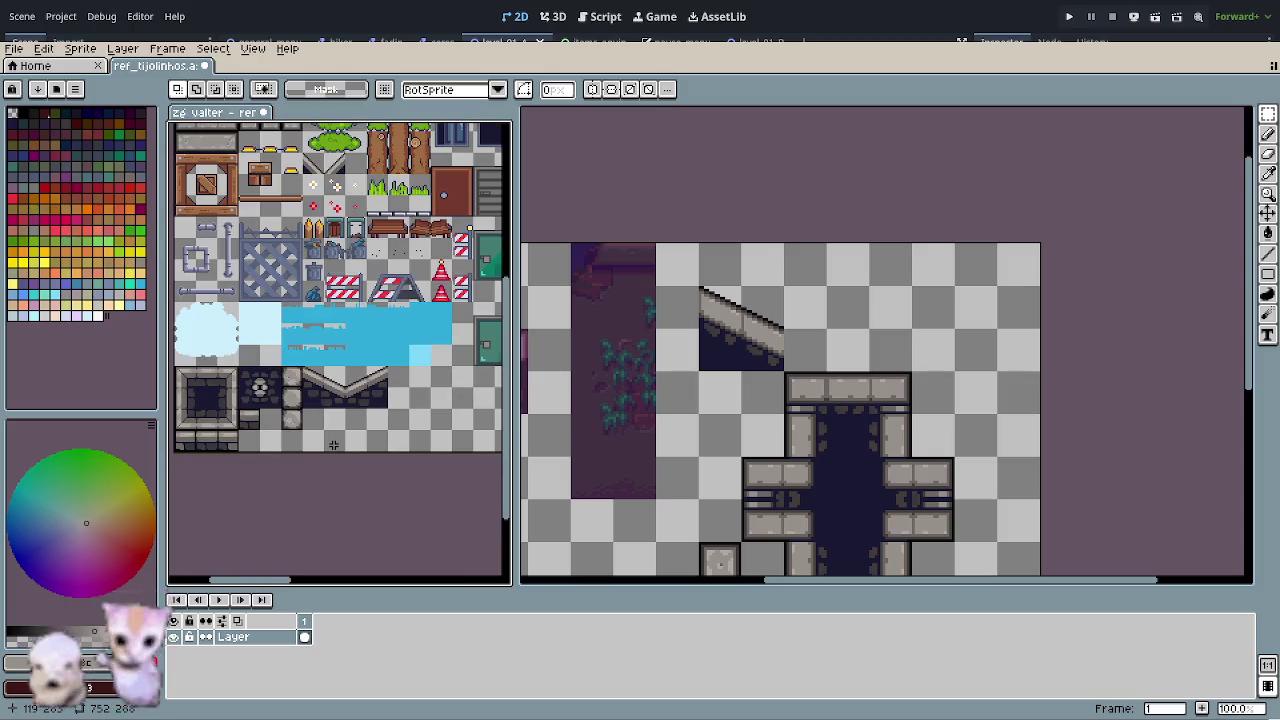
pyautogui.moveTo(356, 455)
pyautogui.mouseDown()
pyautogui.moveTo(351, 443)
pyautogui.moveTo(266, 491)
pyautogui.moveTo(168, 573)
pyautogui.mouseUp()
pyautogui.moveTo(330, 380)
pyautogui.mouseDown()
pyautogui.moveTo(230, 450)
pyautogui.moveTo(300, 400)
pyautogui.moveTo(272, 372)
pyautogui.mouseUp()
pyautogui.scroll(3, 371, 301)
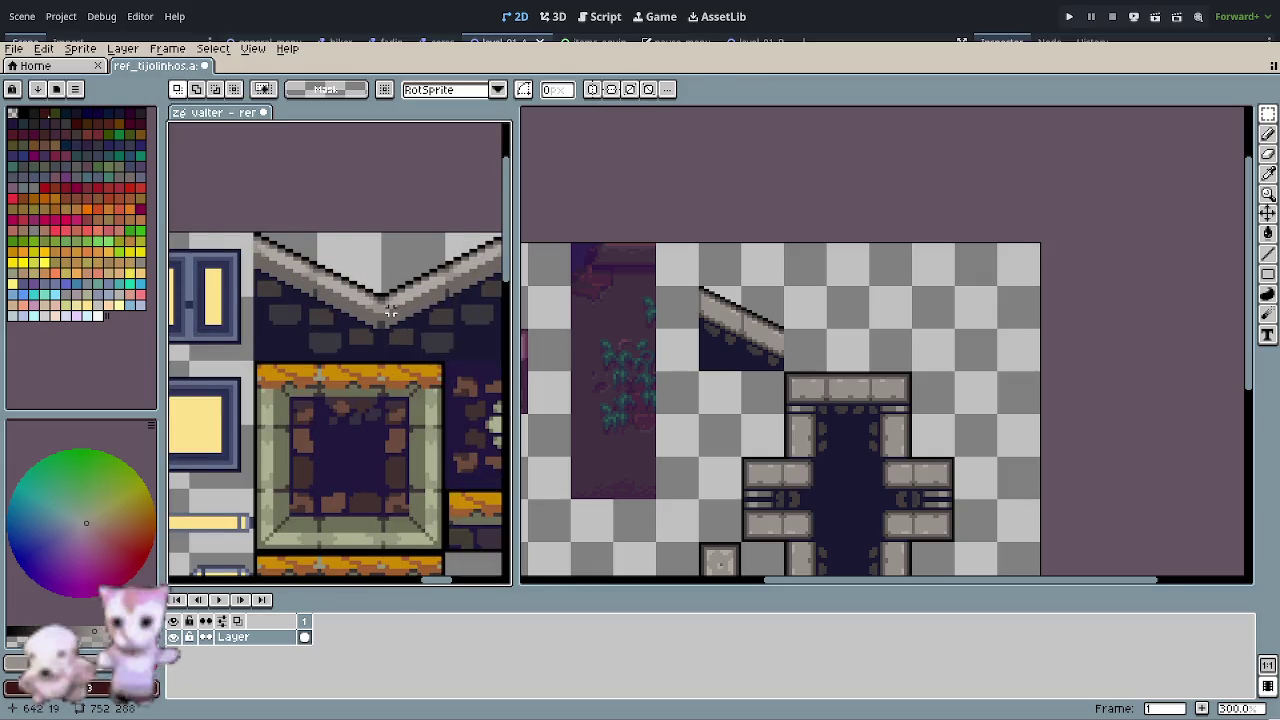
pyautogui.moveTo(390, 313); pyautogui.dragTo(325, 316)
pyautogui.click(719, 297)
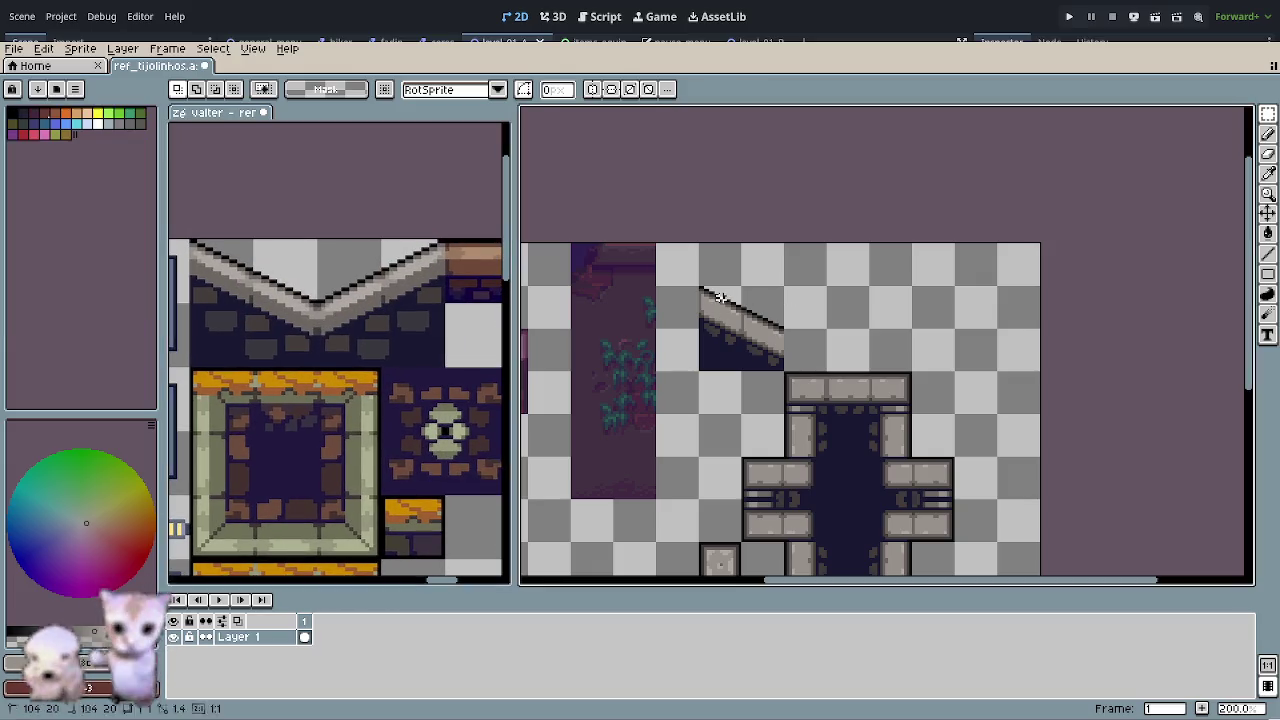